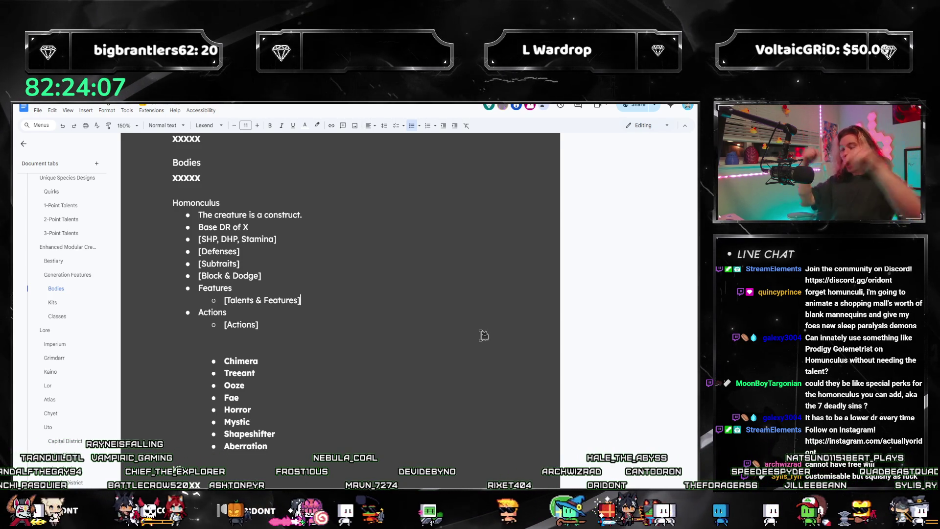
# - Replace the Features placeholder while cross-checking the Creature Bodies reference page
pyautogui.hotkey('shift', 'Home')
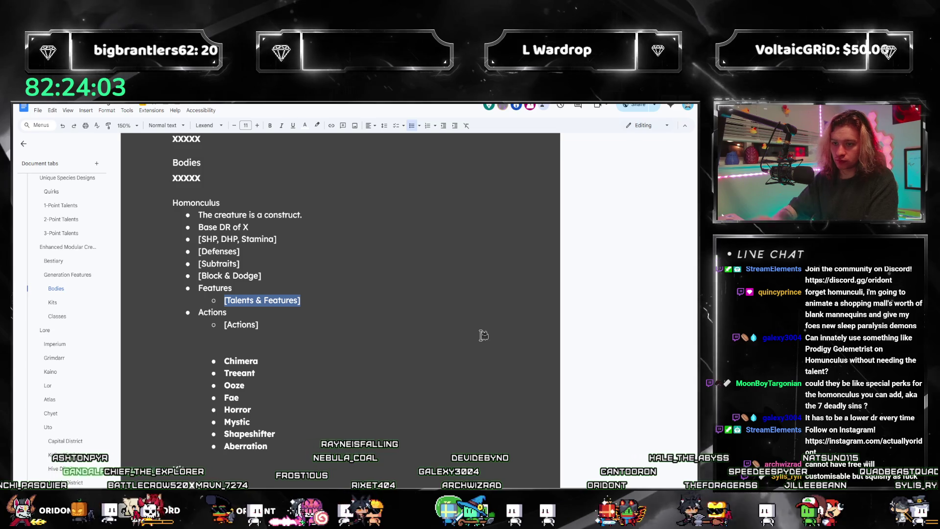
pyautogui.hotkey('alt', 'Tab')
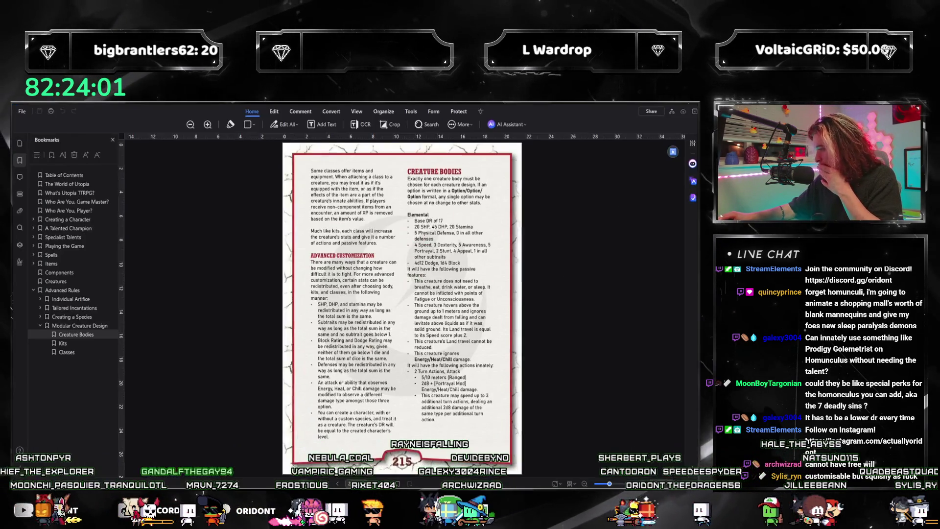
pyautogui.hotkey('alt', 'Tab')
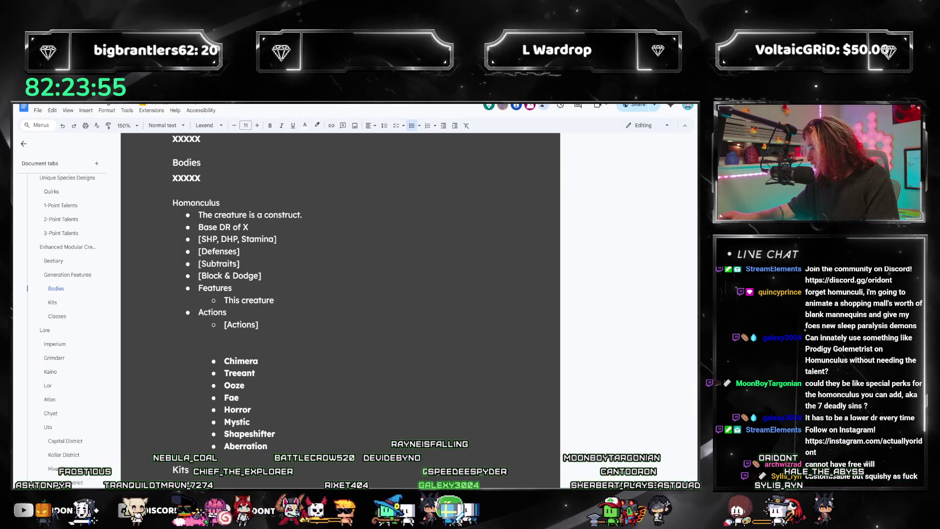
pyautogui.hotkey('alt', 'Tab')
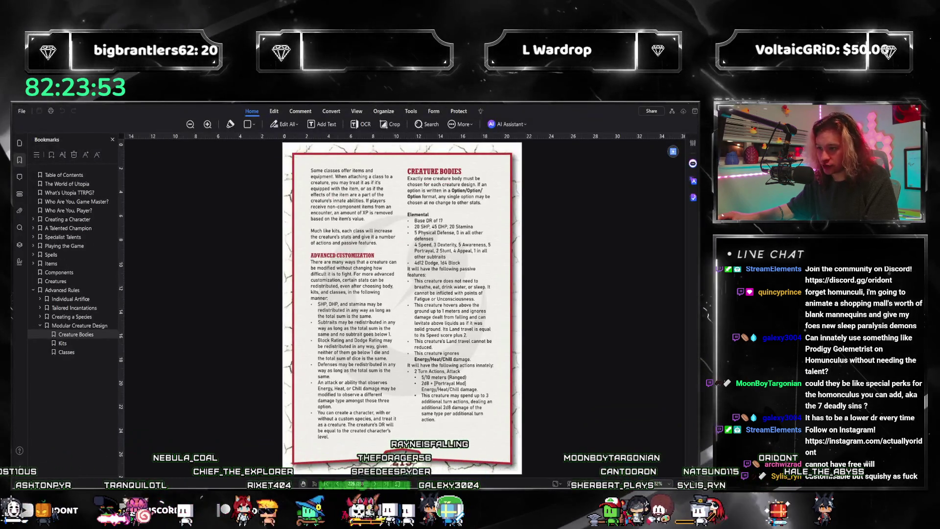
pyautogui.hotkey('alt', 'Tab')
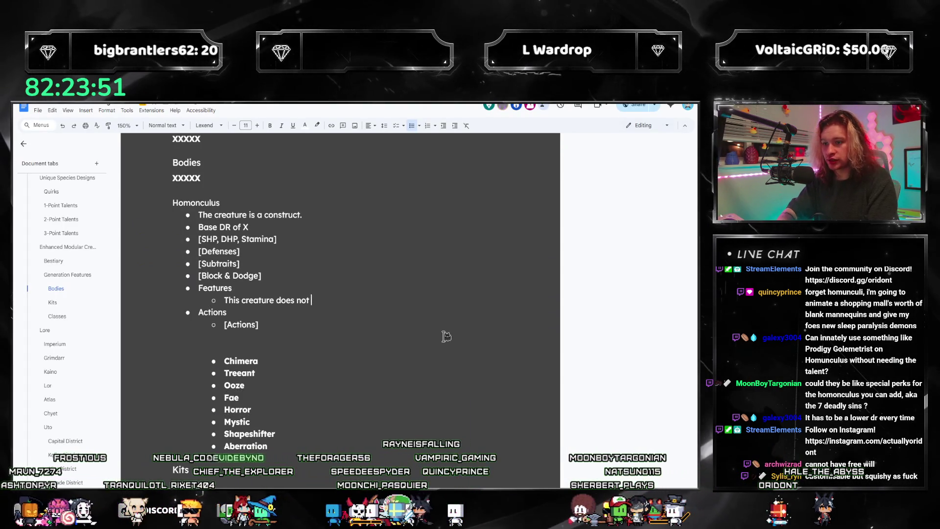
pyautogui.write('the, eat, drink water, or sl')
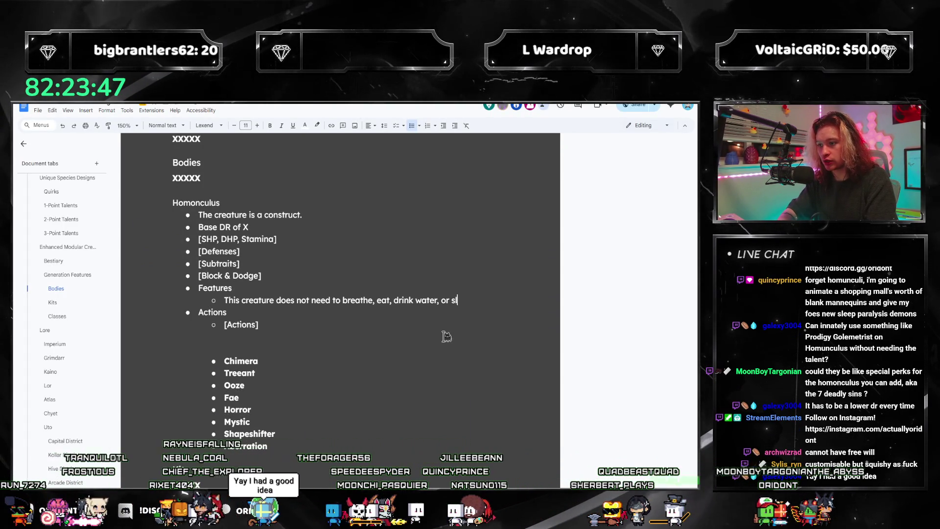
pyautogui.write('eep,')
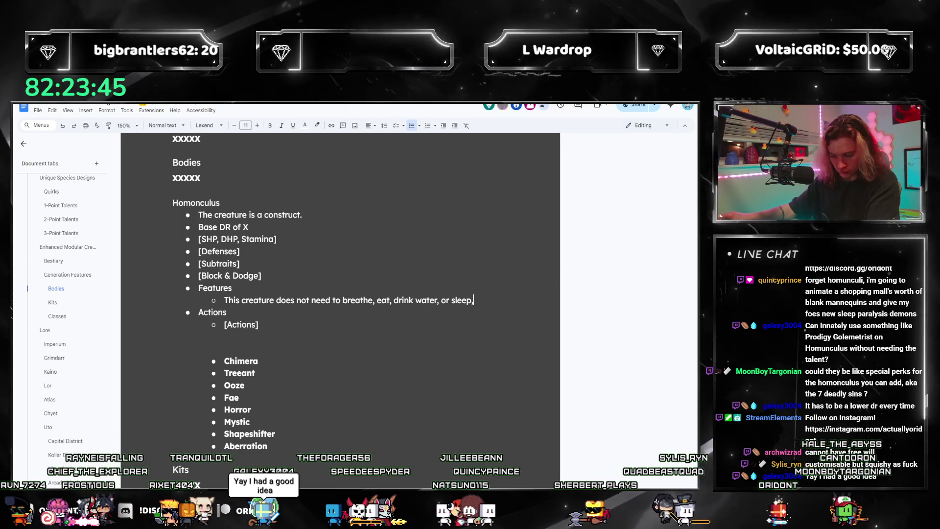
pyautogui.hotkey('alt', 'Tab')
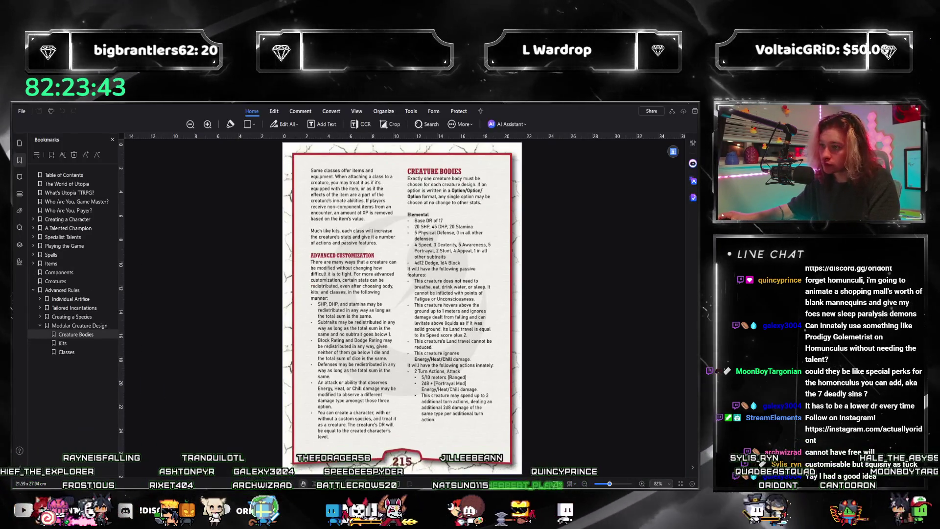
pyautogui.hotkey('alt', 'Tab')
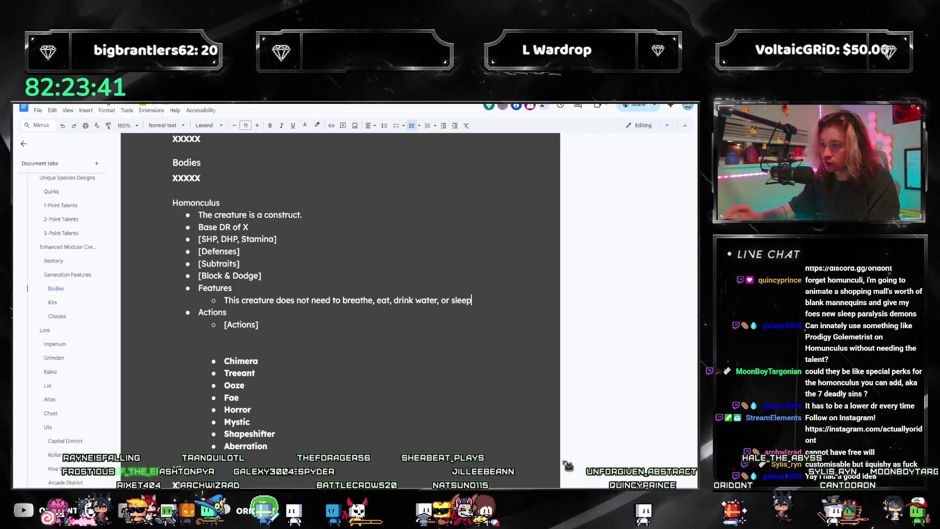
pyautogui.write('. It cannot be inflicted with point')
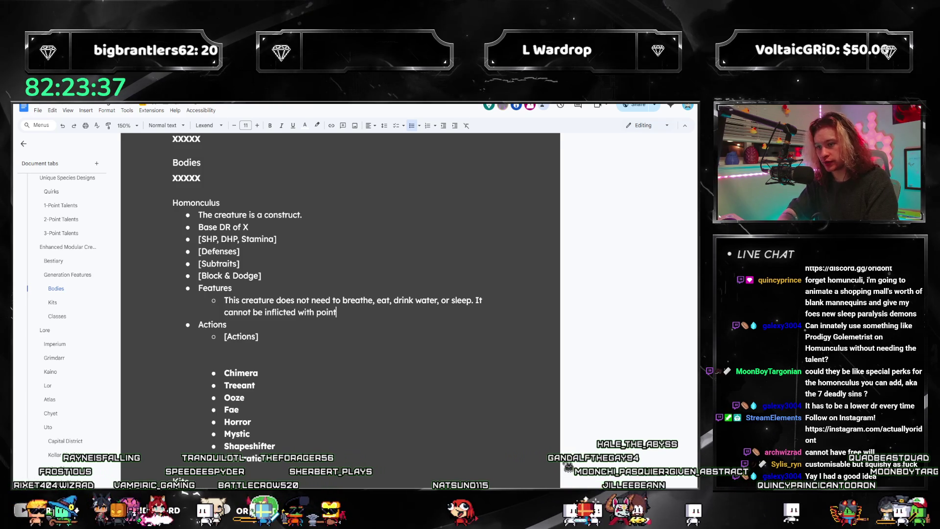
pyautogui.write('s of Fatigue or ')
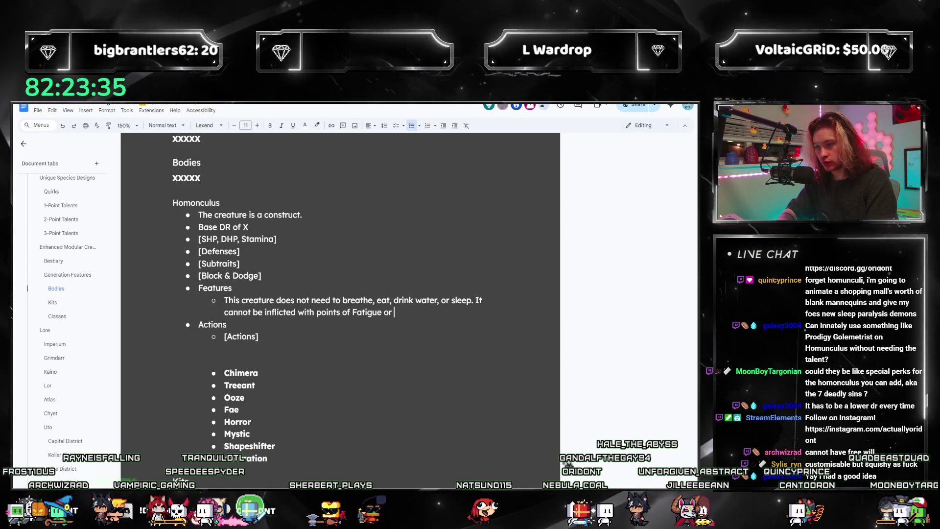
pyautogui.write('Uncosn')
# - Finish the no-breathing/eating/sleeping and Fatigue immunity bullet and start a new sub-bullet
pyautogui.press('BackSpace')
pyautogui.write('ci')
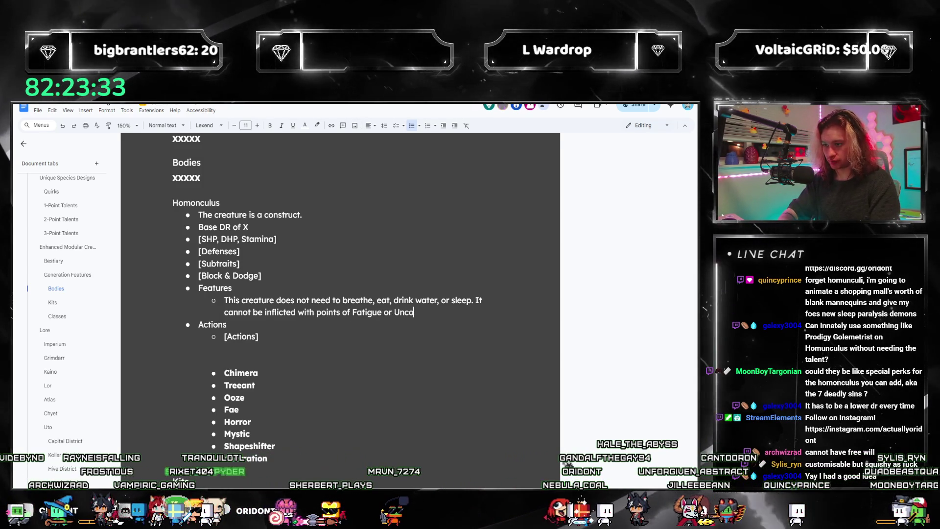
pyautogui.write('ousness.')
pyautogui.press('Return')
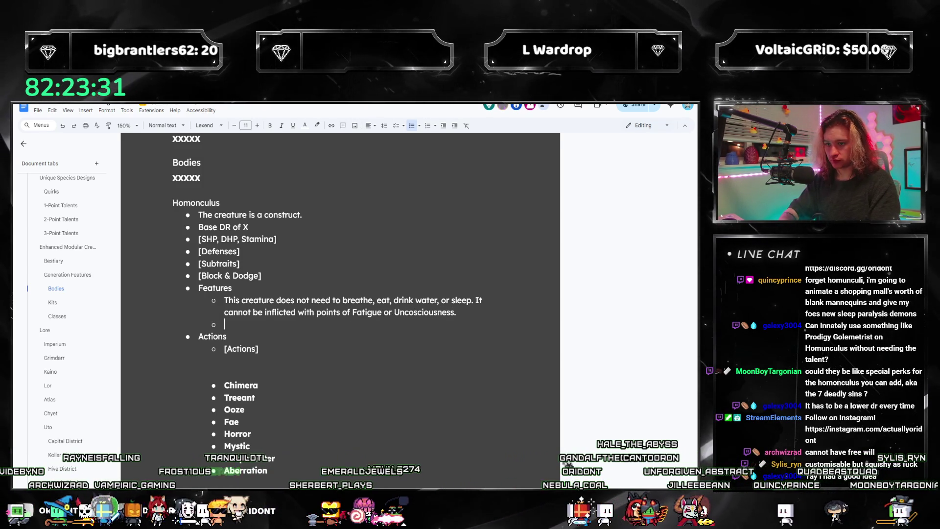
# - Fix the spelling to 'Unconsciousness' and write the no-free-will, picks-a-commander bullet
pyautogui.rightClick(441, 317)
pyautogui.click(441, 338)
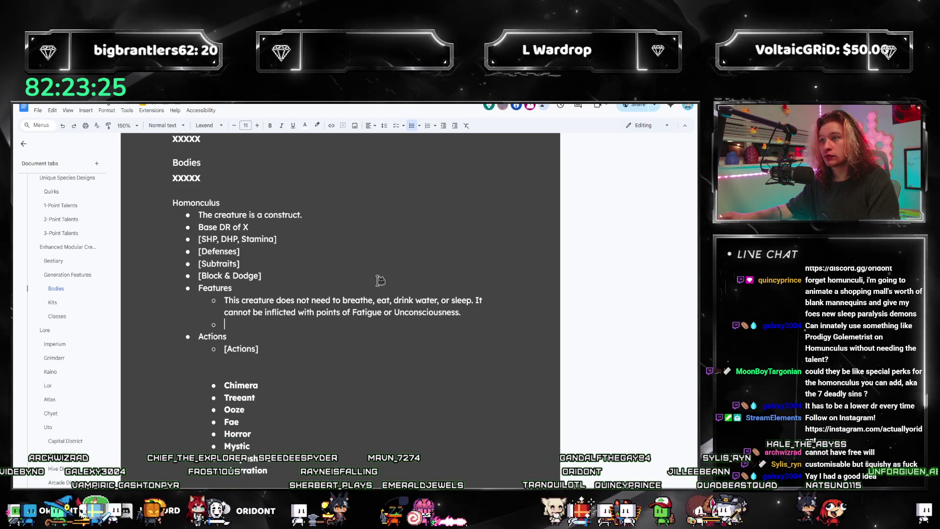
pyautogui.write('This creature ')
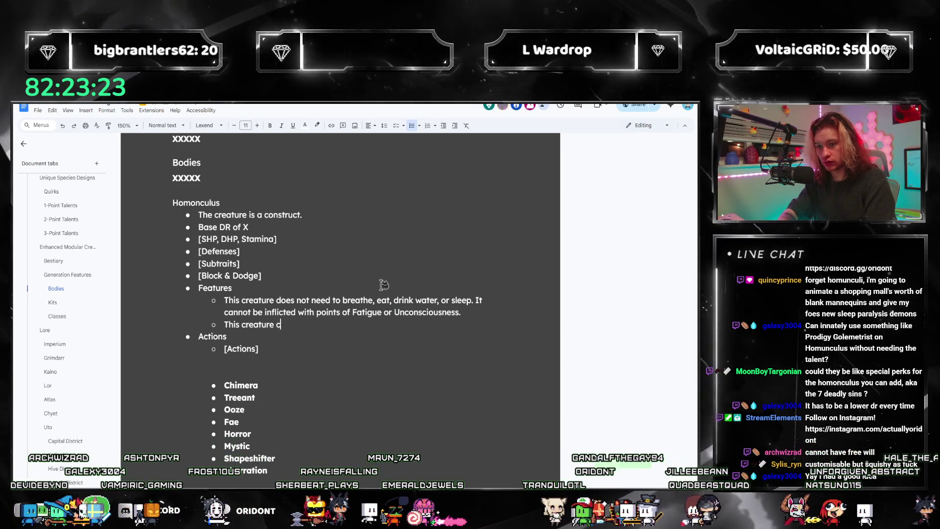
pyautogui.write('cannot have free will.')
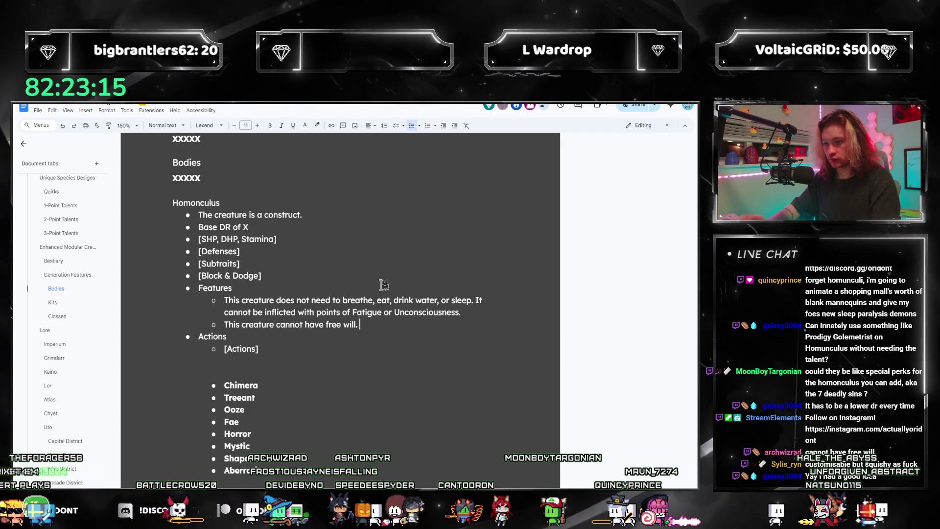
pyautogui.write('If')
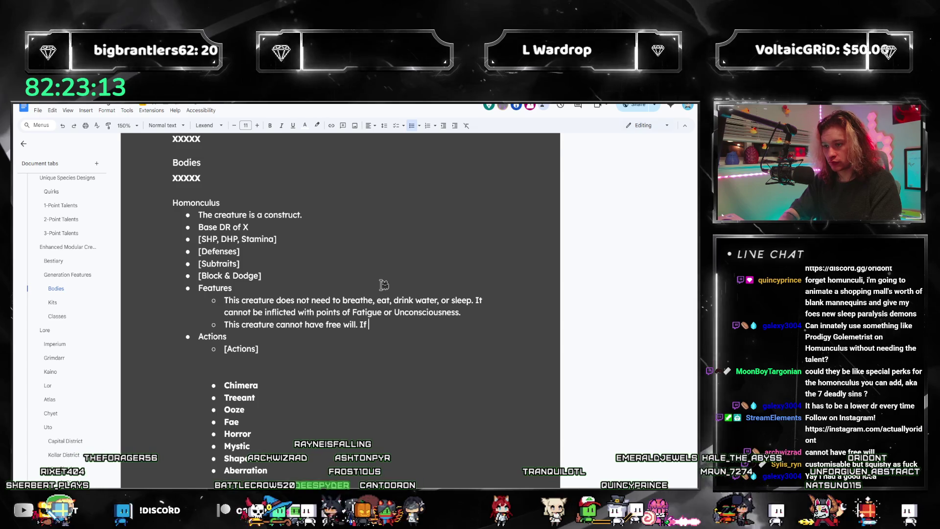
pyautogui.write(' it would be granted free will, it selects ')
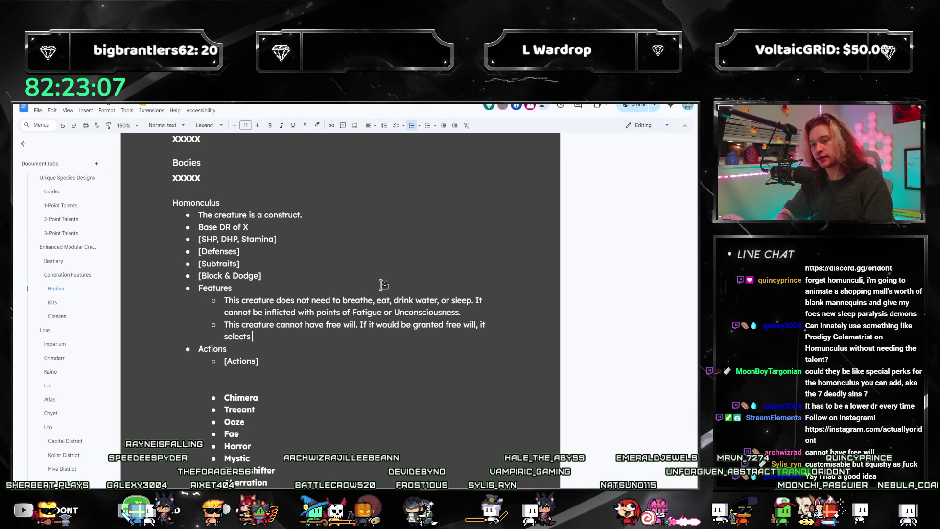
pyautogui.write('a creature to c')
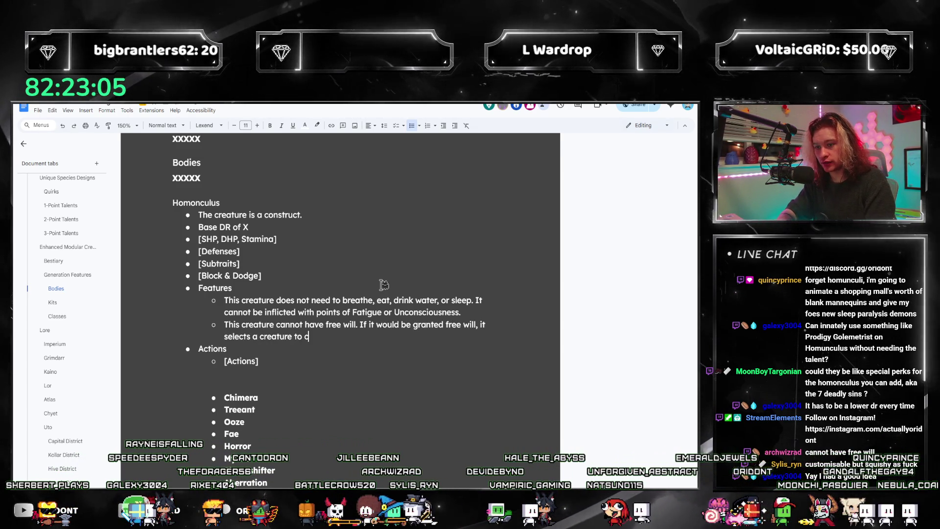
pyautogui.write('ommand it based')
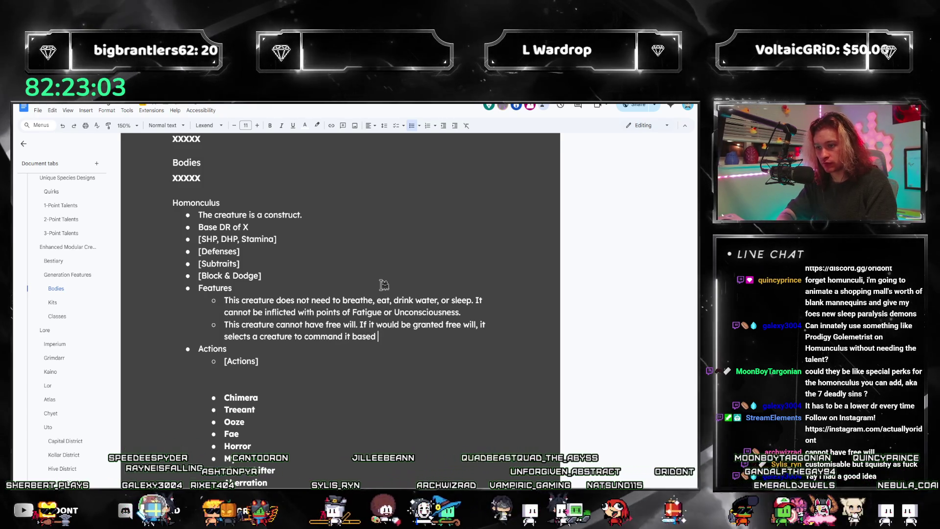
pyautogui.press('BackSpace')
pyautogui.press('BackSpace')
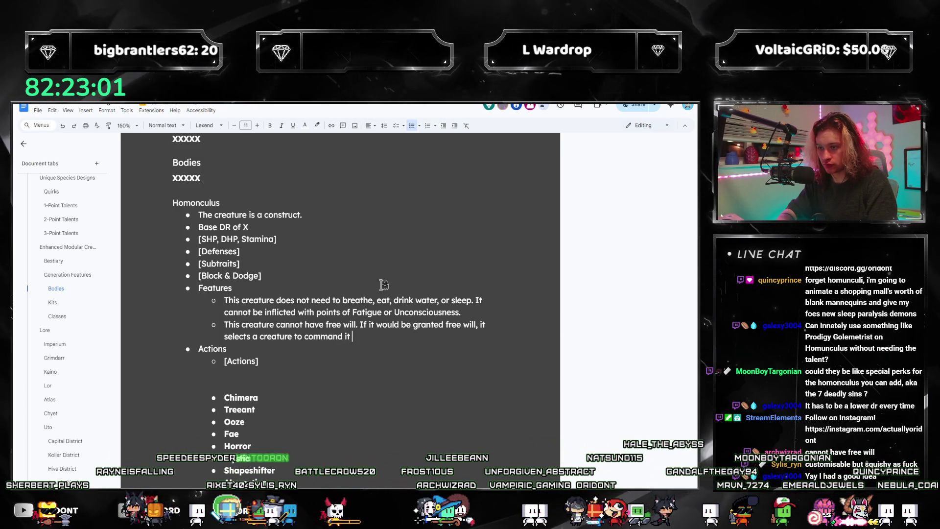
pyautogui.write(', andits free will.')
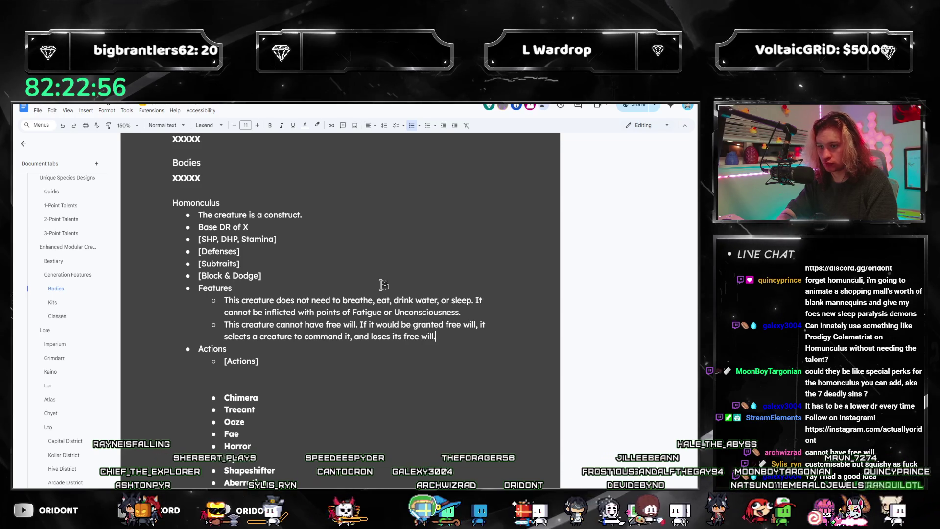
pyautogui.press('Return')
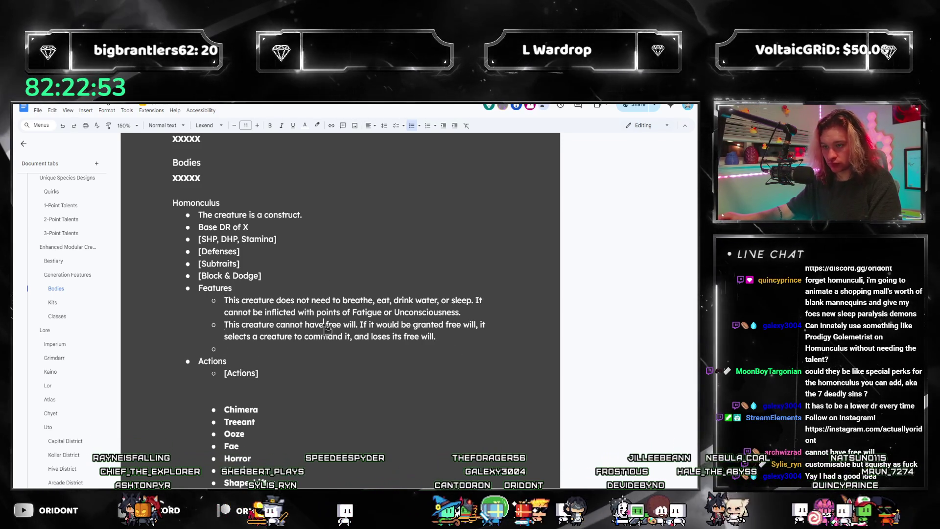
# - Reword the free-will bullet so the commanding creature is chosen 'based on GM discretion'
pyautogui.click(360, 324)
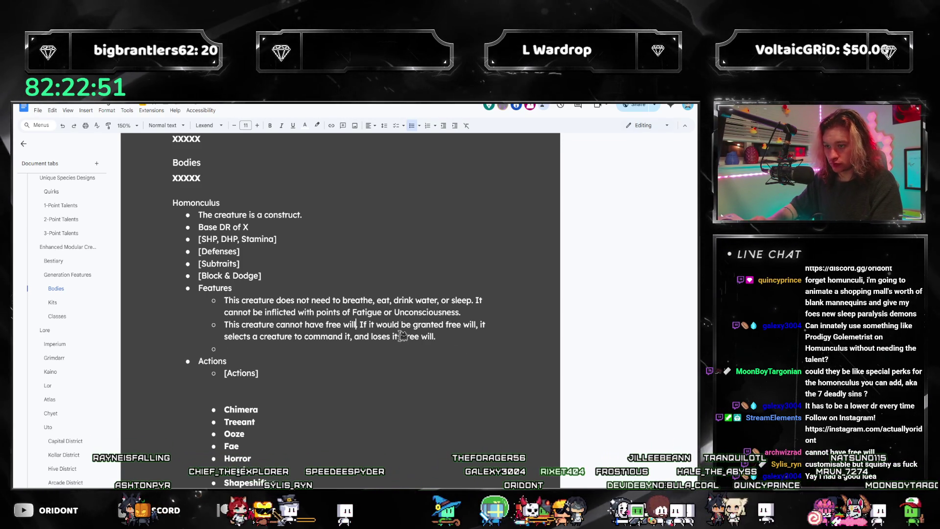
pyautogui.write('and always has a commanding creature')
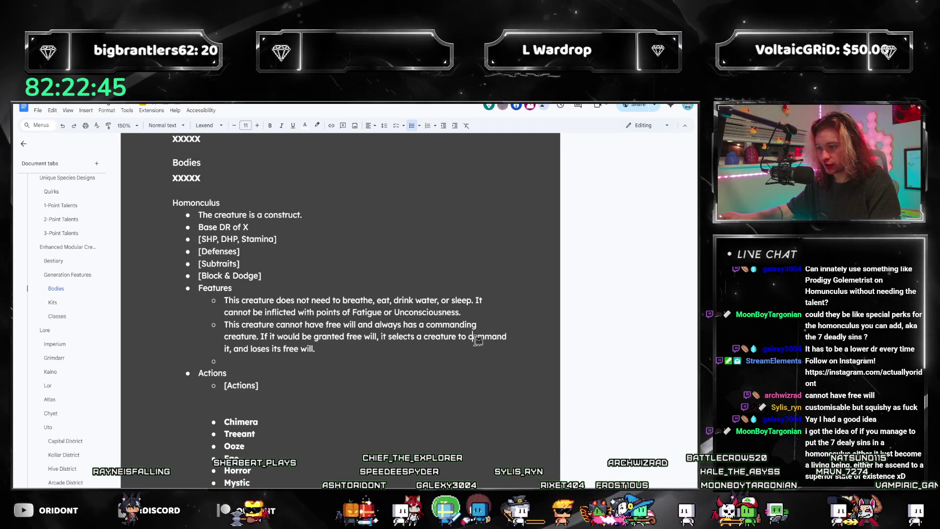
pyautogui.click(317, 349)
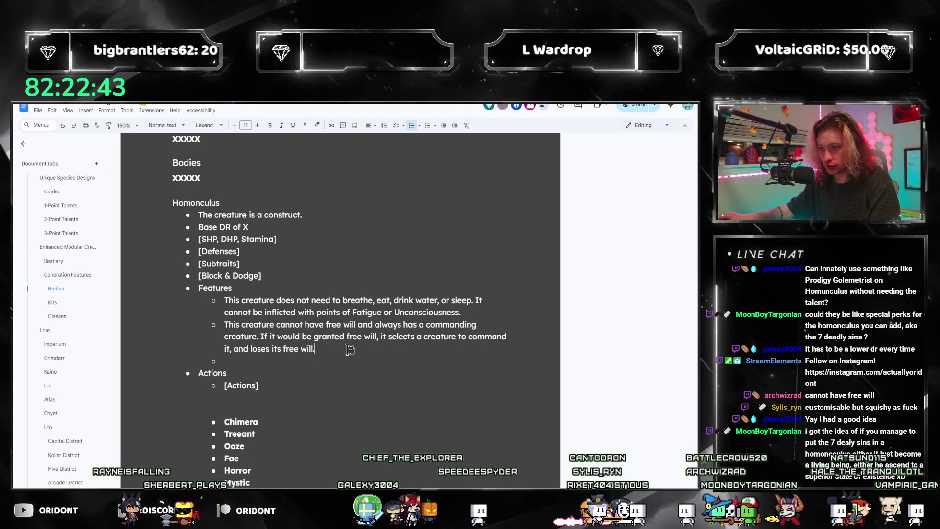
pyautogui.press('BackSpace')
pyautogui.write('instead.')
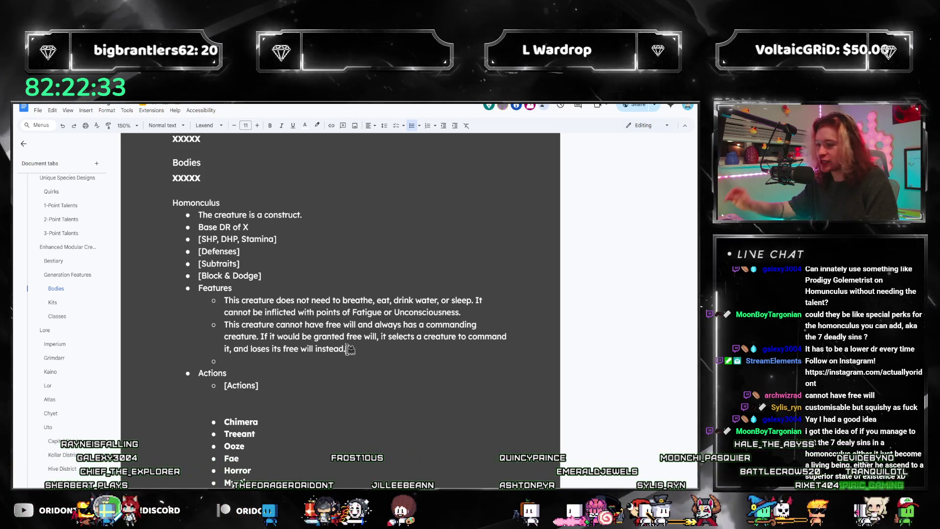
pyautogui.click(389, 351)
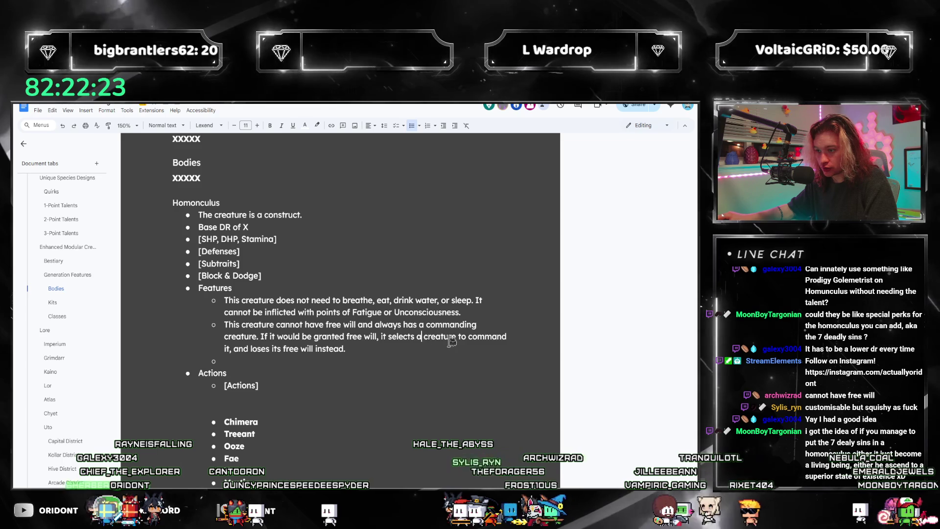
pyautogui.write(', similar or')
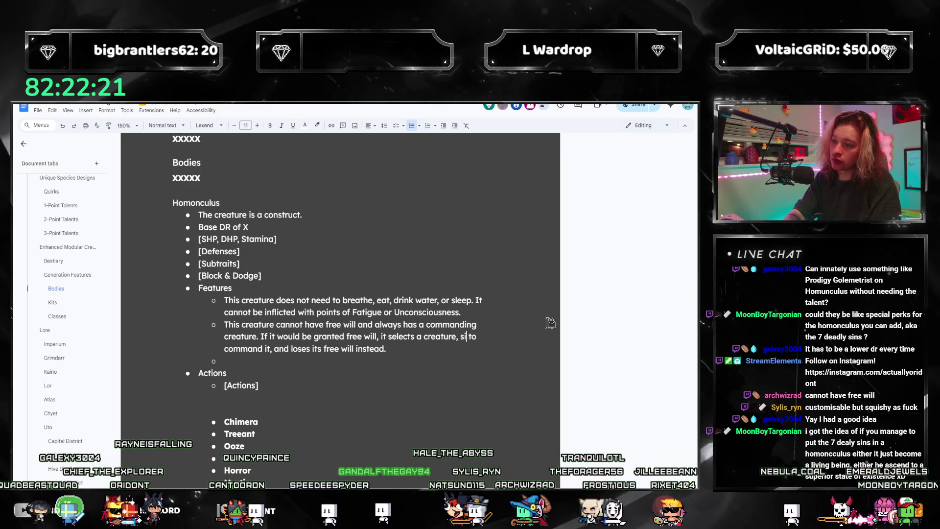
pyautogui.click(470, 349)
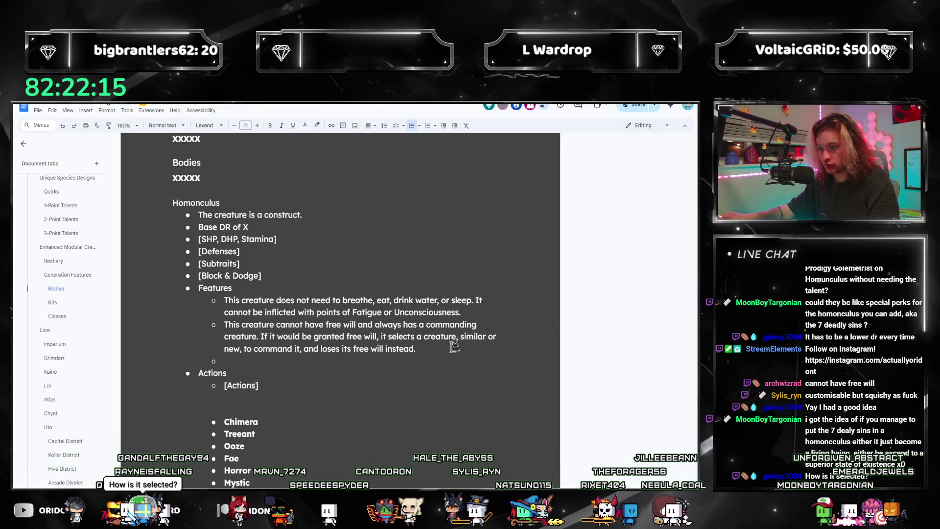
pyautogui.press('Left')
pyautogui.press('Left')
pyautogui.press('Left')
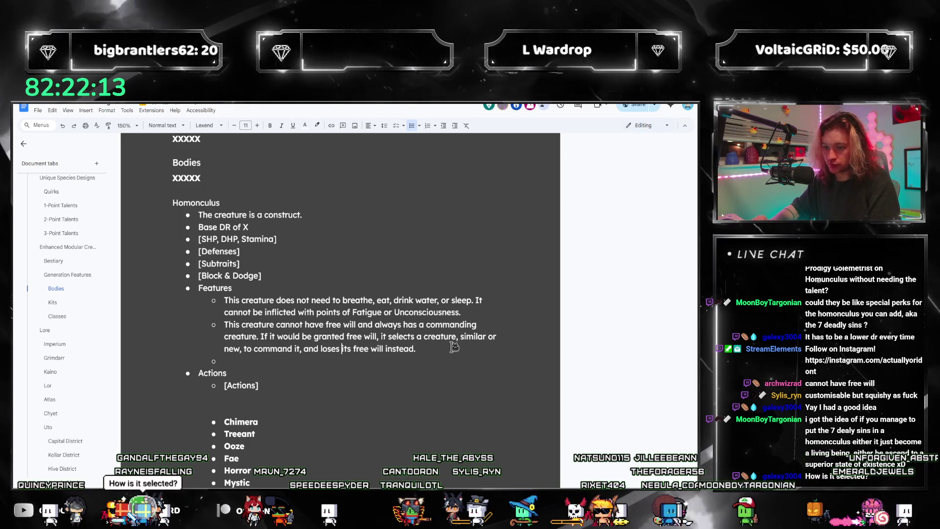
pyautogui.press('Left')
pyautogui.press('Left')
pyautogui.press('Left')
pyautogui.press('Left')
pyautogui.press('Left')
pyautogui.press('Left')
pyautogui.press('Left')
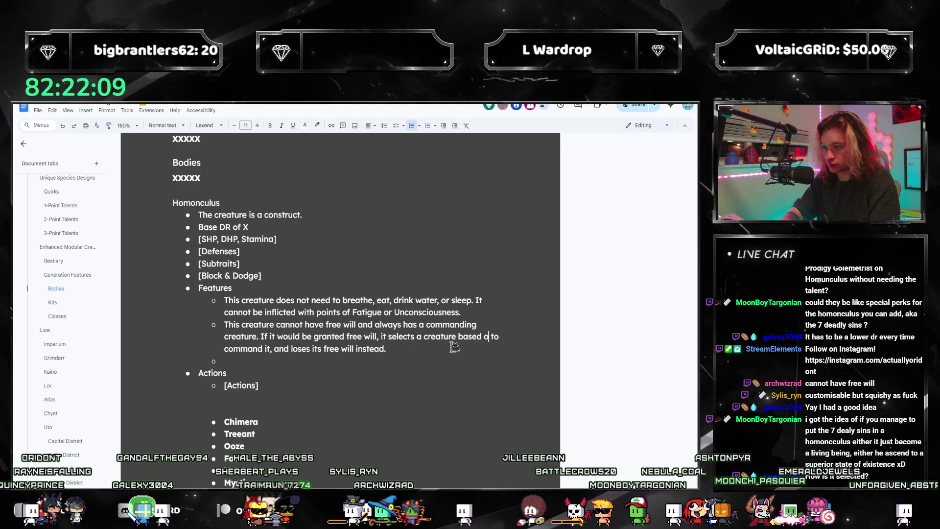
pyautogui.write('based on GM discretion,')
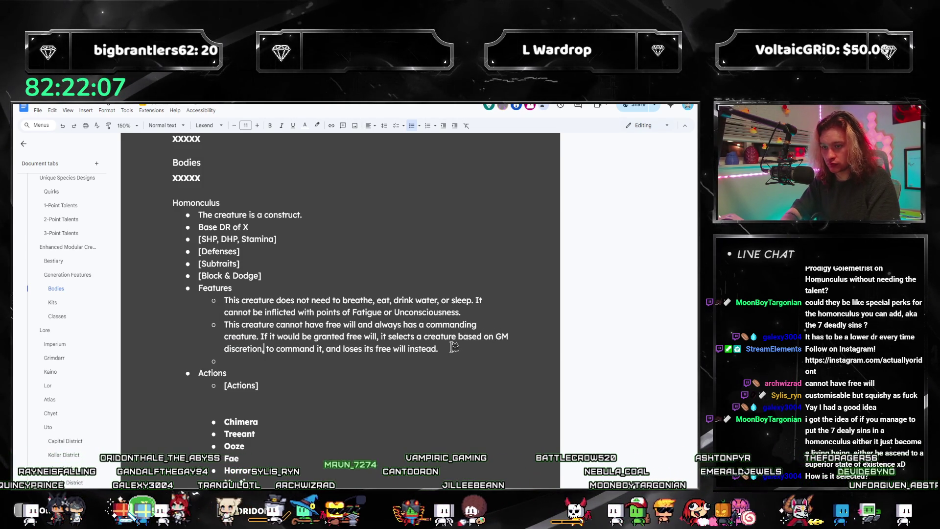
pyautogui.press('BackSpace')
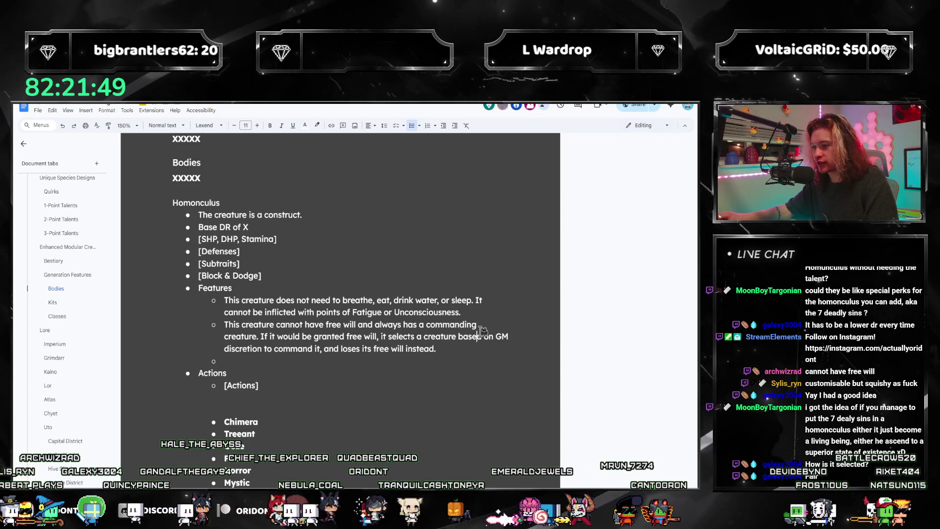
# - Review the commanding-creature sentence, highlighting the GM discretion wording
pyautogui.moveTo(516, 337); pyautogui.dragTo(367, 324)
pyautogui.click(240, 349)
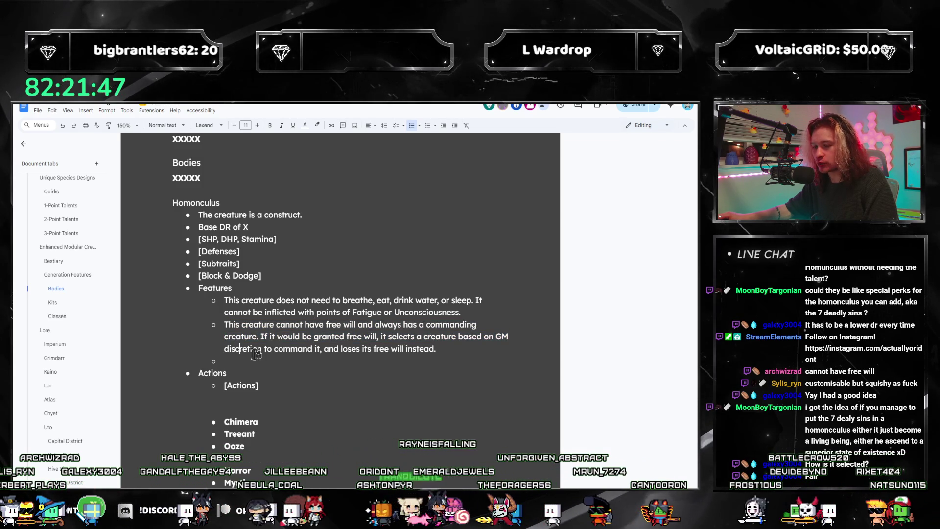
pyautogui.moveTo(270, 346); pyautogui.dragTo(499, 337)
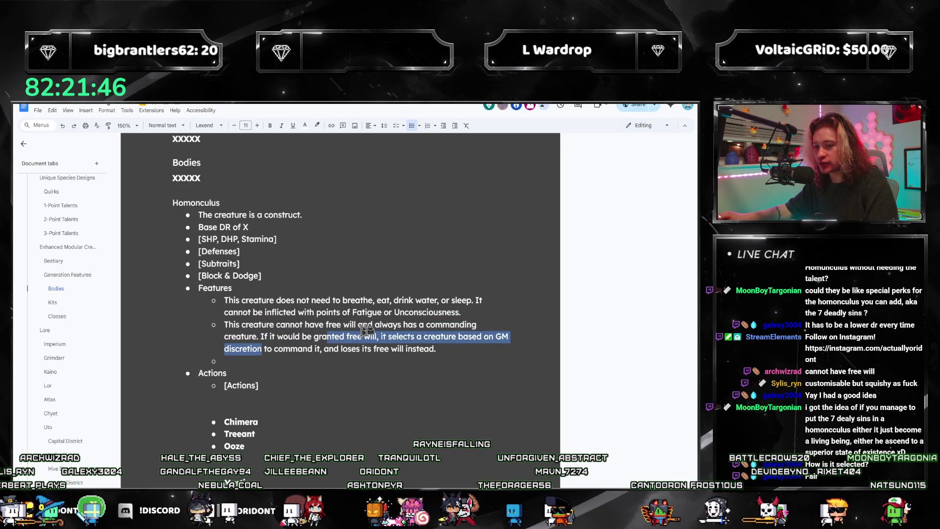
# - Insert 'either nothing happens or' before 'it selects a creature' in the free-will sentence
pyautogui.click(467, 363)
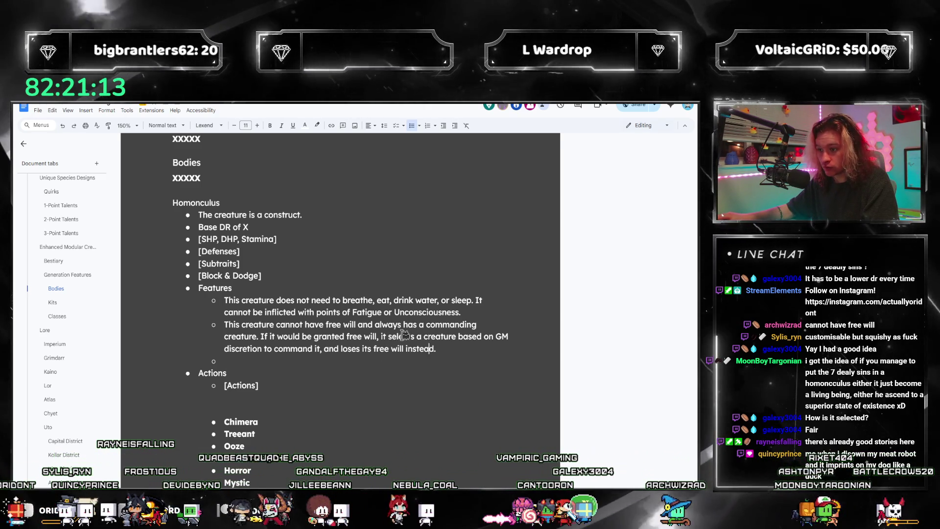
pyautogui.click(325, 349)
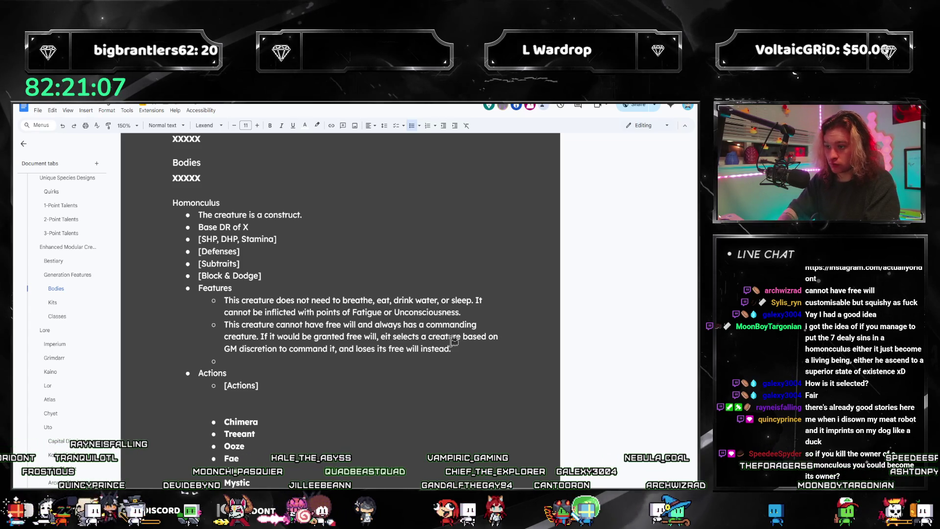
pyautogui.write('her nothing happens or it')
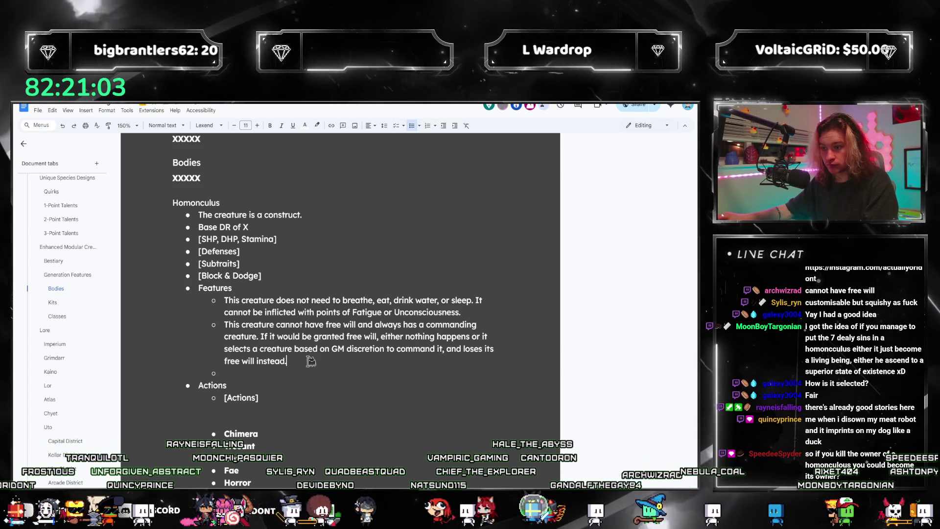
pyautogui.click(444, 348)
# - Tidy the free-will bullet, removing the comma after 'command it' and the 'lose its commander' wording
pyautogui.press('BackSpace')
pyautogui.click(336, 372)
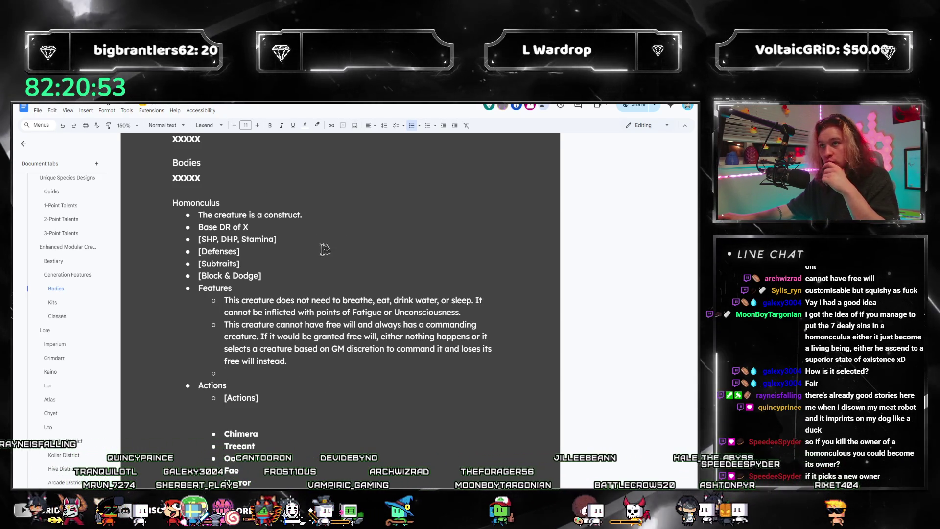
pyautogui.click(321, 362)
pyautogui.click(377, 337)
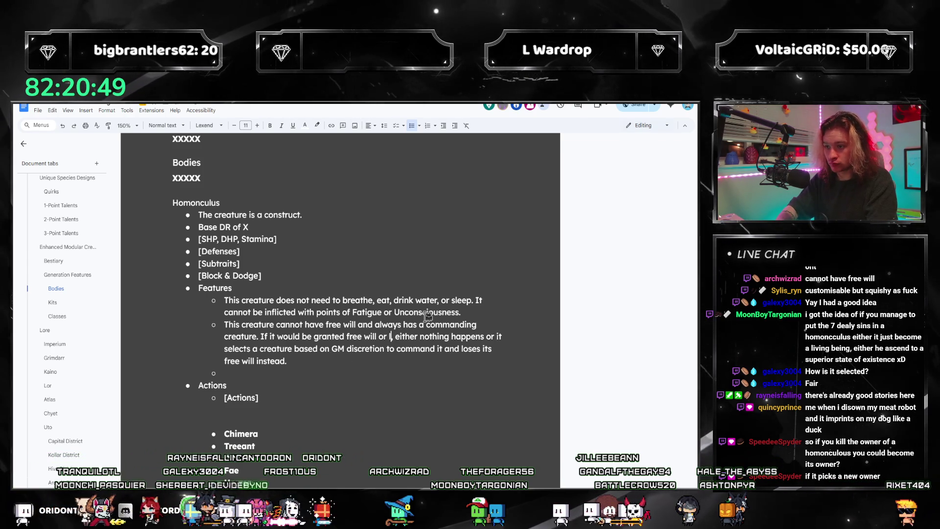
pyautogui.write('s commander,')
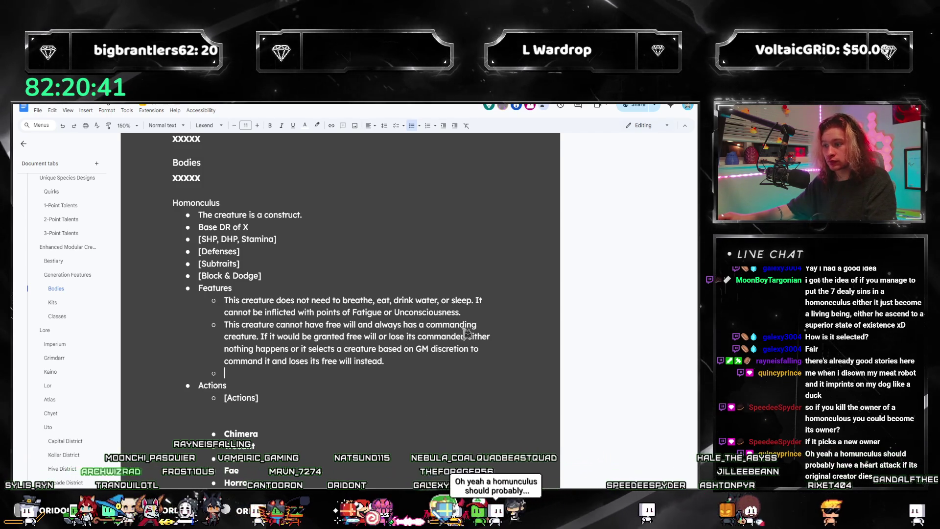
pyautogui.click(461, 335)
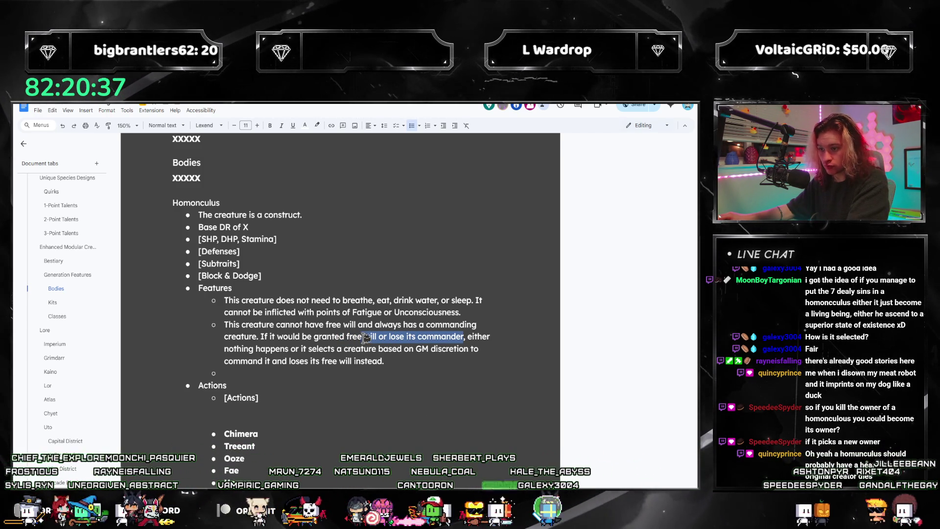
pyautogui.press('BackSpace')
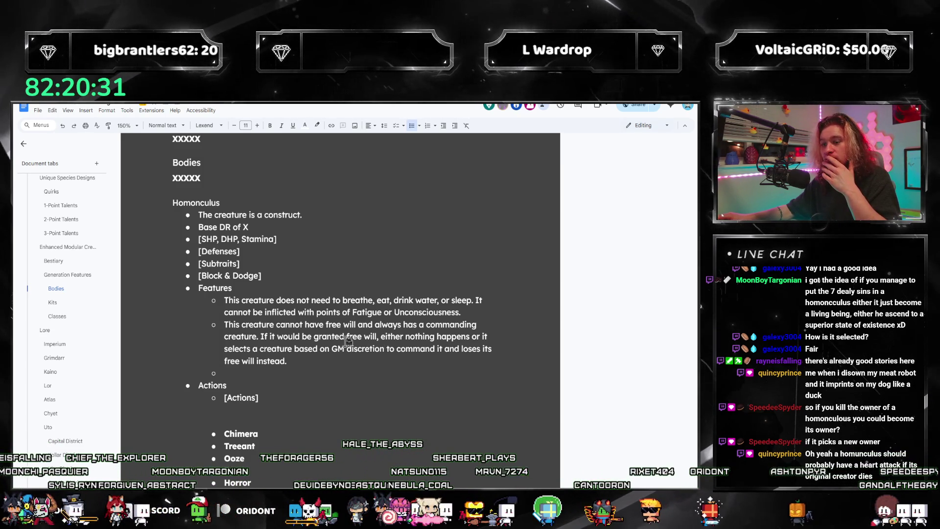
pyautogui.press('Down')
pyautogui.press('Down')
pyautogui.press('Down')
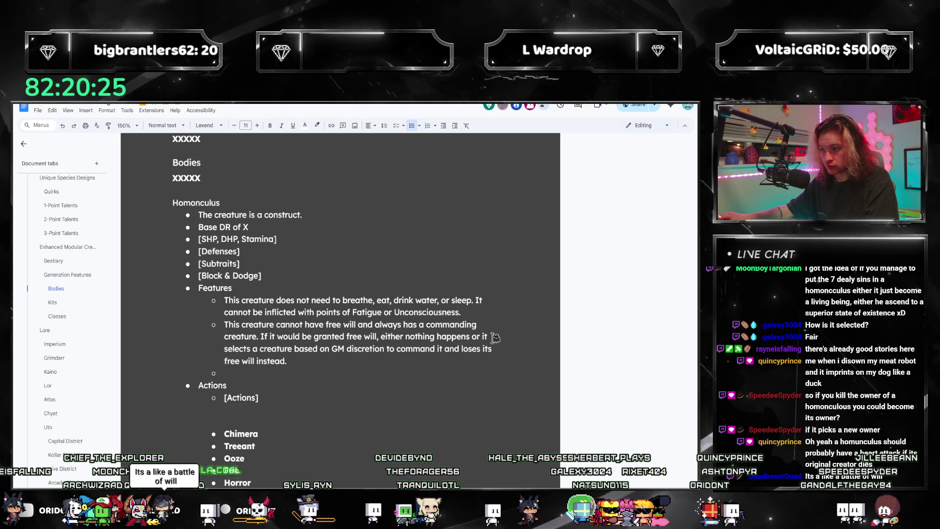
# - Add the sentence that a died or compromised commander may cause GM-determined negative effects
pyautogui.moveTo(406, 349); pyautogui.dragTo(413, 348)
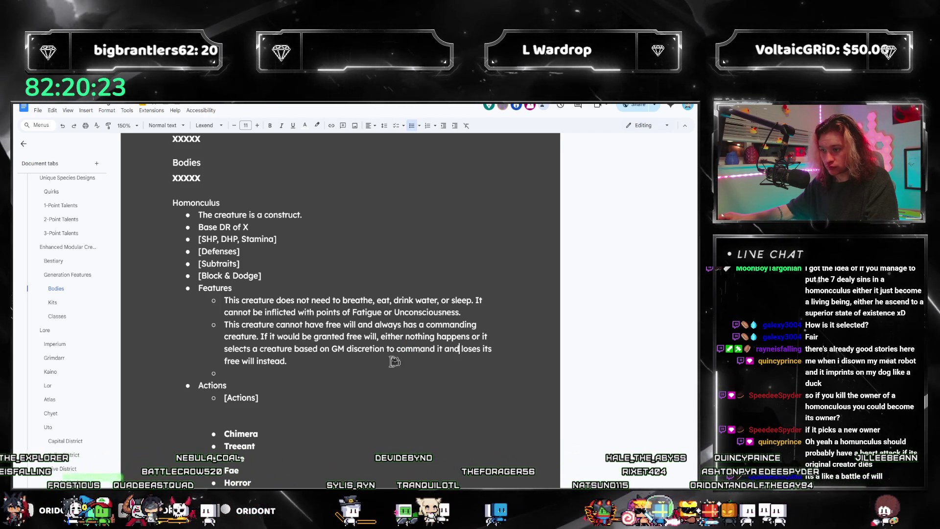
pyautogui.click(337, 349)
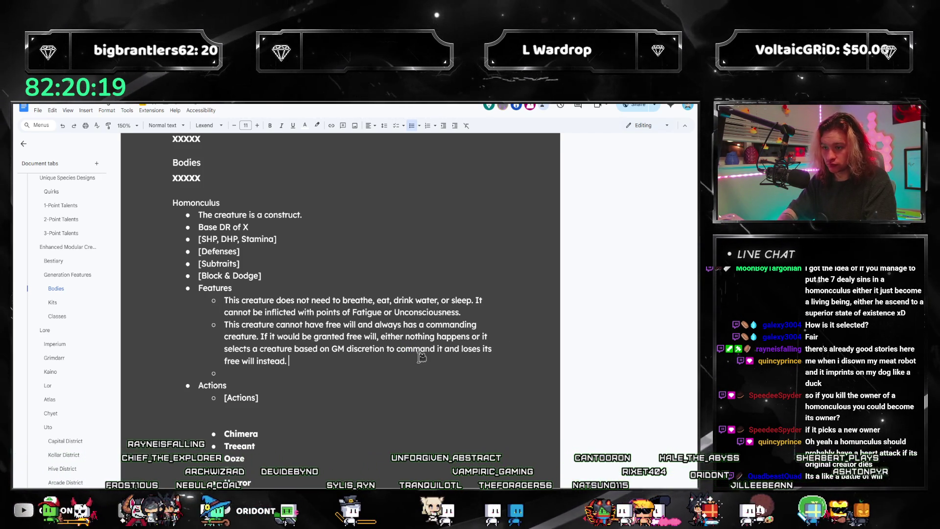
pyautogui.write('Ifcrea')
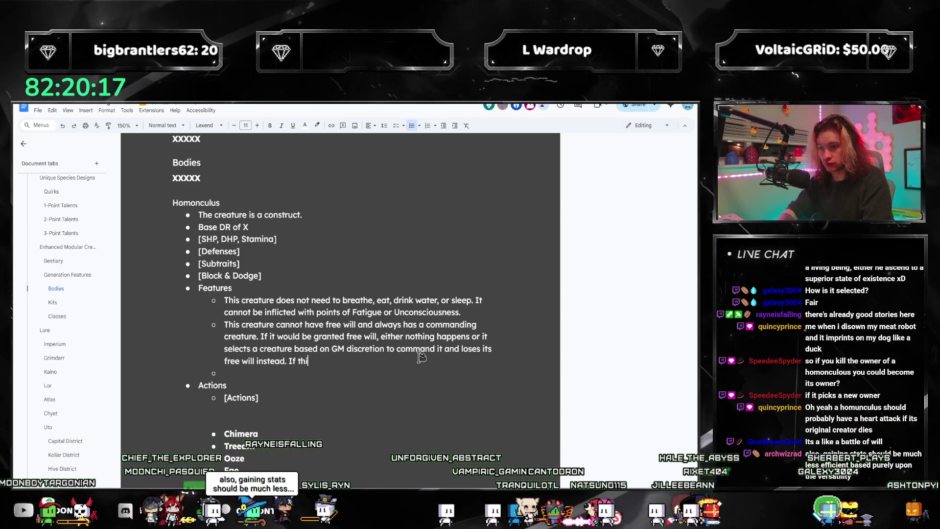
pyautogui.write('ture')
pyautogui.press('BackSpace')
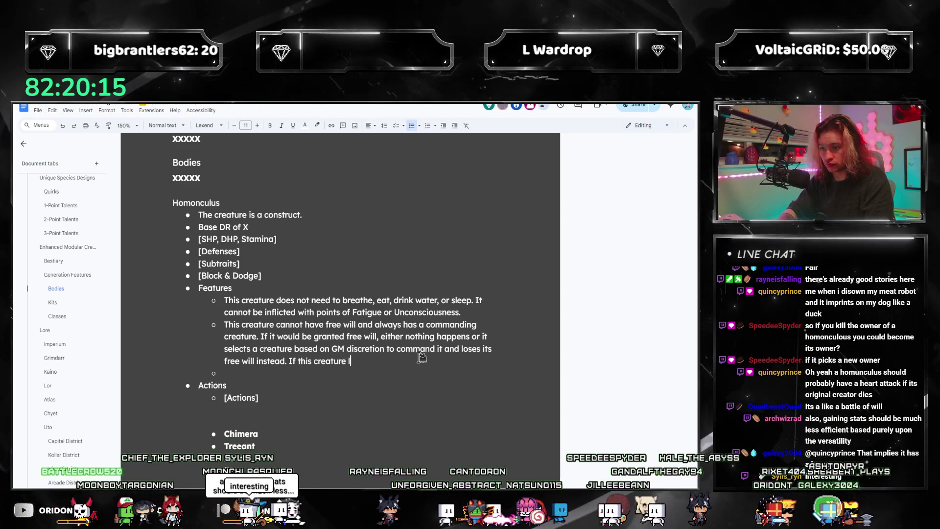
pyautogui.write('elieves it creator ')
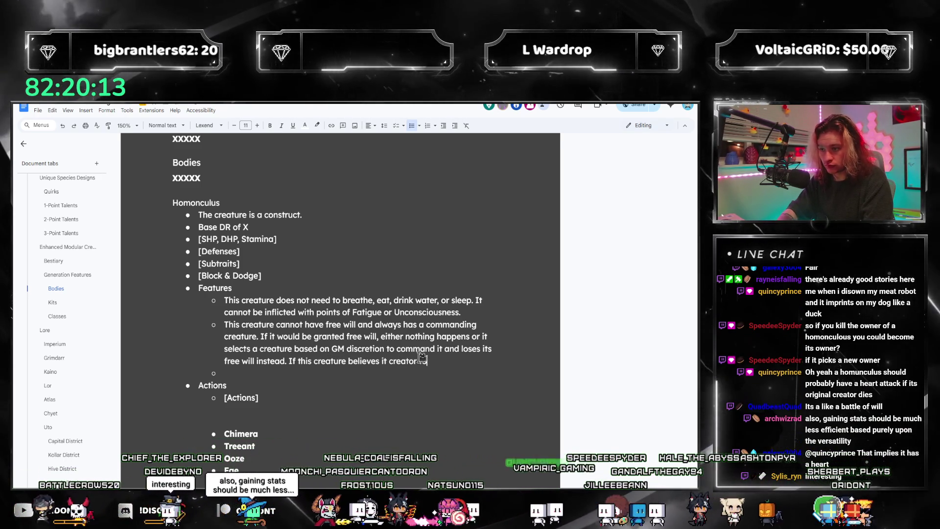
pyautogui.write('to be dead')
pyautogui.press('BackSpace')
pyautogui.press('BackSpace')
pyautogui.press('BackSpace')
pyautogui.press('BackSpace')
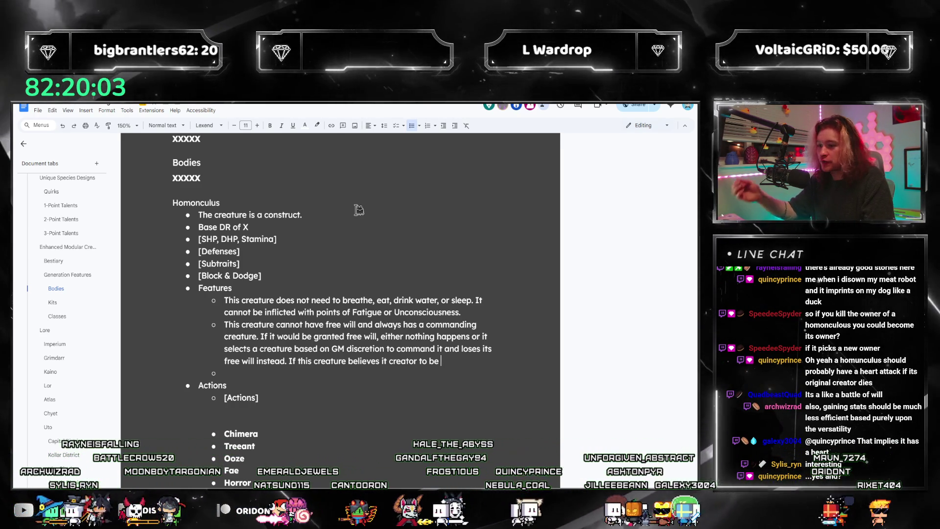
pyautogui.hotkey('ctrl', 'shift', 'Left')
pyautogui.hotkey('ctrl', 'shift', 'Left')
pyautogui.hotkey('ctrl', 'shift', 'Left')
pyautogui.press('BackSpace')
pyautogui.press('BackSpace')
pyautogui.write('s ')
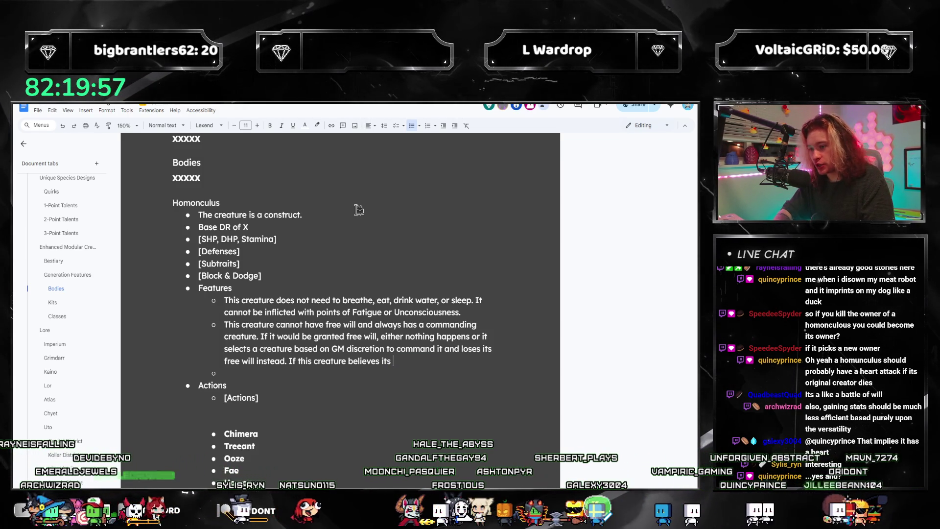
pyautogui.write('that its ')
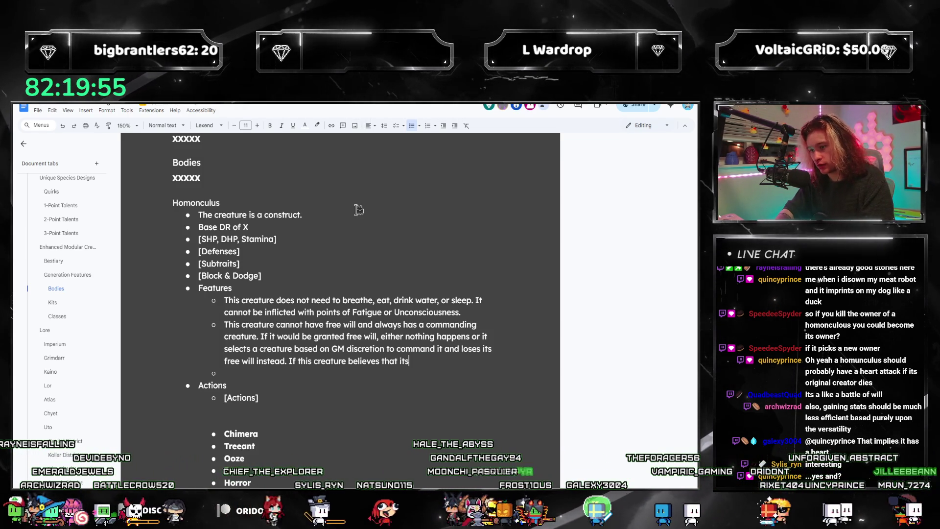
pyautogui.write('commander')
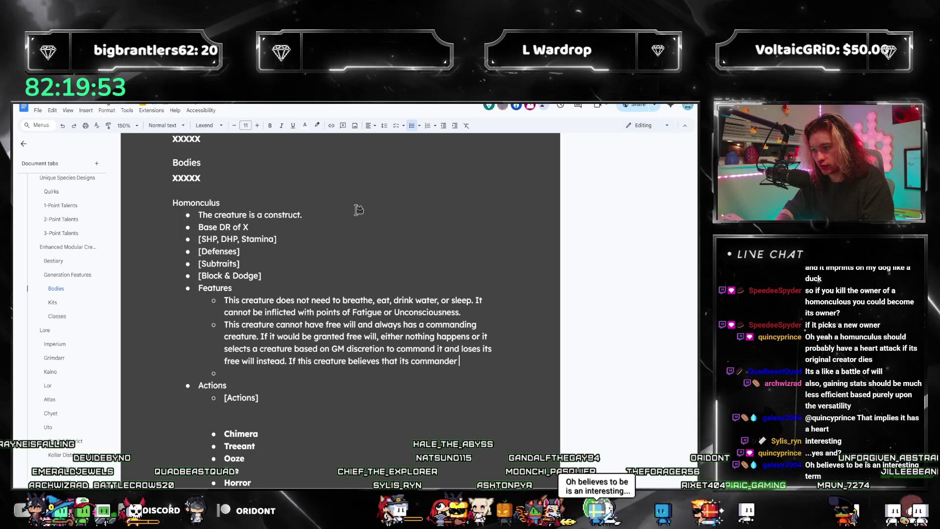
pyautogui.write(' has died')
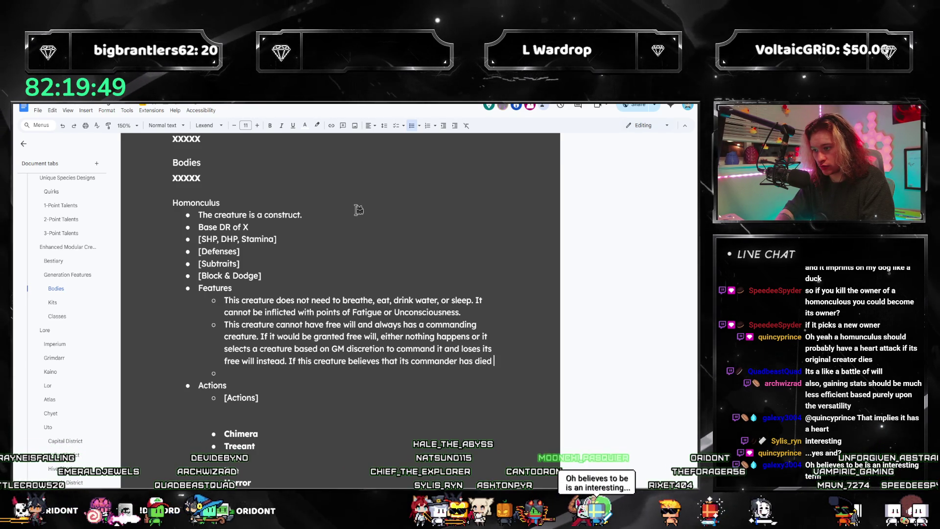
pyautogui.write(' or otherwise')
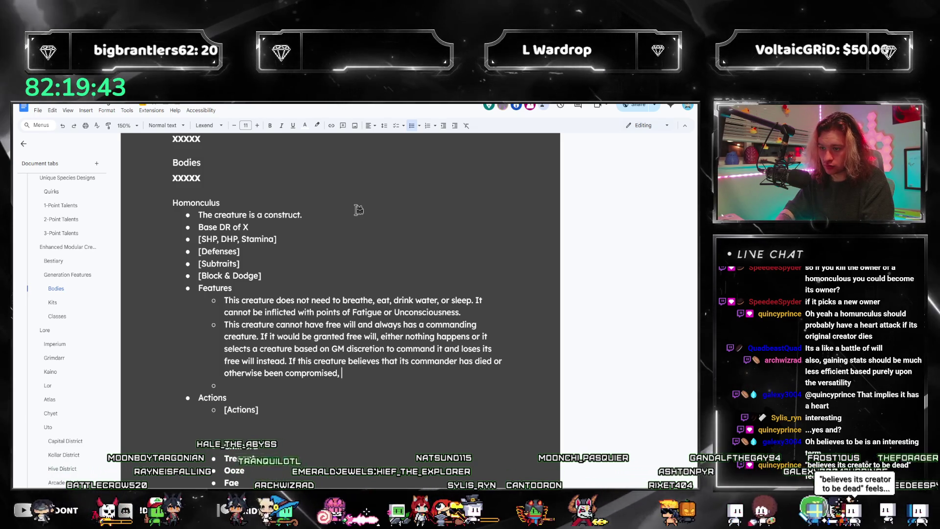
pyautogui.write(' been compromised, it may suffer negative effects by G')
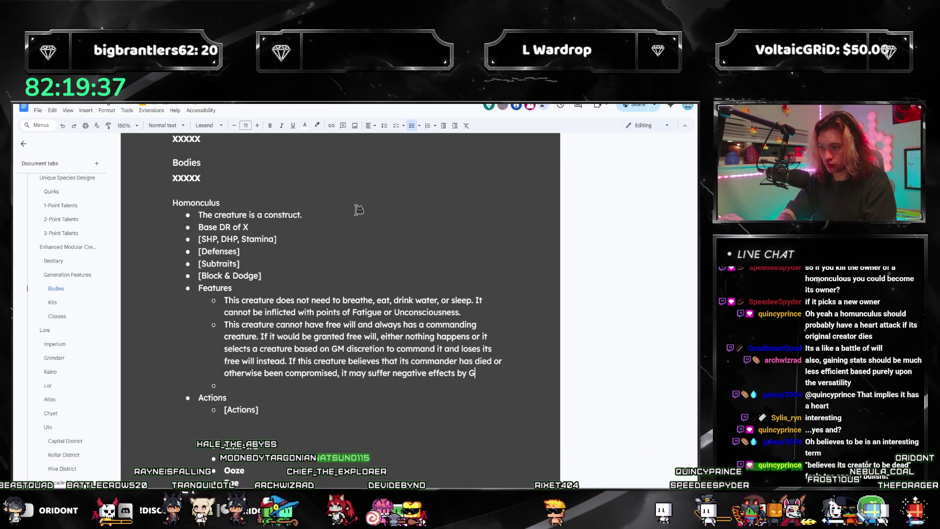
pyautogui.write('M discretion.')
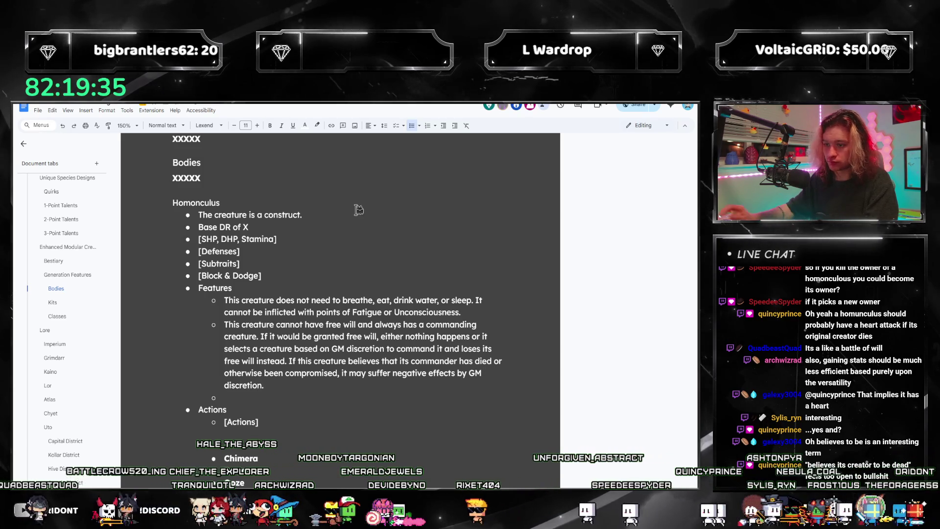
pyautogui.hotkey('ctrl', 'shift', 'Left')
pyautogui.hotkey('ctrl', 'shift', 'Left')
pyautogui.hotkey('ctrl', 'shift', 'Left')
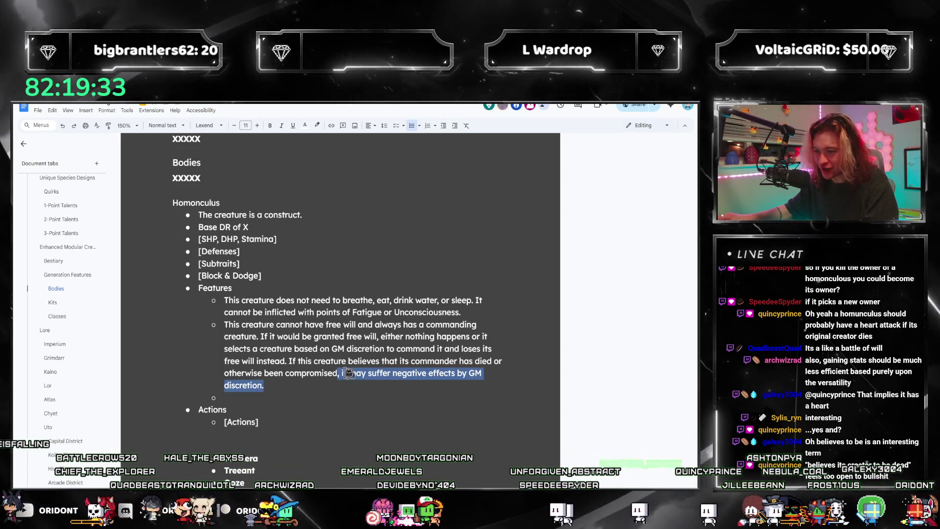
# - Remove the negative-effects clause and a stray letter after 'select a'
pyautogui.hotkey('ctrl', 'shift', 'Left')
pyautogui.hotkey('ctrl', 'shift', 'Left')
pyautogui.hotkey('ctrl', 'shift', 'Left')
pyautogui.press('Right')
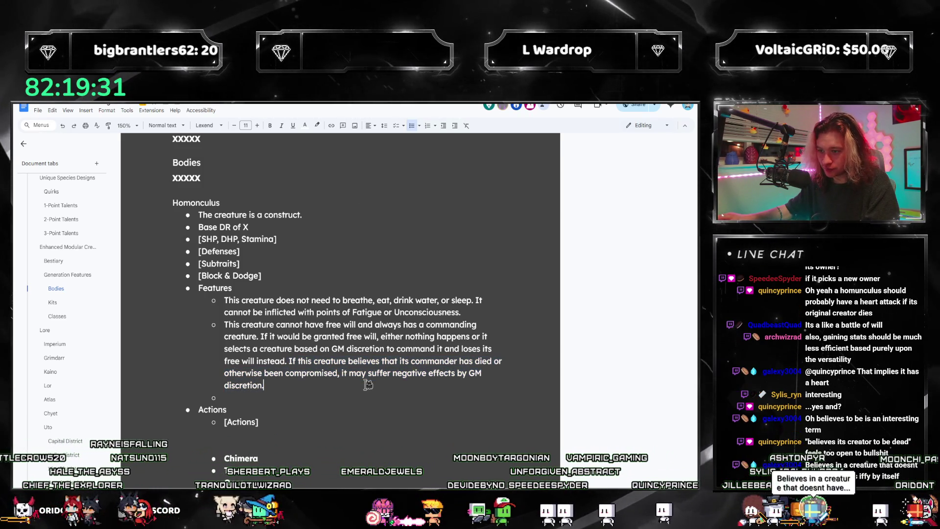
pyautogui.keyDown('shift'); pyautogui.click(343, 373); pyautogui.keyUp('shift')
pyautogui.press('BackSpace')
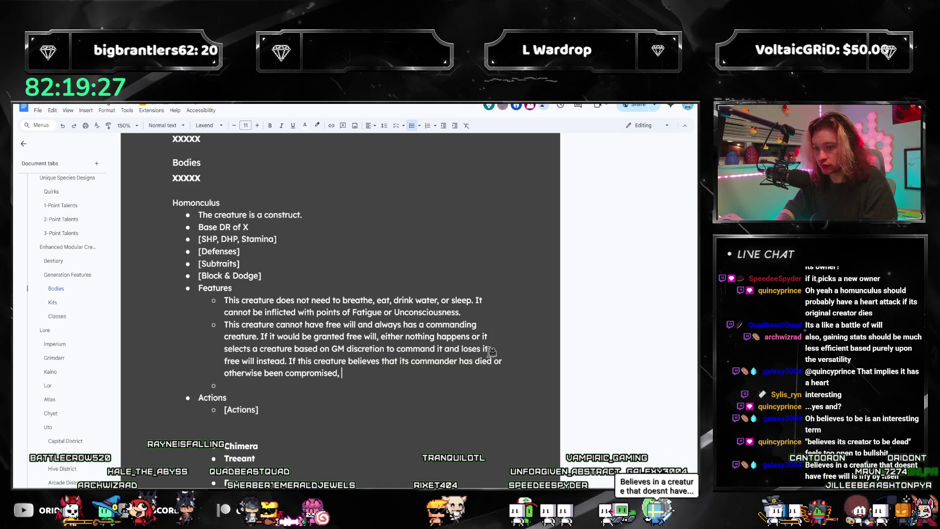
pyautogui.write('it maysel')
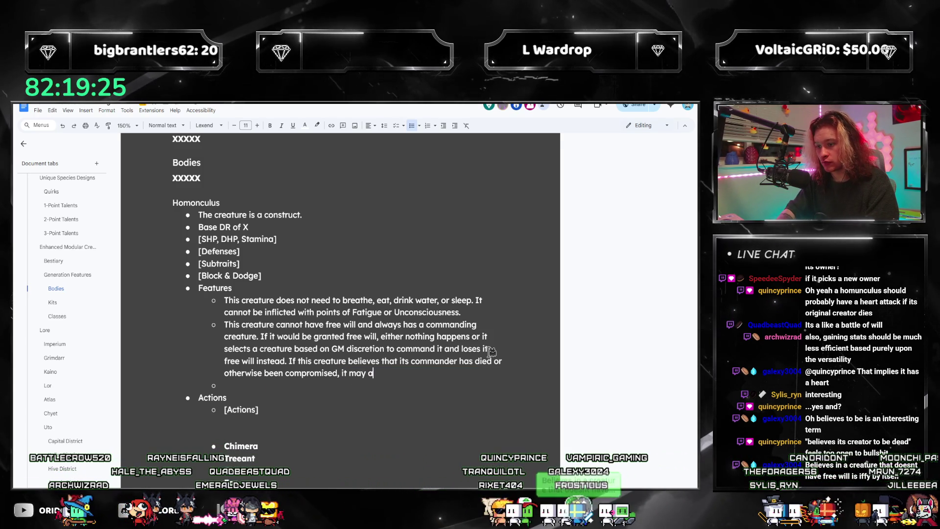
pyautogui.write('ect a c')
pyautogui.press('BackSpace')
pyautogui.write('new')
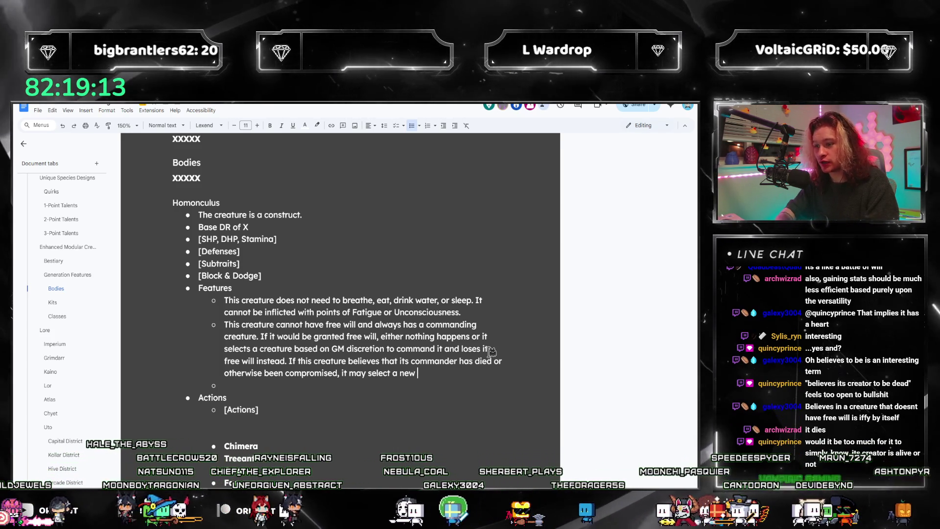
# - Delete the unfinished sentence about the creature believing its commander has died
pyautogui.hotkey('shift', 'Up')
pyautogui.hotkey('shift', 'Up')
pyautogui.hotkey('shift', 'Down')
pyautogui.hotkey('ctrl', 'shift', 'Left')
pyautogui.hotkey('ctrl', 'shift', 'Left')
pyautogui.hotkey('ctrl', 'shift', 'Left')
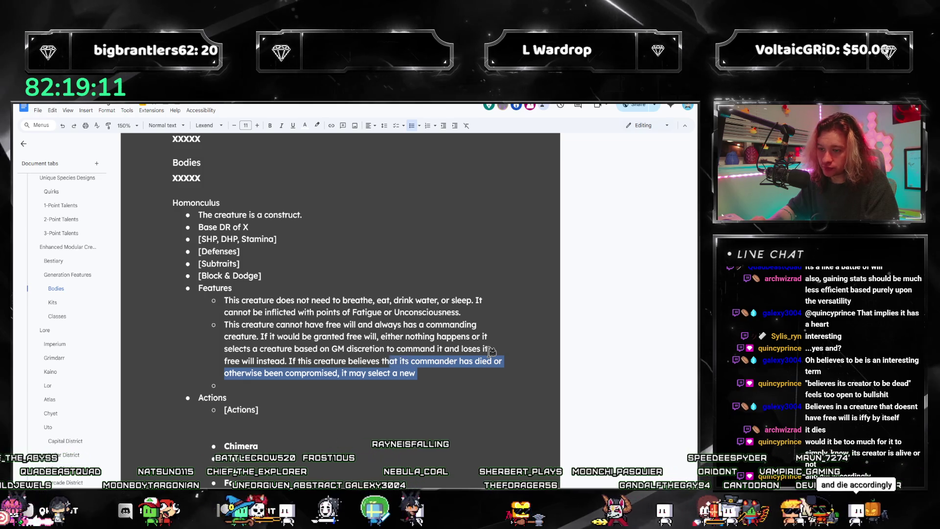
pyautogui.press('BackSpace')
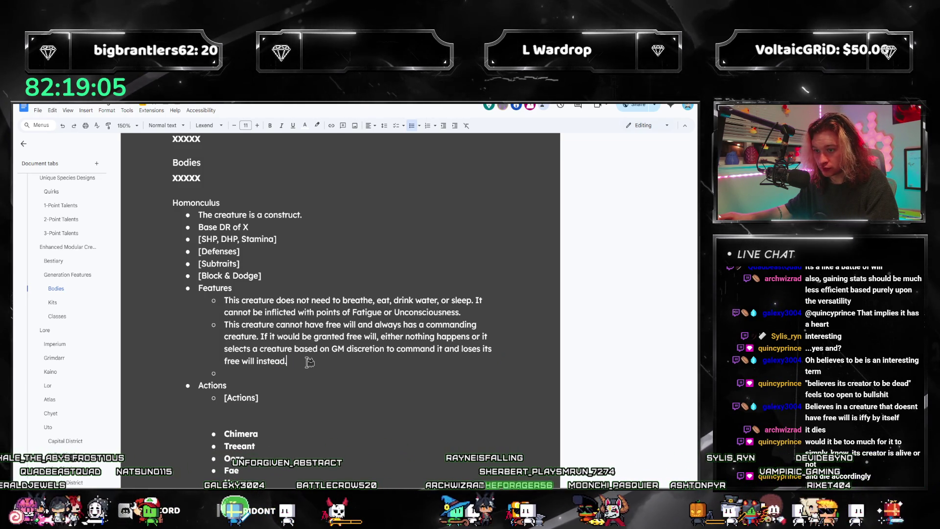
pyautogui.write('It innately kno')
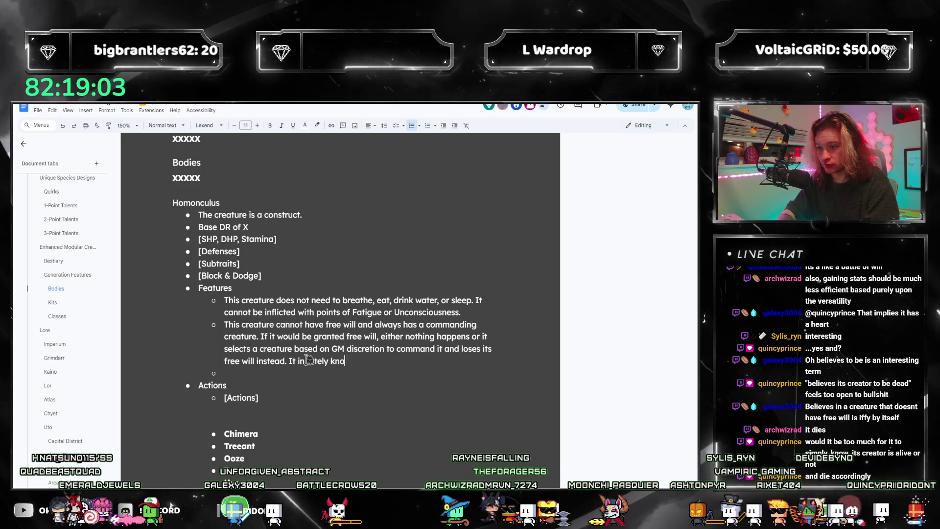
pyautogui.write('ws whether or not its cre')
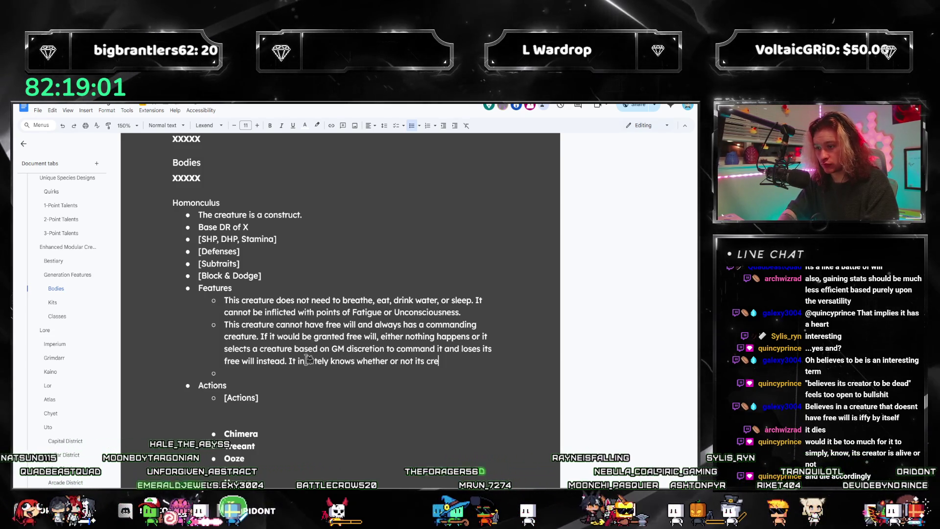
pyautogui.write('ator')
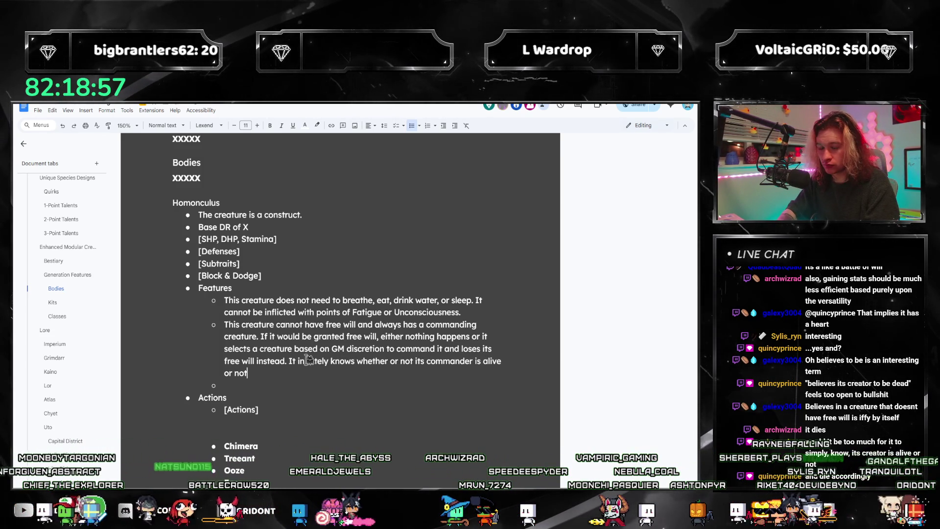
# - Write 'It innately knows if its commander is alive.', swapping 'whether or not' for 'if' and undoing an accidental deletion
pyautogui.press('BackSpace')
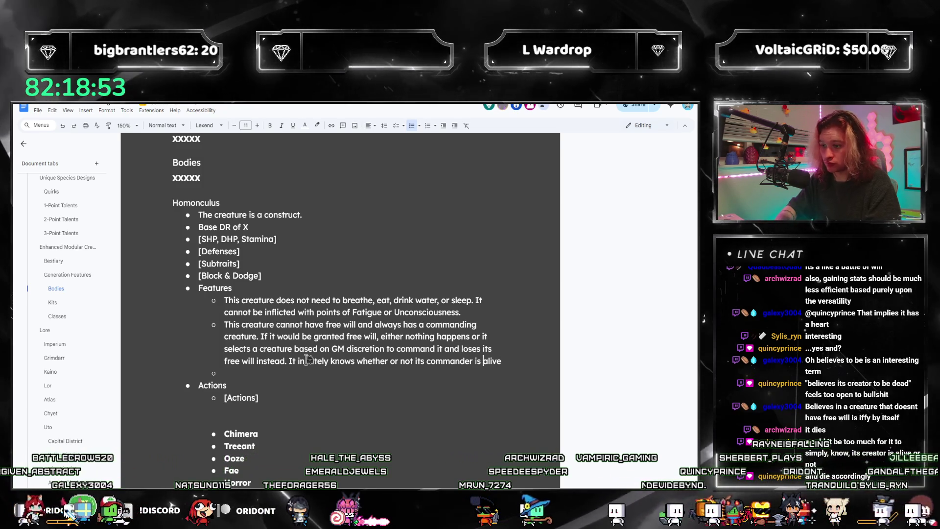
pyautogui.hotkey('ctrl', 'Left')
pyautogui.hotkey('ctrl', 'Left')
pyautogui.hotkey('ctrl', 'Left')
pyautogui.hotkey('ctrl', 'shift', 'Left')
pyautogui.hotkey('ctrl', 'shift', 'Left')
pyautogui.hotkey('ctrl', 'shift', 'Left')
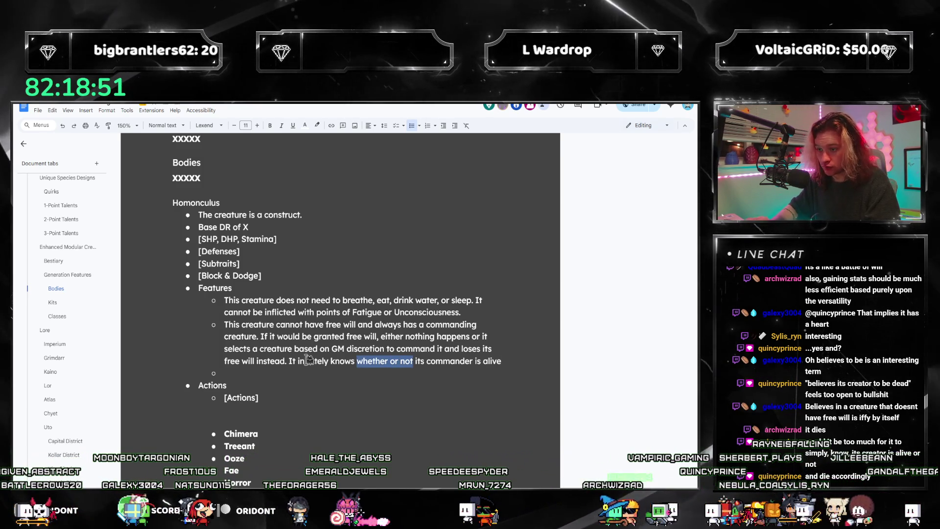
pyautogui.write('if')
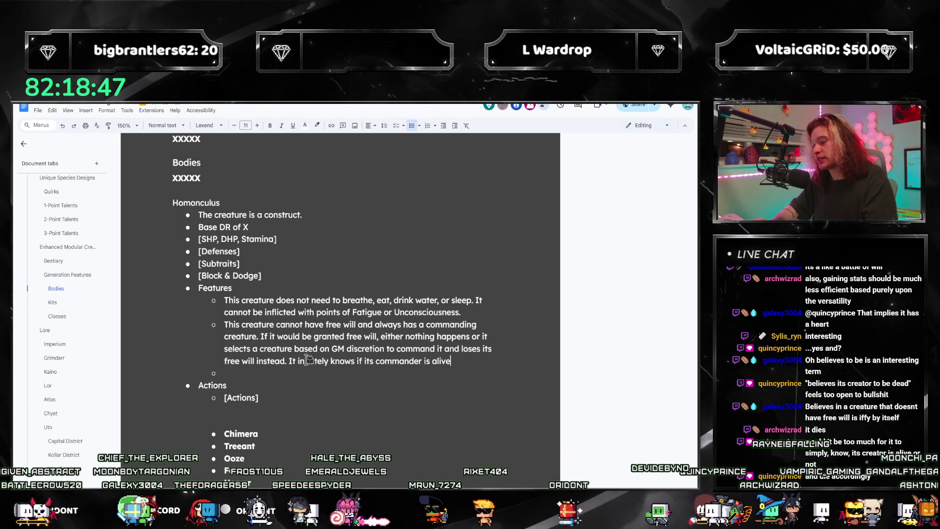
pyautogui.hotkey('ctrl', 'shift', 'Left')
pyautogui.hotkey('ctrl', 'shift', 'Left')
pyautogui.hotkey('ctrl', 'shift', 'Left')
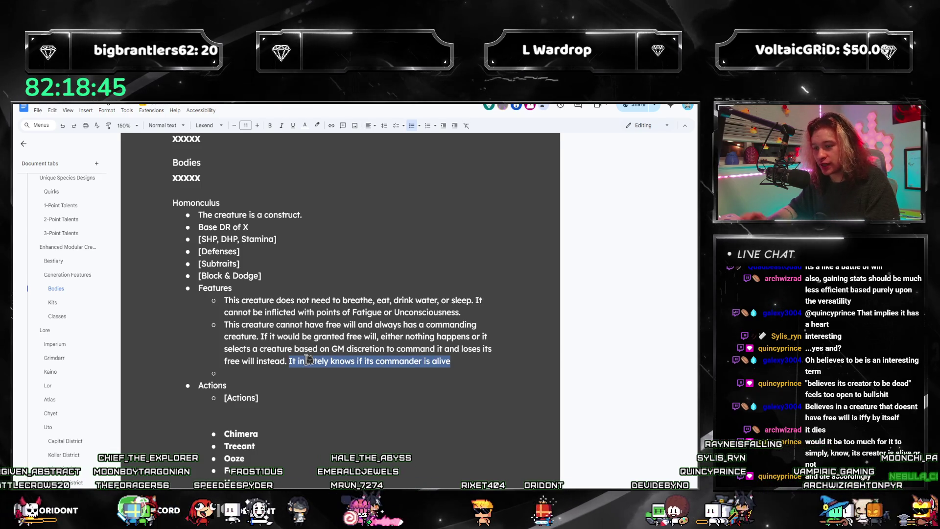
pyautogui.hotkey('ctrl', 'shift', 'Left')
pyautogui.hotkey('ctrl', 'shift', 'Left')
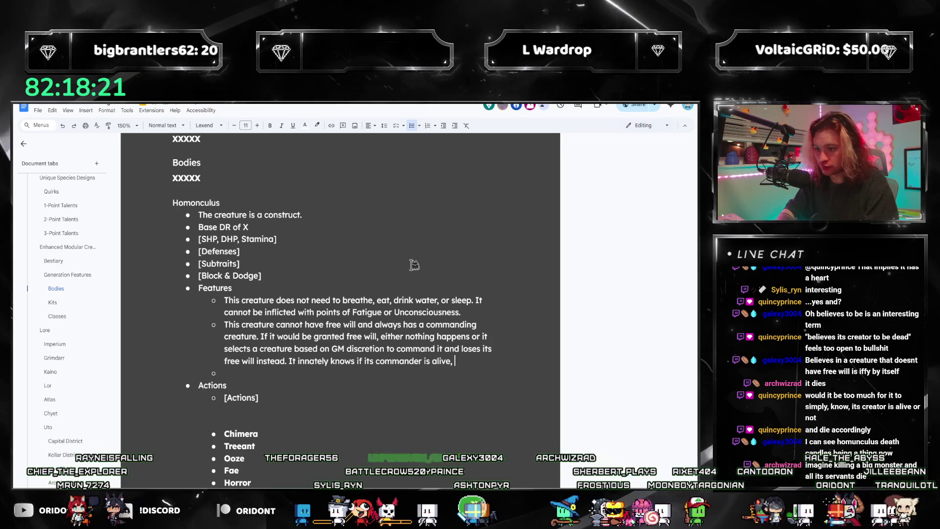
pyautogui.write(', and')
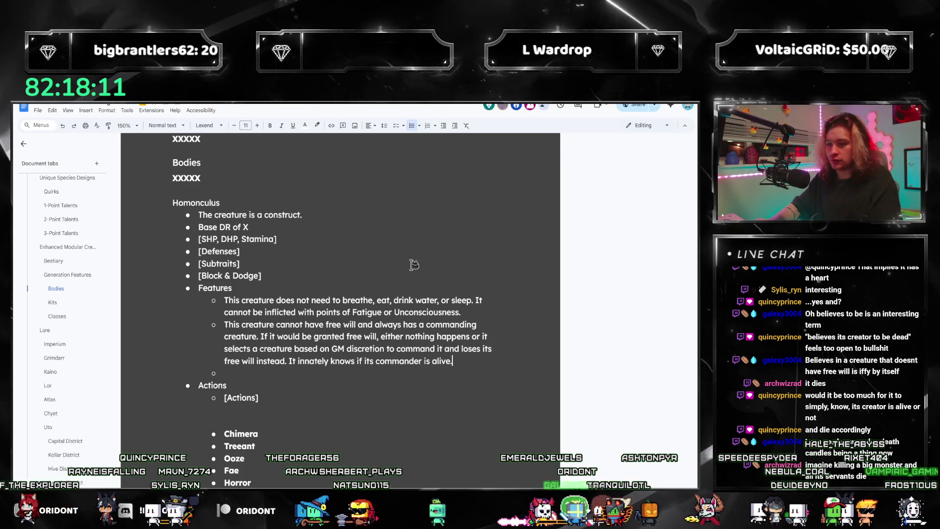
pyautogui.hotkey('ctrl', 'shift', 'Left')
pyautogui.hotkey('ctrl', 'shift', 'Left')
pyautogui.hotkey('ctrl', 'shift', 'Left')
pyautogui.hotkey('ctrl', 'shift', 'Left')
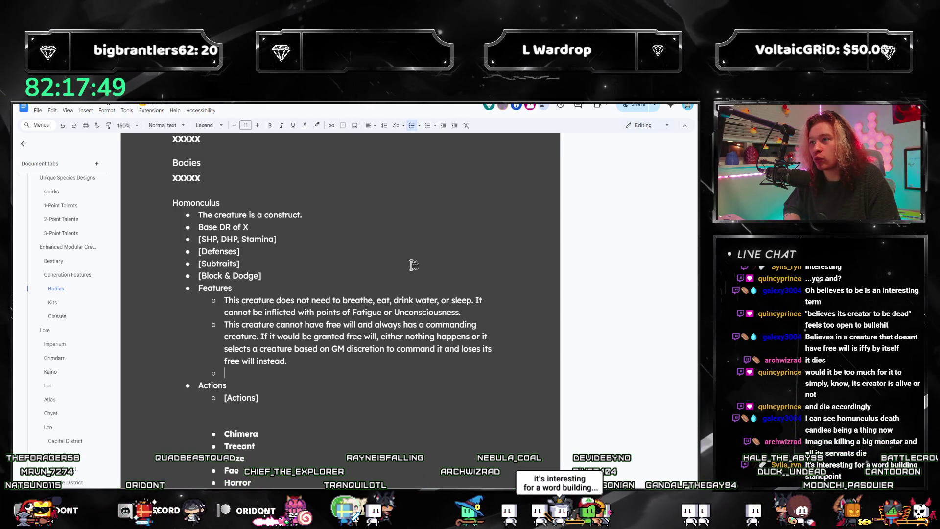
pyautogui.hotkey('ctrl', 'z')
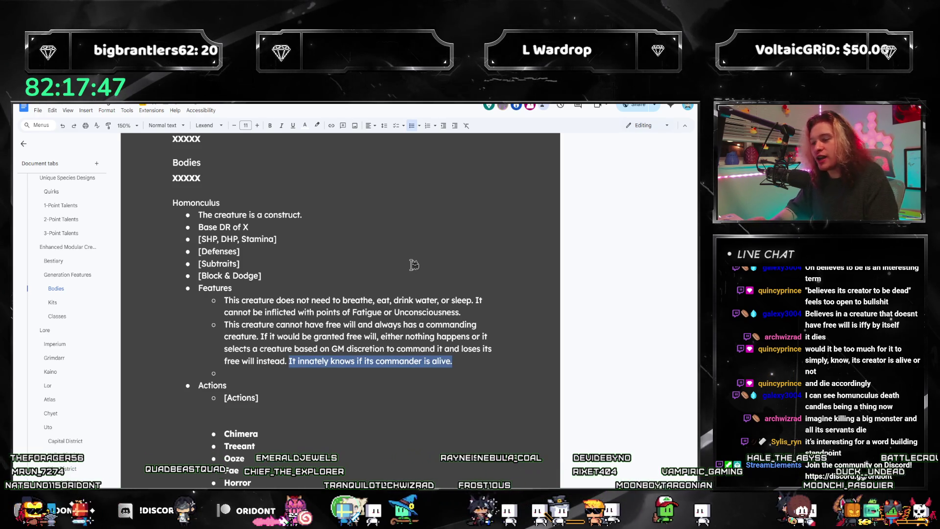
# - Replace it with the rule that this creature dies if its current commander dies via annihilation
pyautogui.press('Right')
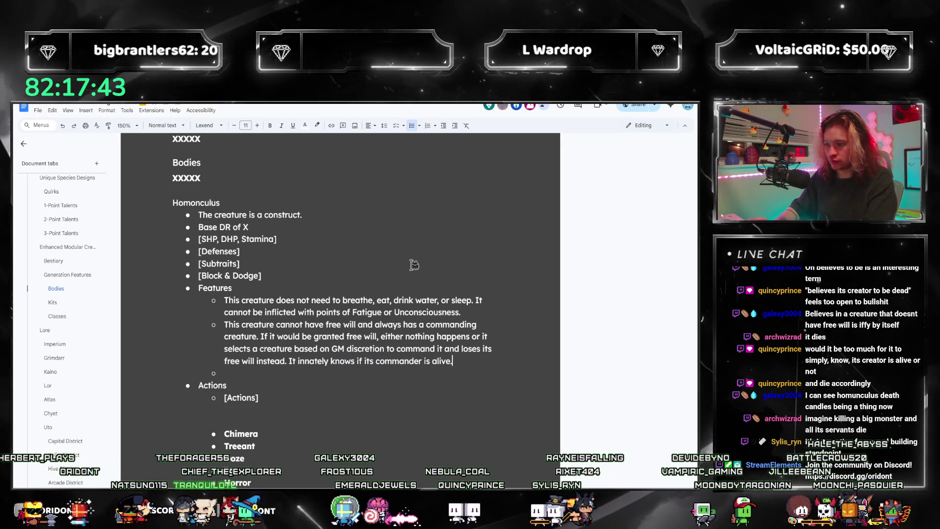
pyautogui.write('.')
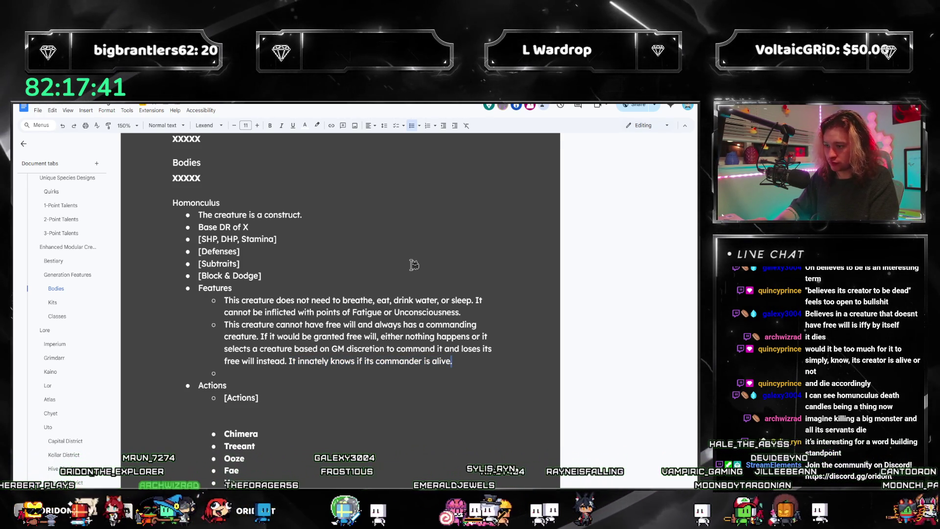
pyautogui.hotkey('ctrl', 'shift', 'Left')
pyautogui.hotkey('ctrl', 'shift', 'Left')
pyautogui.hotkey('ctrl', 'shift', 'Left')
pyautogui.write('If it wou')
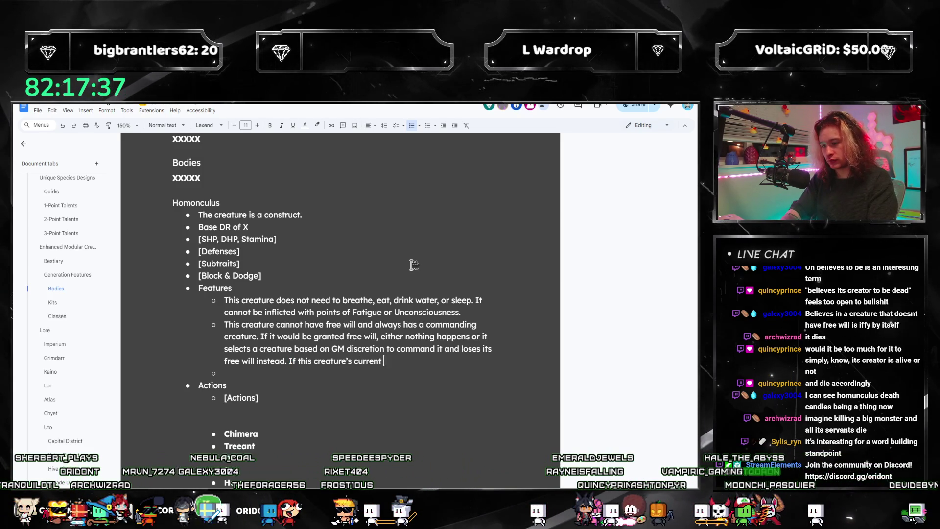
pyautogui.write('ld ')
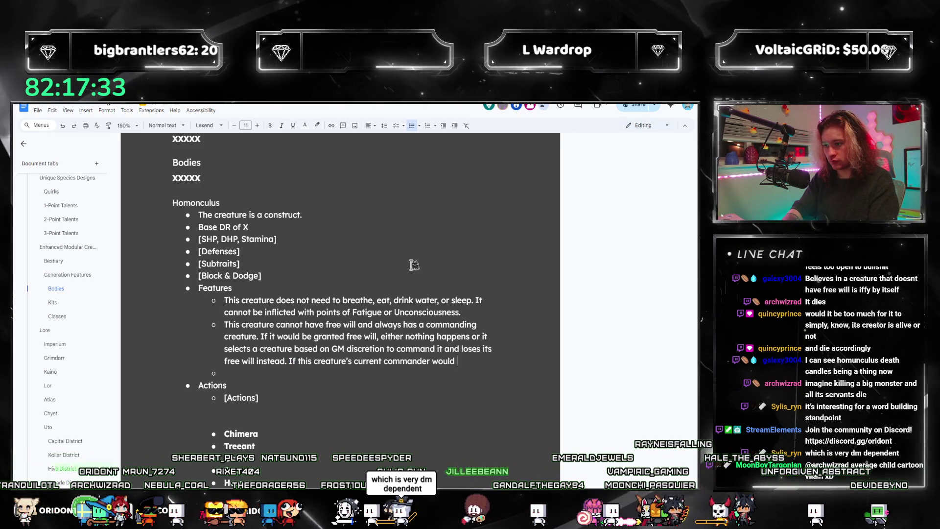
pyautogui.write('be ')
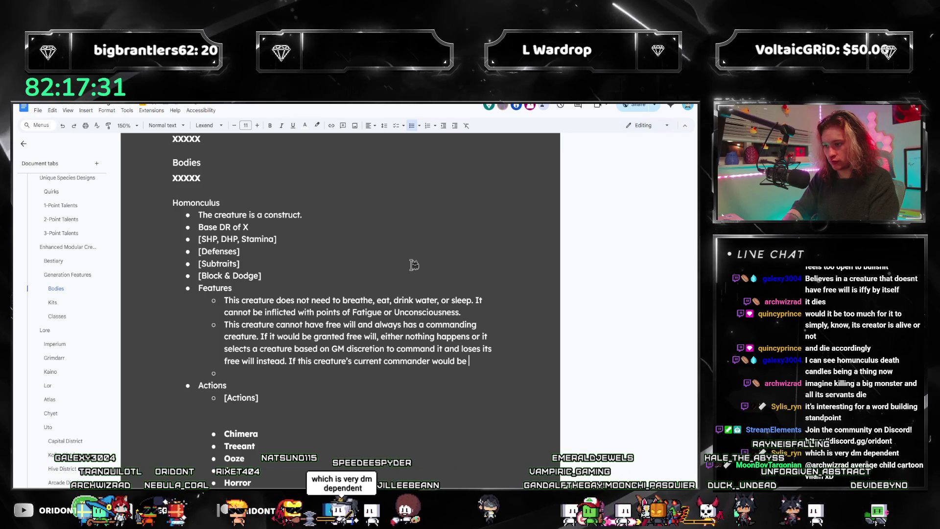
pyautogui.write('grante')
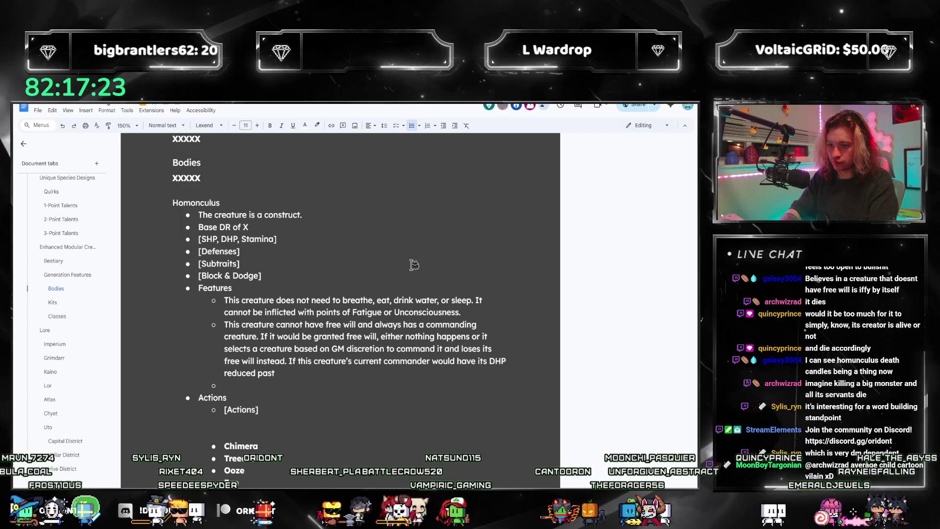
pyautogui.press('BackSpace')
pyautogui.press('BackSpace')
pyautogui.press('BackSpace')
pyautogui.press('BackSpace')
pyautogui.press('BackSpace')
pyautogui.press('BackSpace')
pyautogui.press('BackSpace')
pyautogui.press('BackSpace')
pyautogui.press('BackSpace')
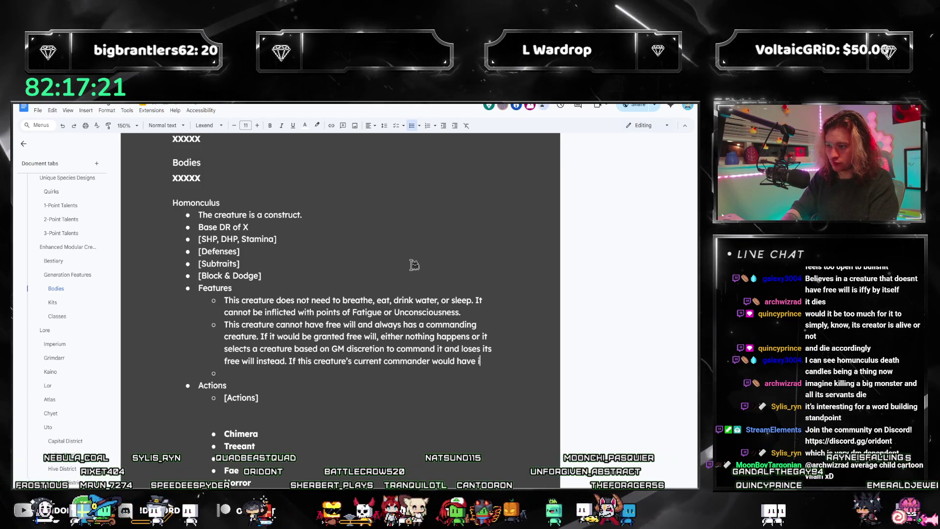
pyautogui.press('BackSpace')
pyautogui.press('BackSpace')
pyautogui.press('BackSpace')
pyautogui.write('die')
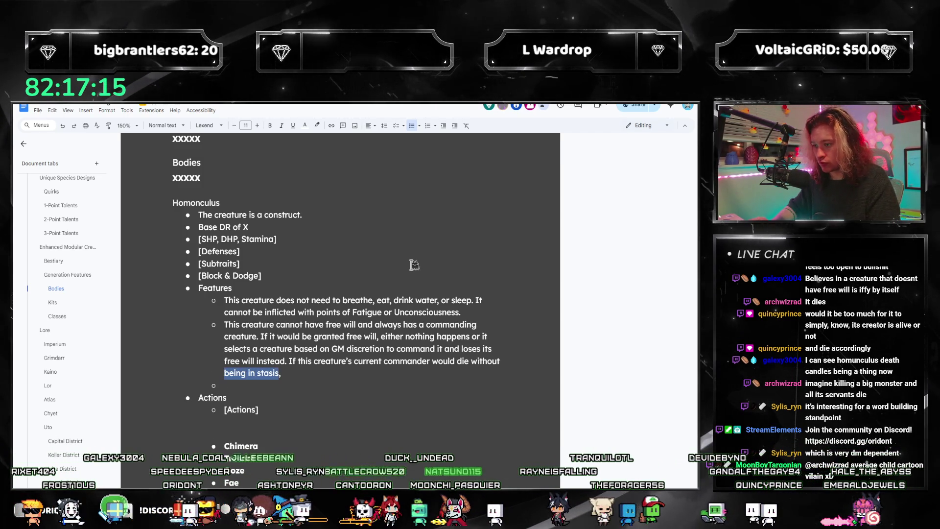
pyautogui.hotkey('ctrl', 'shift', 'Left')
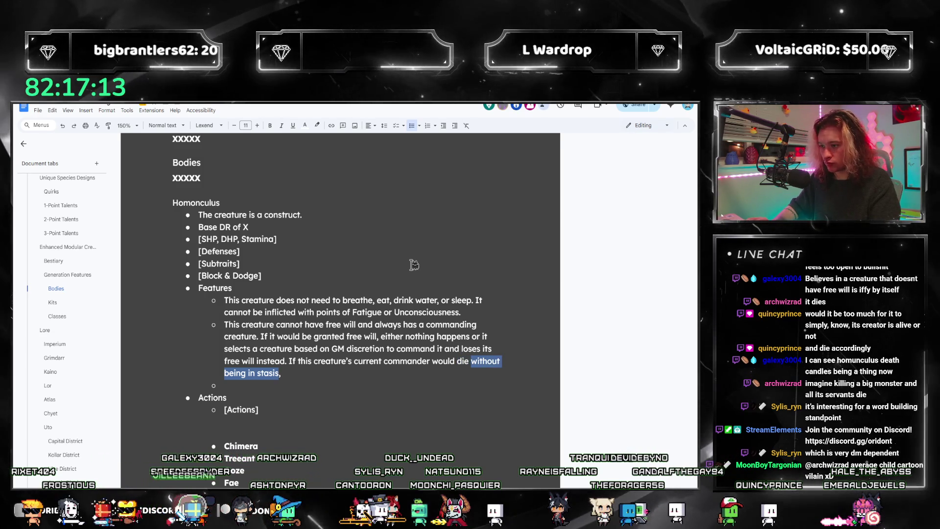
pyautogui.write('via annihil')
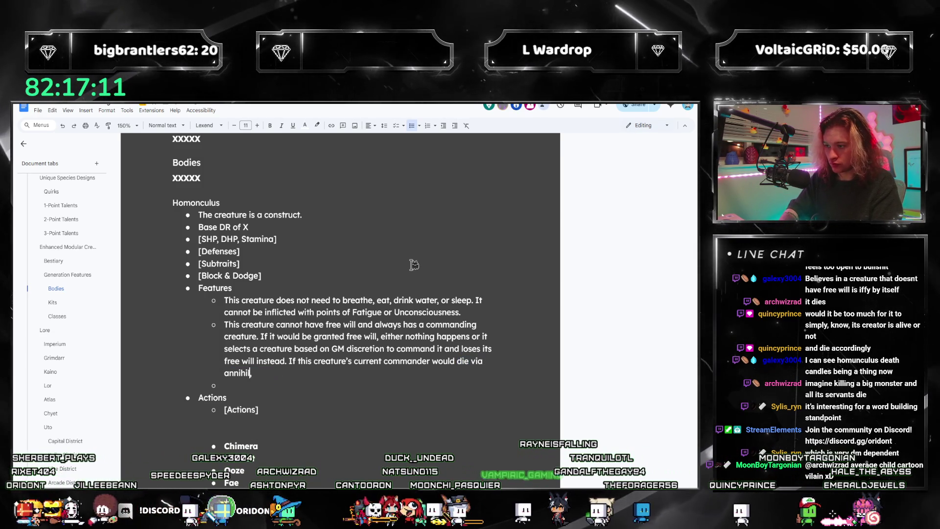
pyautogui.write('ation.')
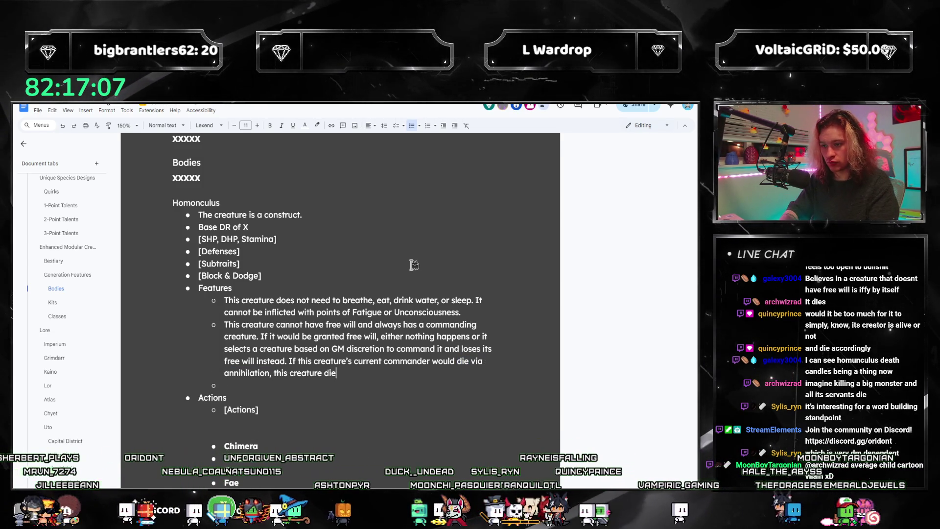
pyautogui.write('s')
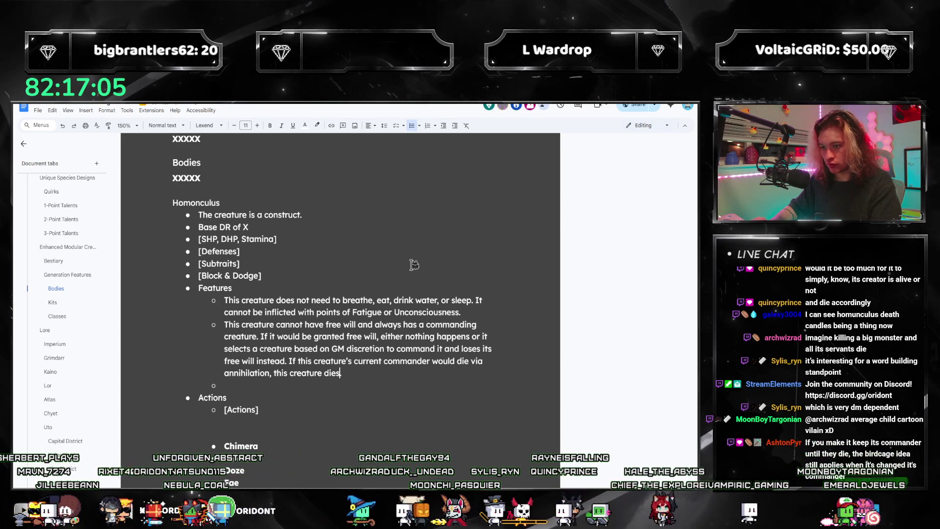
pyautogui.write('.')
# - Reopen the annihilation clause for rewriting, dismissing a suggestion on 'would die'
pyautogui.press('Left')
pyautogui.hotkey('ctrl', 'shift', 'Left')
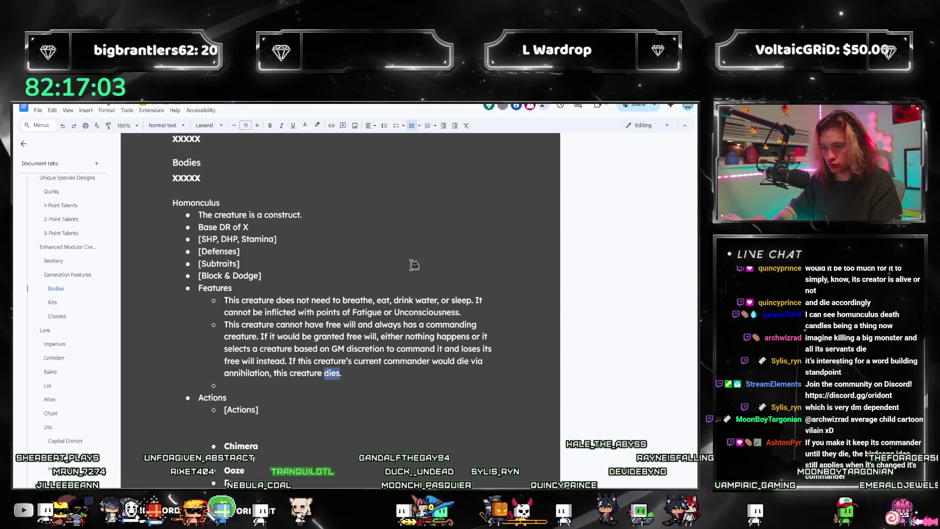
pyautogui.press('End')
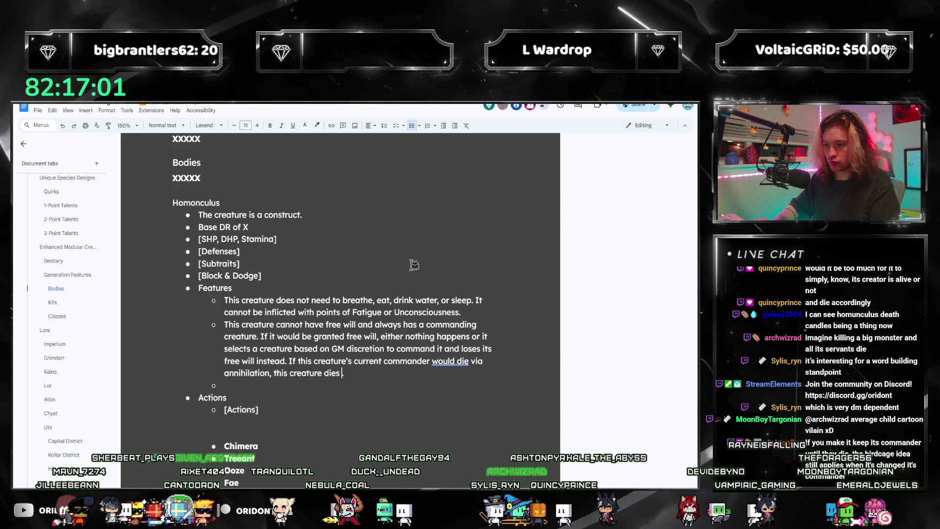
pyautogui.press('BackSpace')
pyautogui.write('nad its maximum DHP becomes 0.')
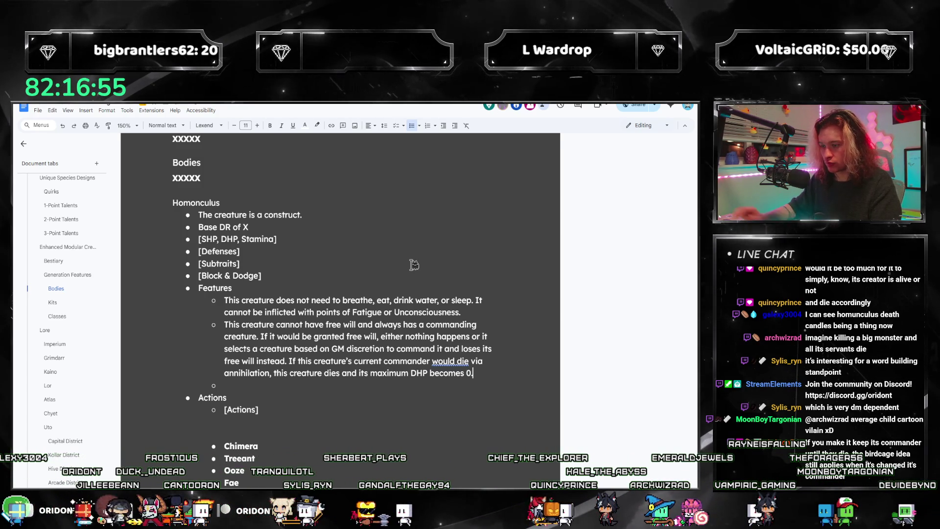
pyautogui.rightClick(454, 361)
pyautogui.click(462, 380)
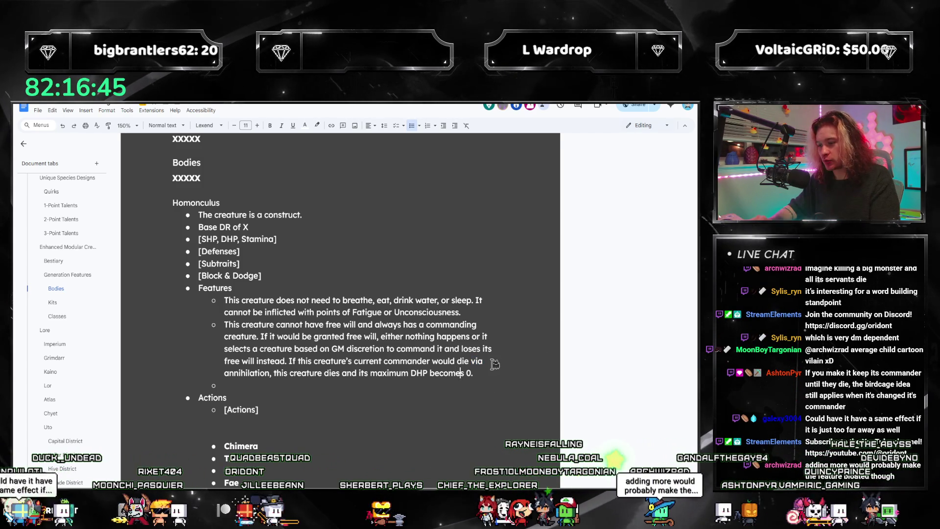
pyautogui.hotkey('ctrl', 'shift', 'Right')
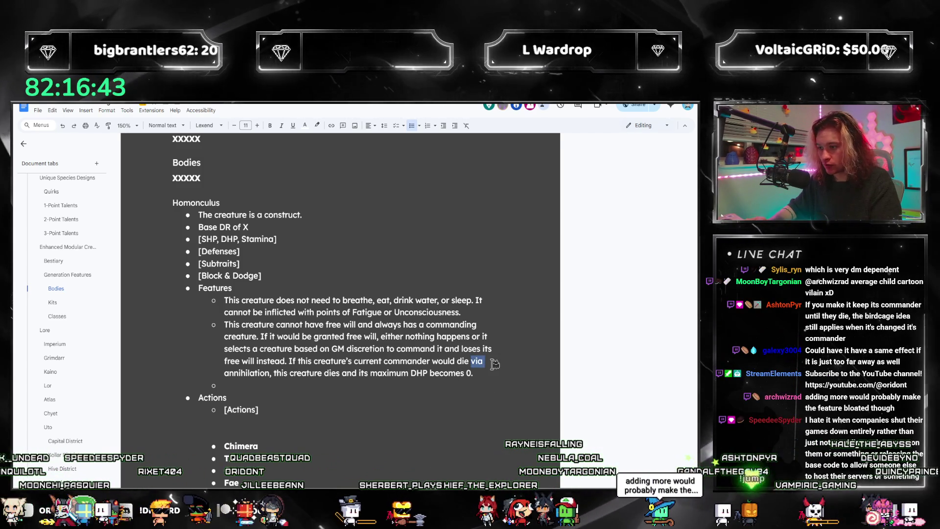
pyautogui.hotkey('ctrl', 'shift', 'Right')
pyautogui.write('without being in st')
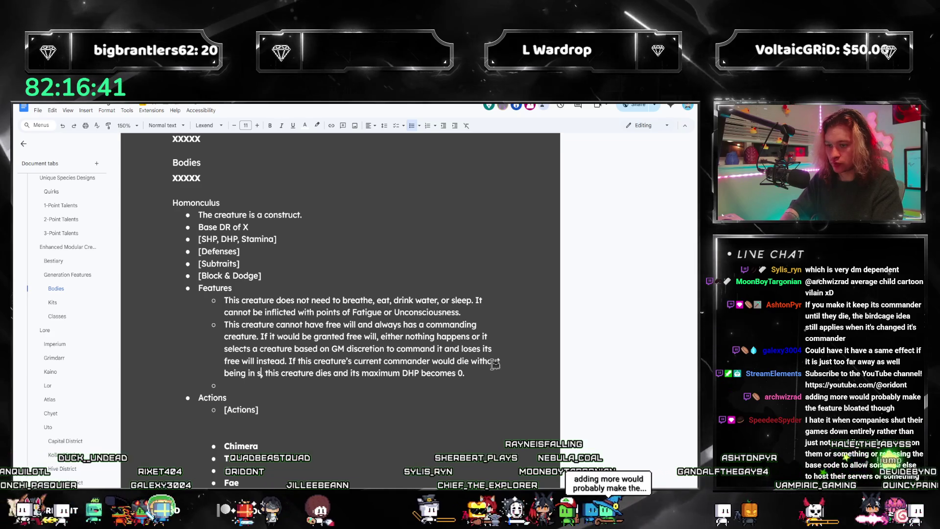
pyautogui.write('asis')
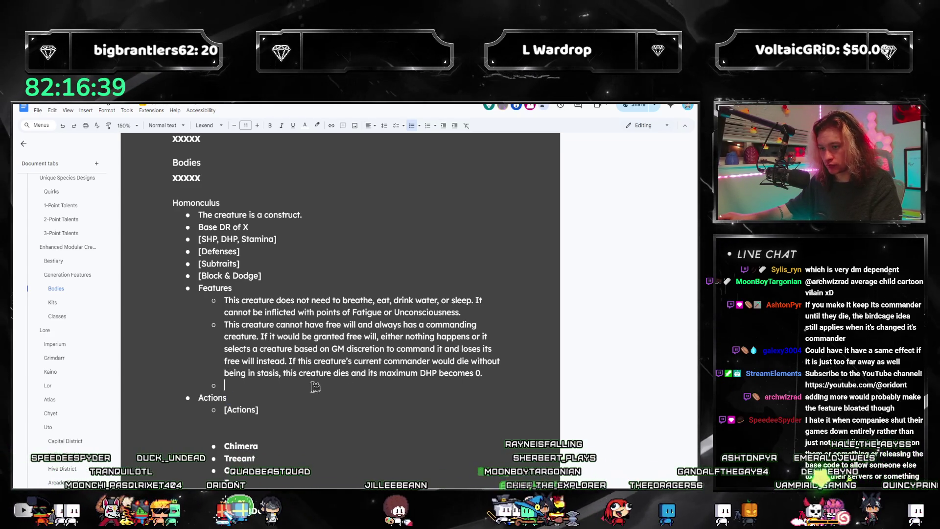
pyautogui.click(496, 362)
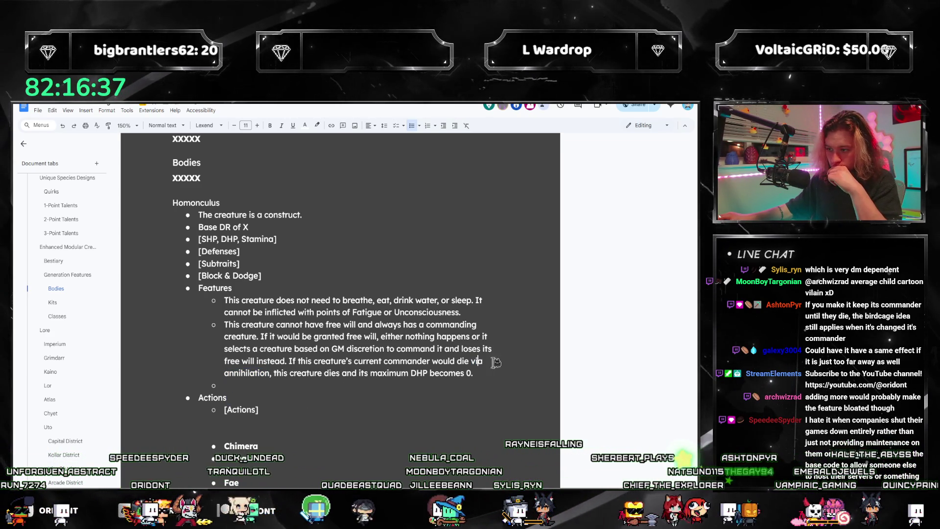
pyautogui.moveTo(474, 372); pyautogui.dragTo(324, 375)
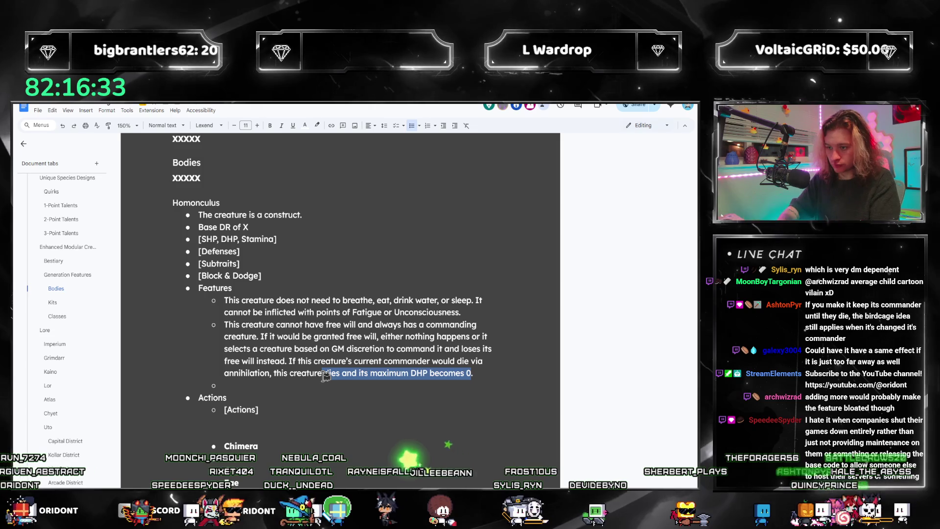
pyautogui.write("'s current DHP becomes .")
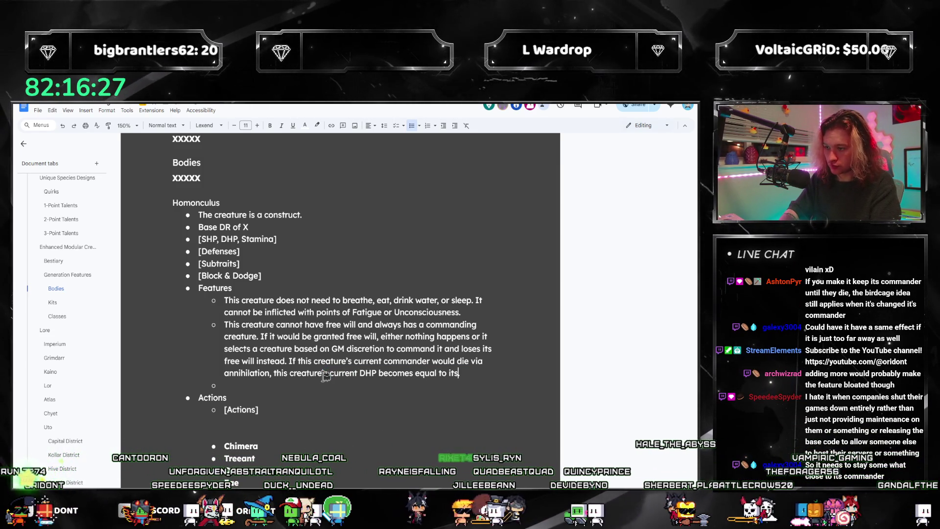
pyautogui.write('negat')
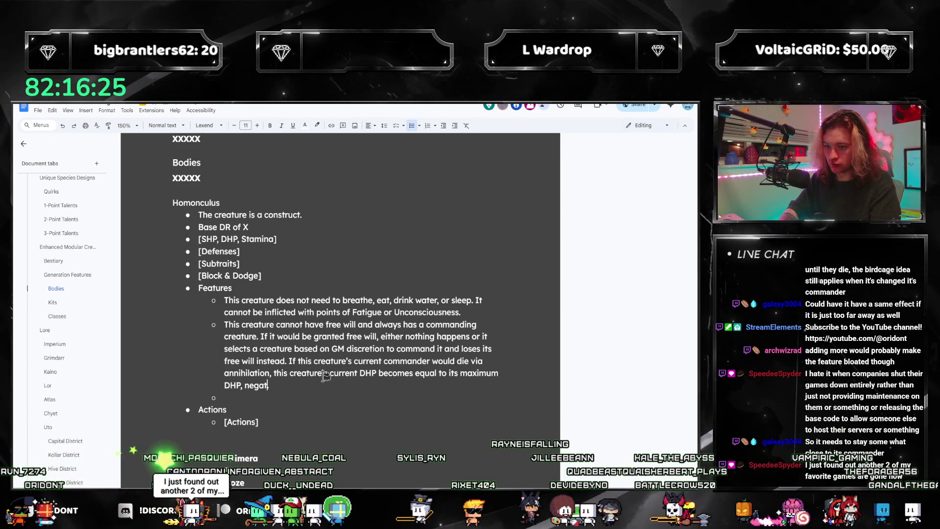
pyautogui.write('ive.')
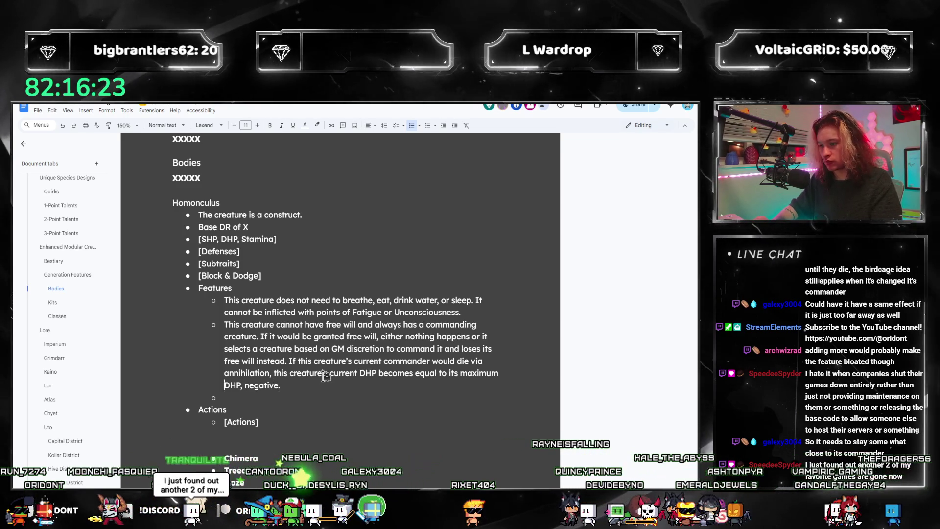
# - Finish it as 'this creature's DHP is reduced by an amount equal to double its maximum DHP.'
pyautogui.hotkey('ctrl', 'Left')
pyautogui.hotkey('ctrl', 'Left')
pyautogui.hotkey('ctrl', 'Left')
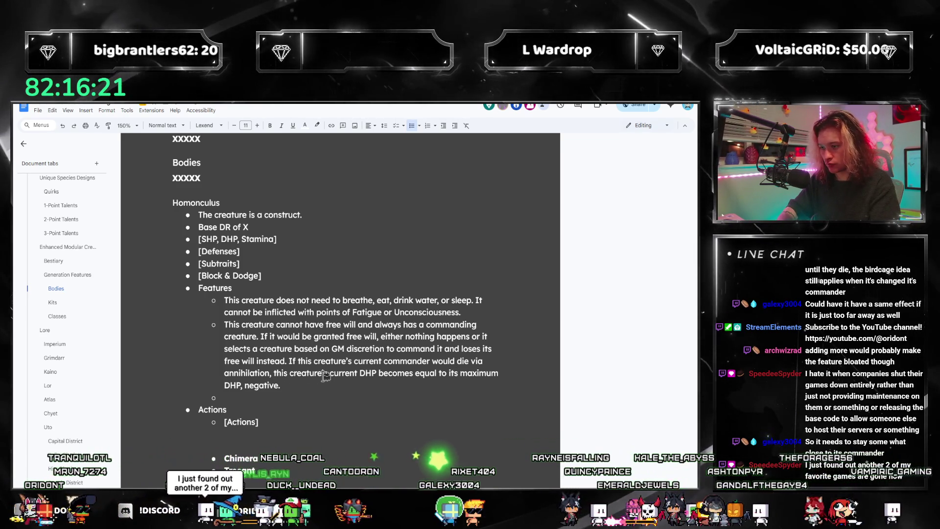
pyautogui.write('negative')
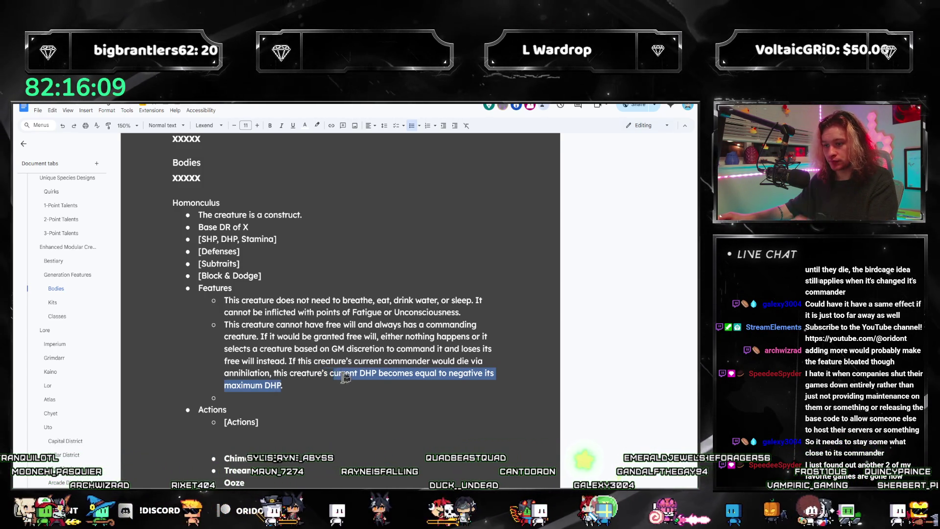
pyautogui.moveTo(385, 377); pyautogui.dragTo(330, 375)
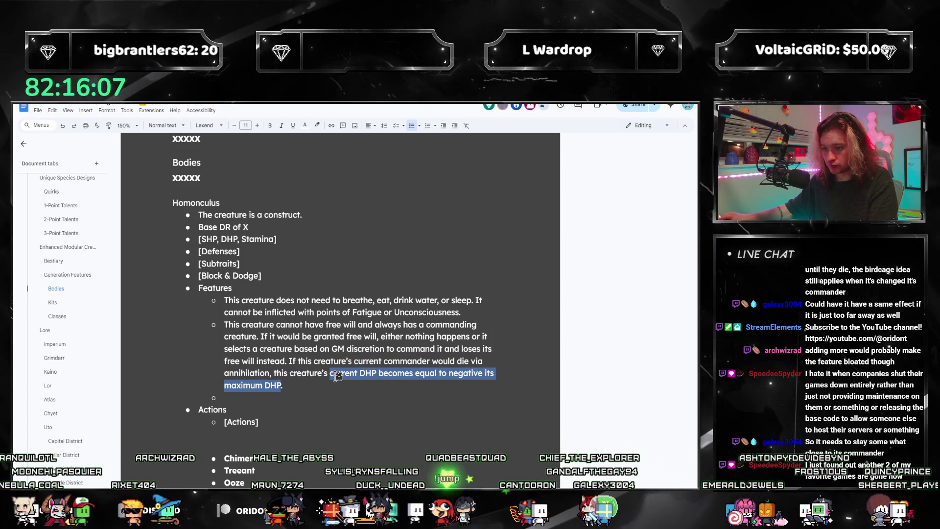
pyautogui.write('DHP is reduced b')
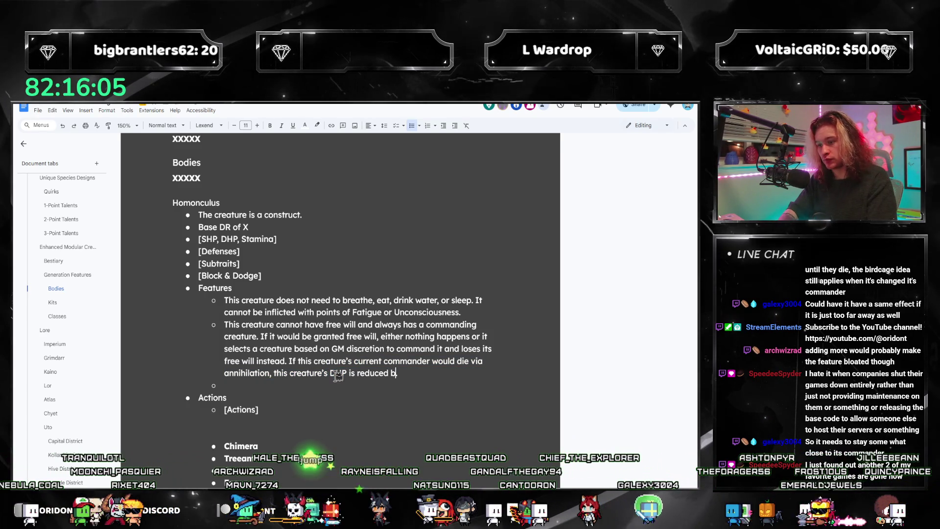
pyautogui.write('y an amount equal to ')
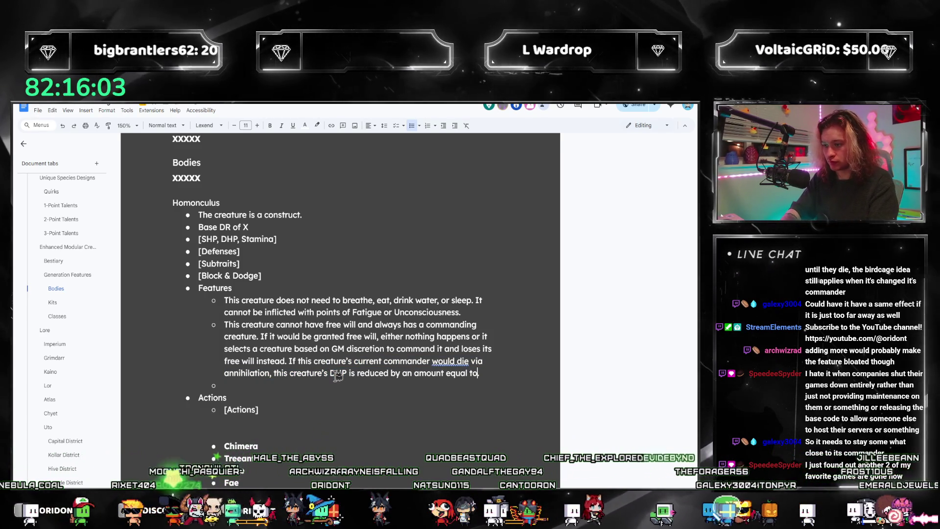
pyautogui.write('its maximum')
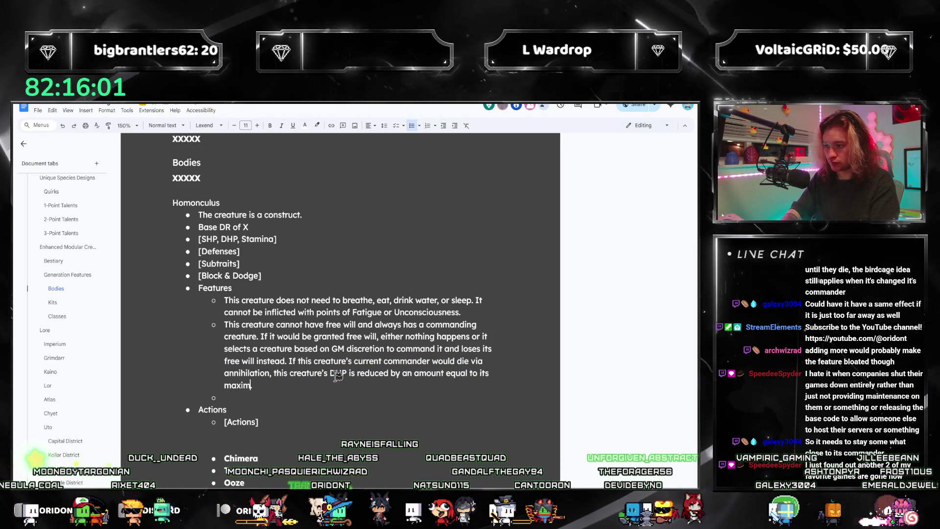
pyautogui.write(' DHP, doubled.')
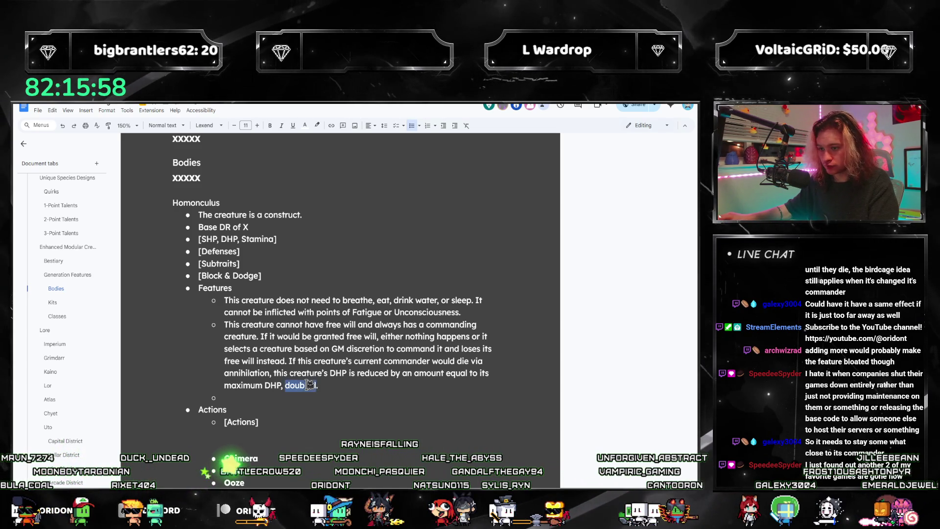
pyautogui.moveTo(309, 385); pyautogui.dragTo(305, 349)
pyautogui.click(305, 349)
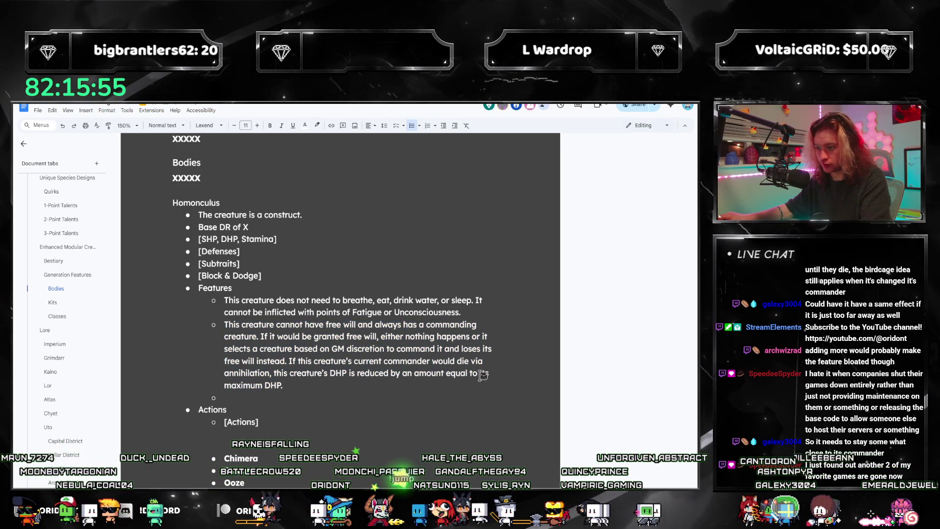
pyautogui.write('double its')
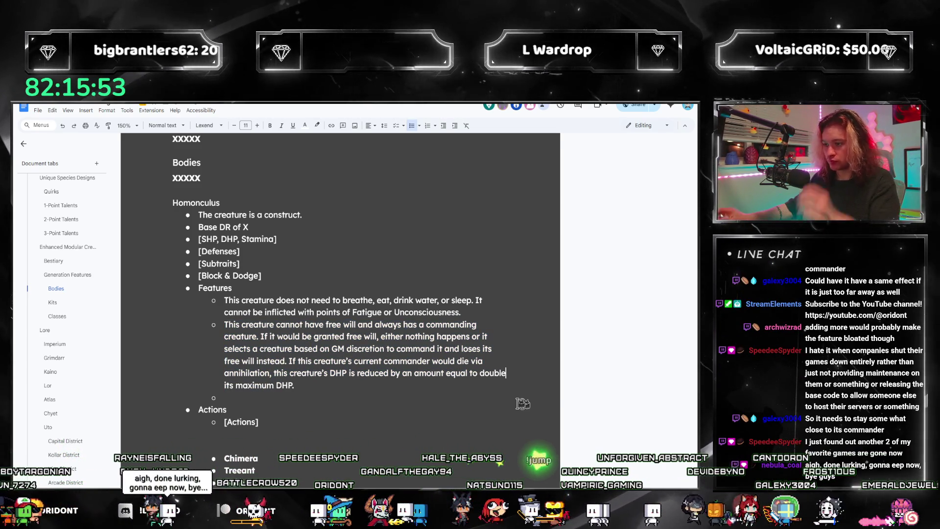
pyautogui.click(387, 373)
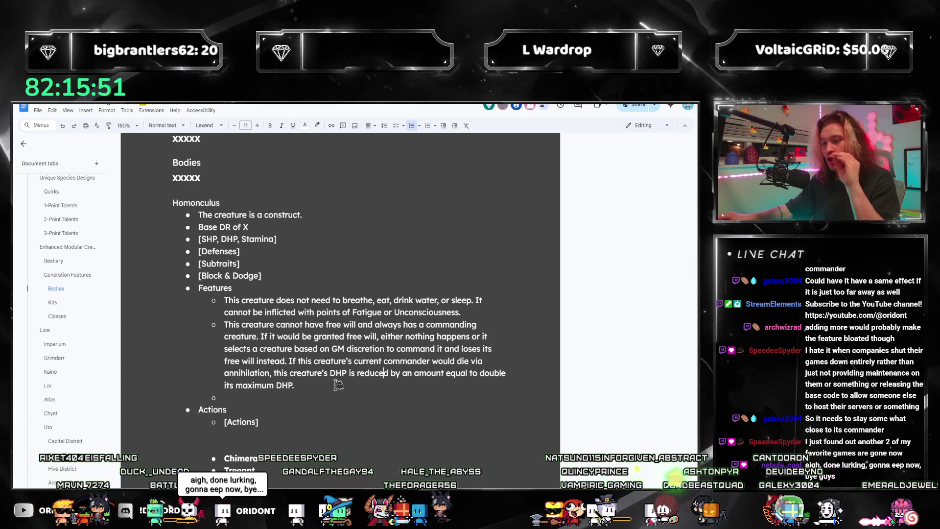
pyautogui.click(338, 385)
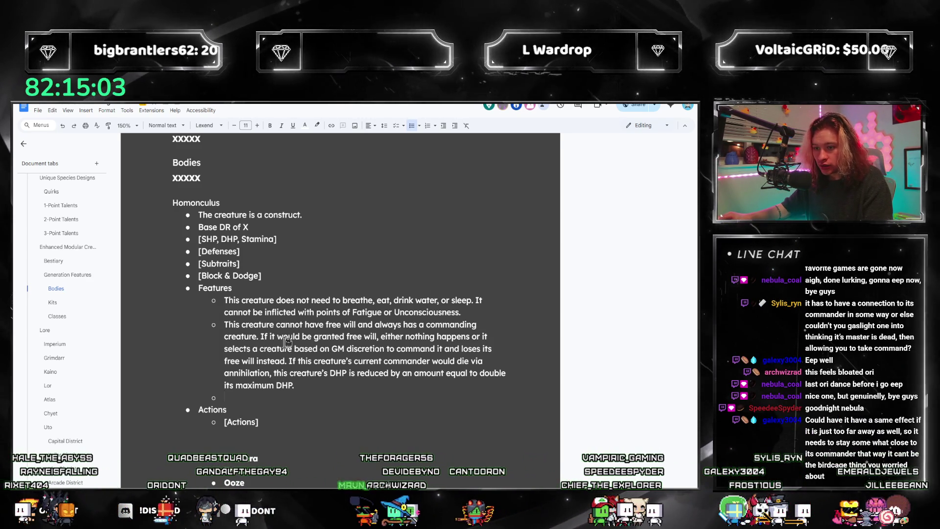
# - Delete 'based on GM discretion' from the commanding-creature rule and switch to the rulebook PDF
pyautogui.moveTo(293, 349); pyautogui.dragTo(384, 349)
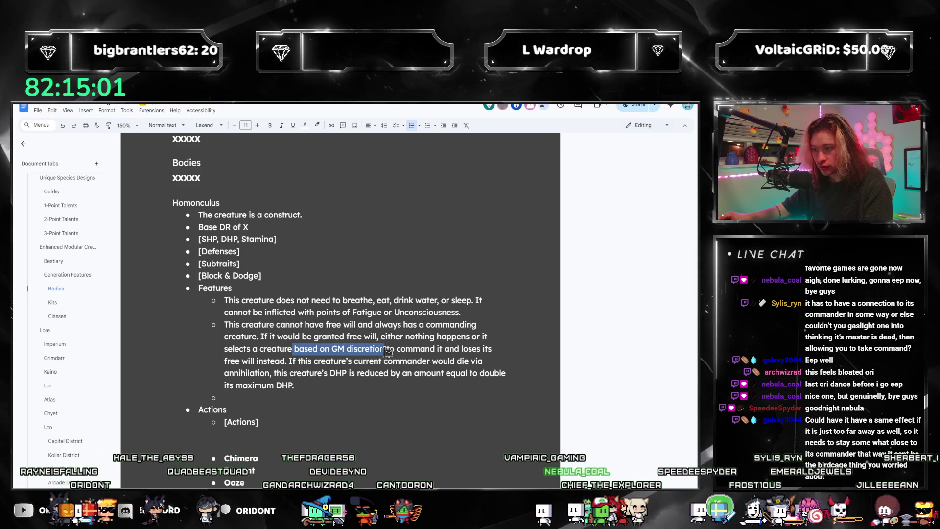
pyautogui.press('BackSpace')
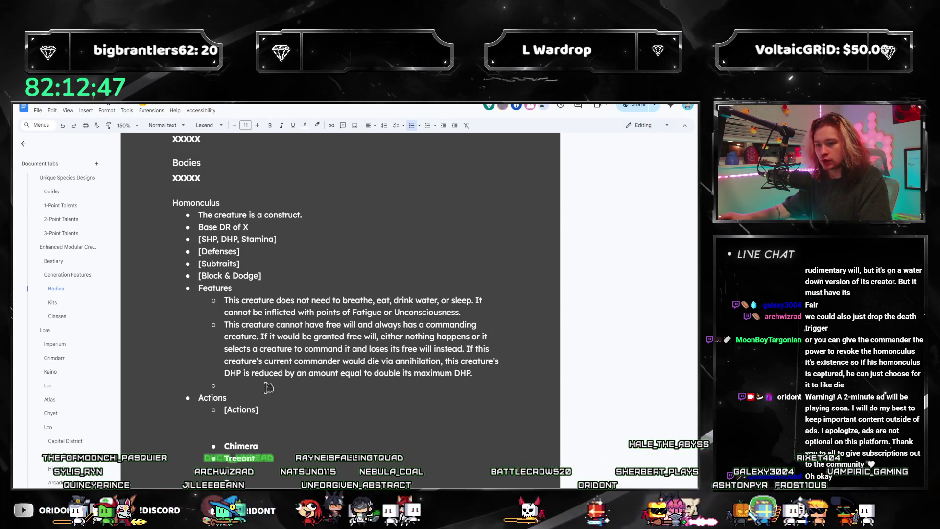
pyautogui.moveTo(474, 372); pyautogui.dragTo(220, 301)
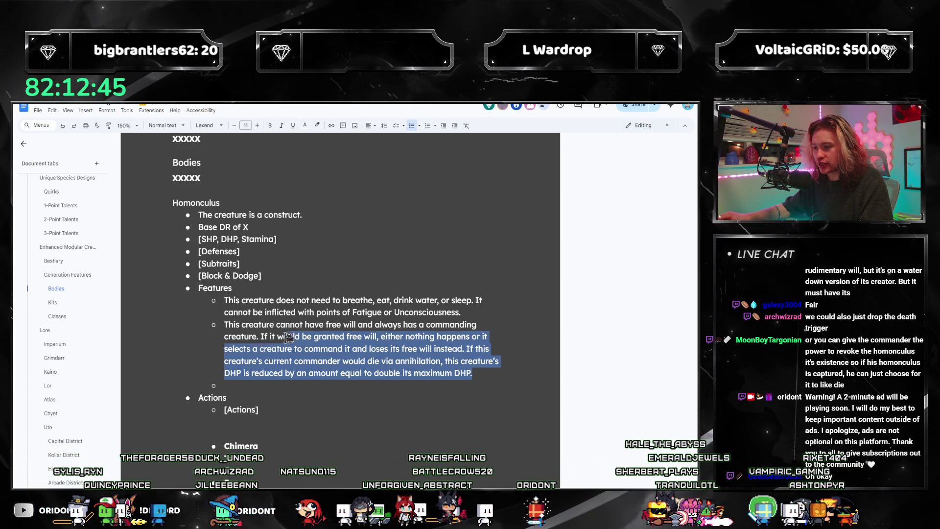
pyautogui.click(300, 252)
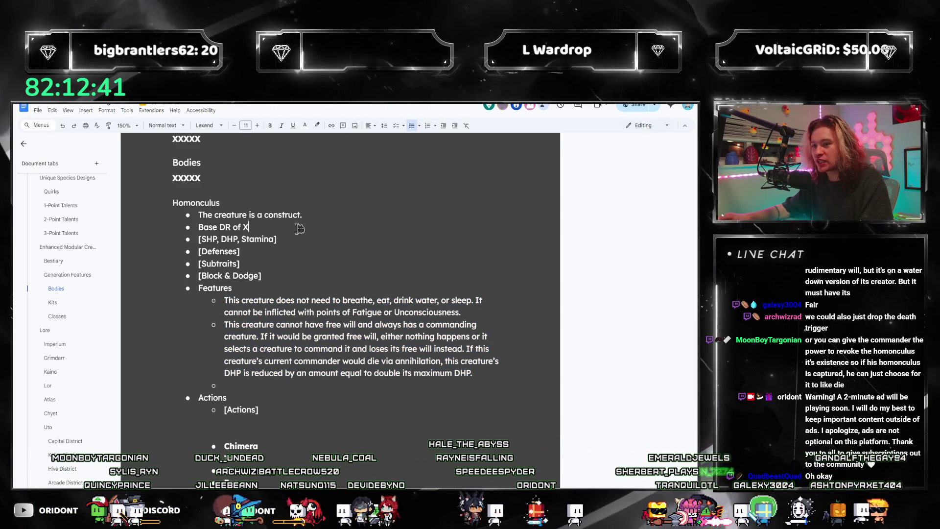
pyautogui.click(250, 227)
pyautogui.hotkey('alt', 'Tab')
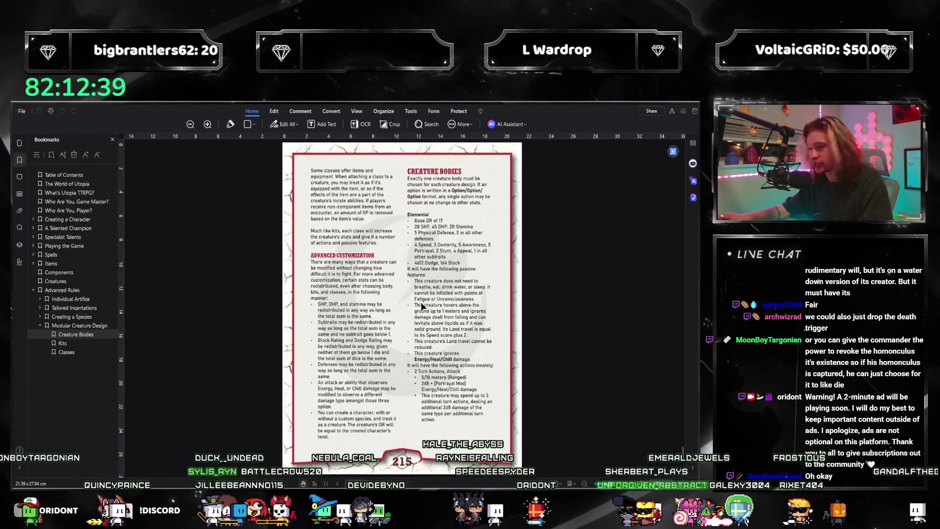
pyautogui.scroll(-3, 427, 305)
pyautogui.scroll(-3, 427, 301)
pyautogui.scroll(-3, 427, 294)
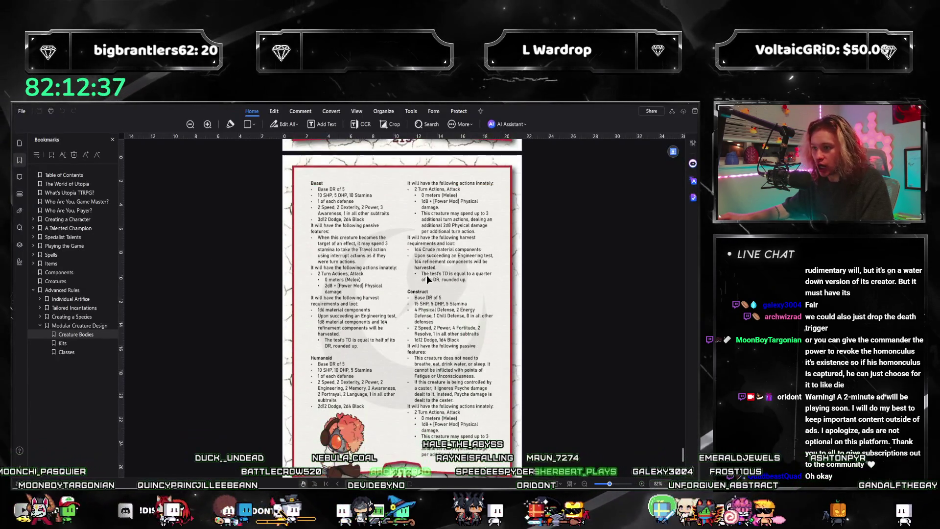
pyautogui.scroll(-3, 428, 280)
pyautogui.scroll(-3, 427, 279)
pyautogui.scroll(-2, 428, 280)
pyautogui.scroll(-1, 428, 279)
pyautogui.scroll(1, 429, 279)
pyautogui.scroll(3, 427, 275)
pyautogui.scroll(1, 423, 280)
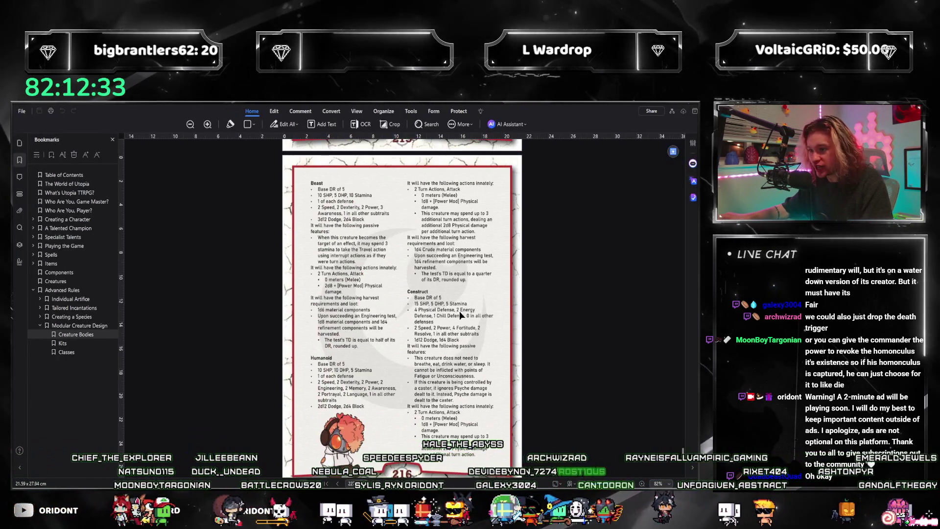
pyautogui.scroll(-1, 458, 313)
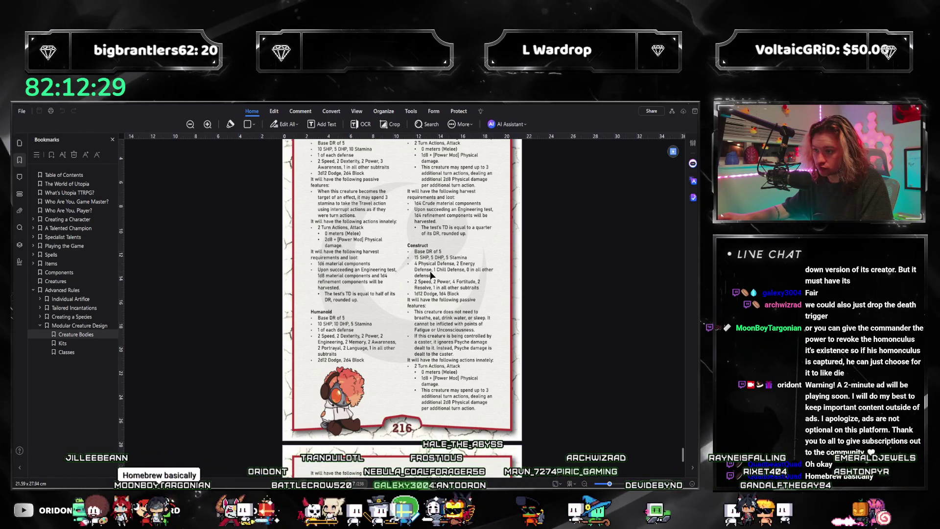
# - Return to the Homunculus rules document after reading the Construct stats on page 216
pyautogui.hotkey('alt', 'Tab')
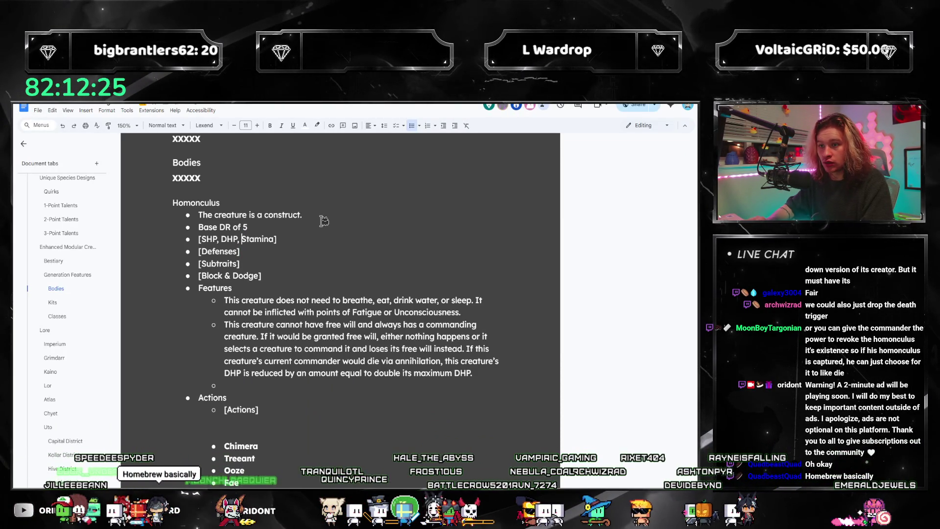
pyautogui.write('5')
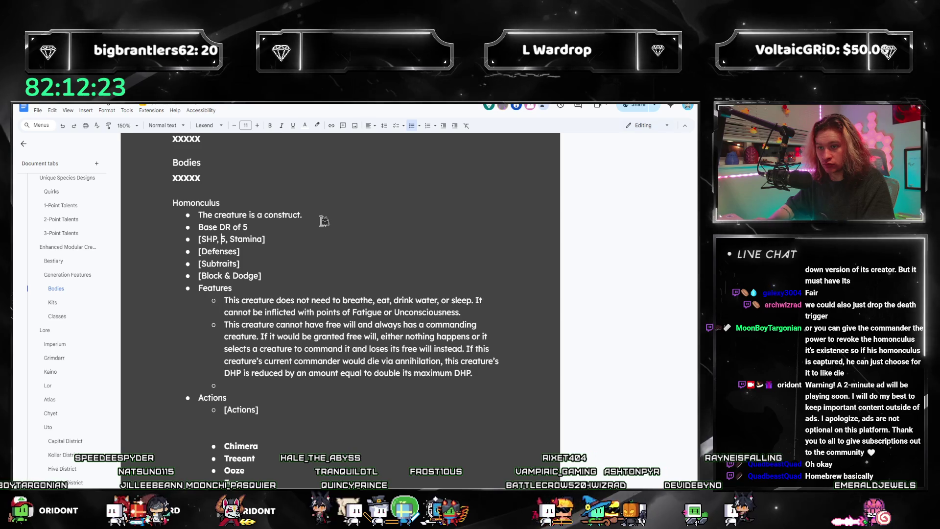
# - Replace the SHP/DHP/Stamina placeholder with 5 SHP, 5 DHP, 15 Stamina
pyautogui.hotkey('ctrl', 'Left')
pyautogui.hotkey('ctrl', 'Left')
pyautogui.hotkey('ctrl', 'shift', 'Right')
pyautogui.write('5')
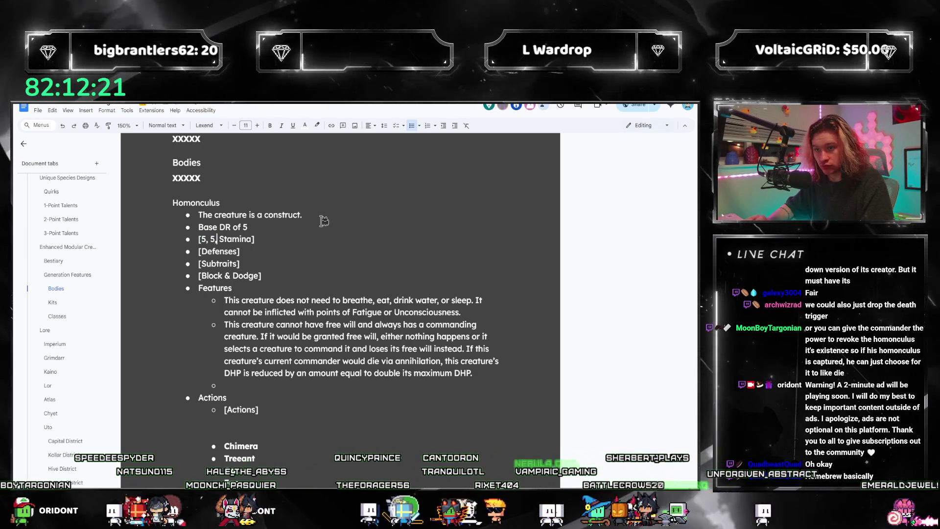
pyautogui.hotkey('ctrl', 'Right')
pyautogui.hotkey('ctrl', 'Right')
pyautogui.hotkey('ctrl', 'Right')
pyautogui.hotkey('ctrl', 'shift', 'Right')
pyautogui.write('15')
pyautogui.click(252, 250)
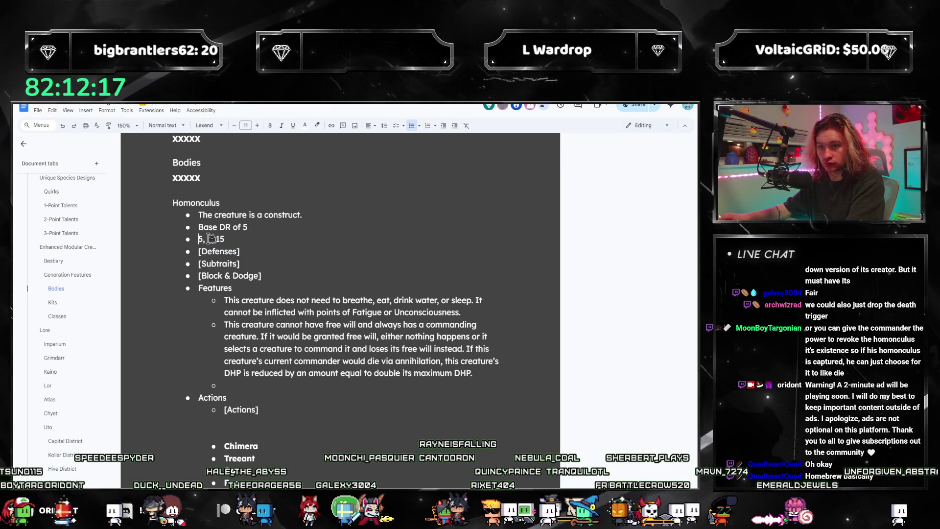
pyautogui.write(',')
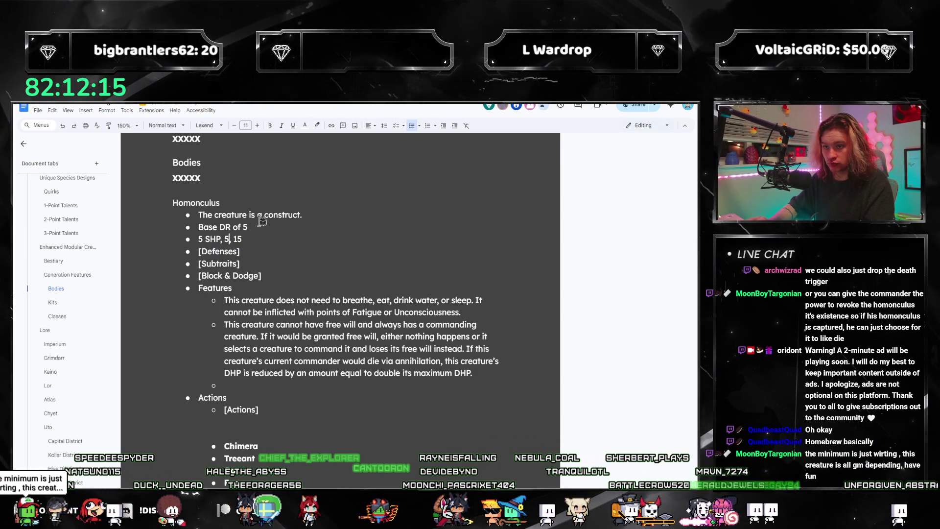
pyautogui.write(' 5 DHP,')
pyautogui.press('End')
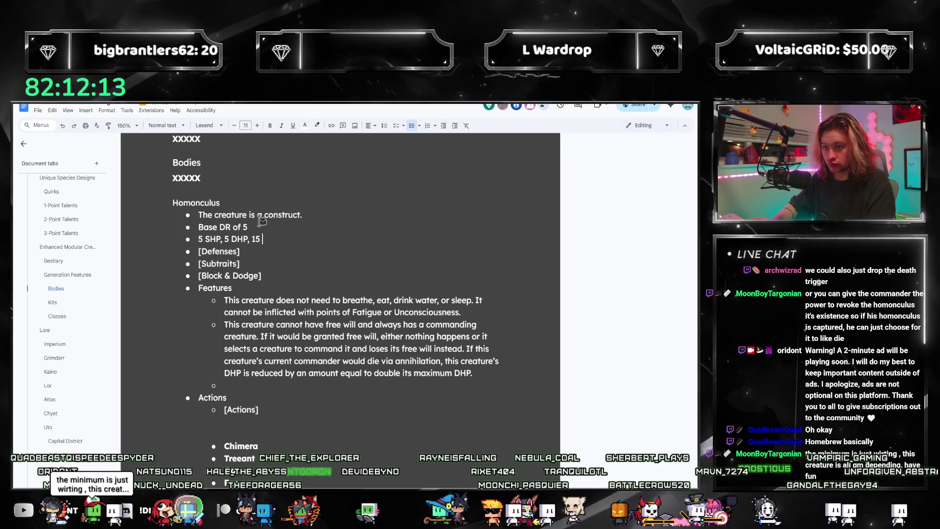
pyautogui.write('Stamina')
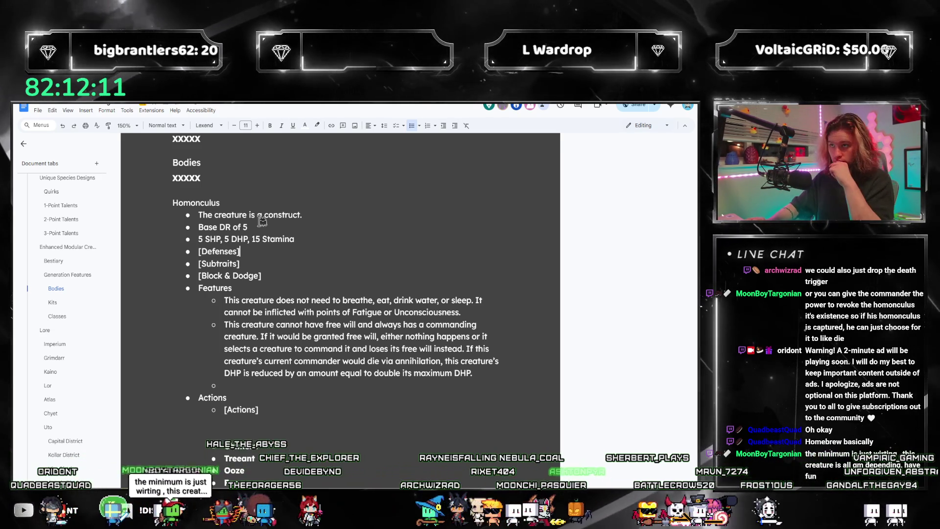
# - Replace the Defenses placeholder with one point each of Physical, Energy, Heat, Chill and Psyche, then start a new feature bullet
pyautogui.press('Down')
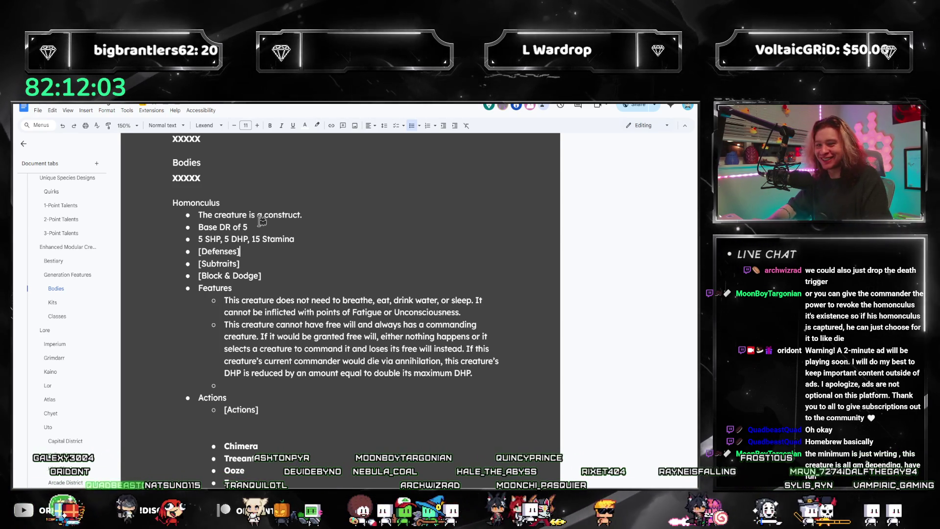
pyautogui.hotkey('shift', 'Home')
pyautogui.write('1')
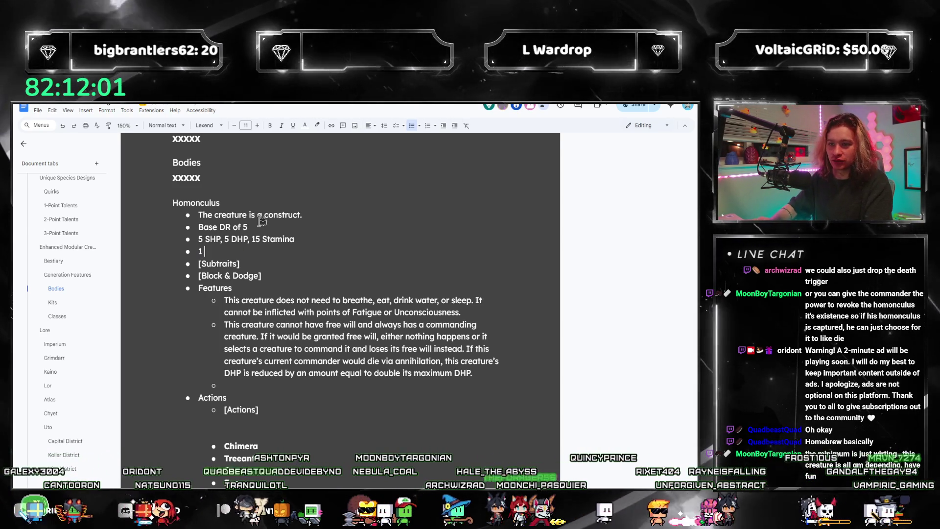
pyautogui.write(' Physical,')
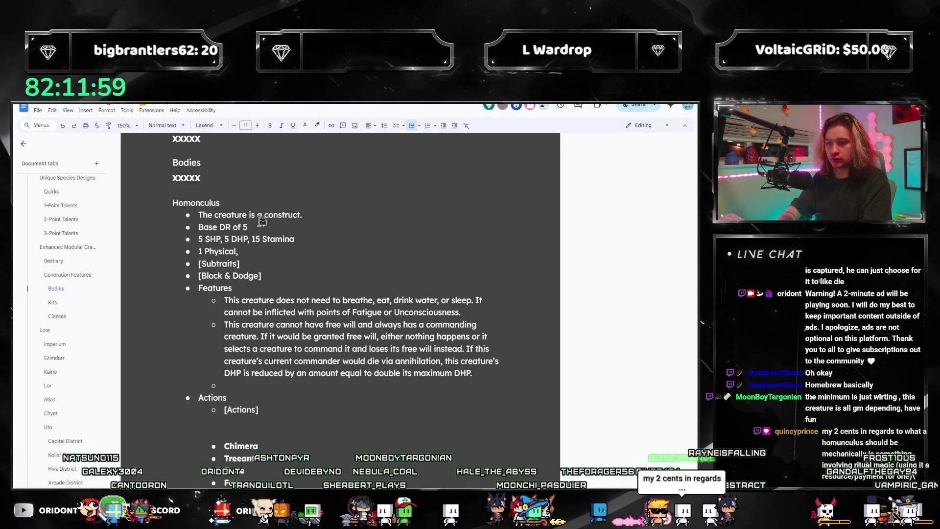
pyautogui.write(' 1 Ene')
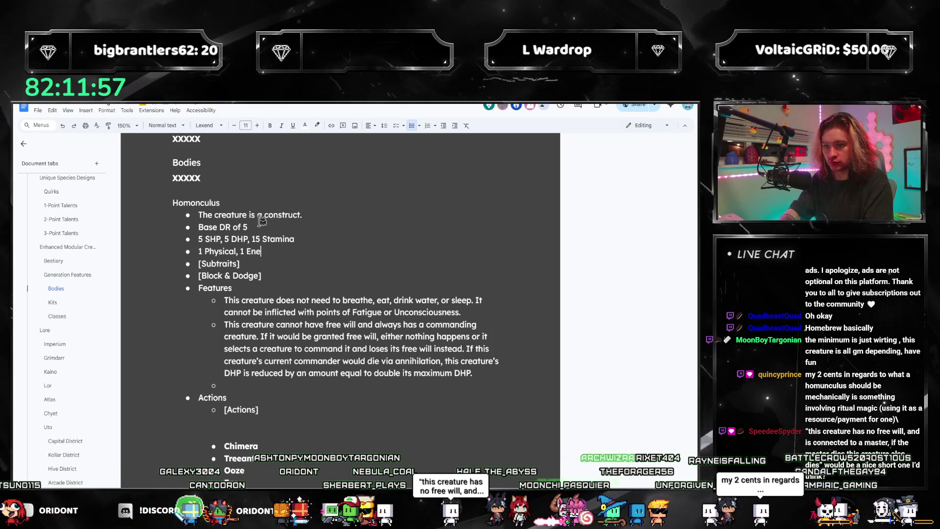
pyautogui.write('rgy, 1 He')
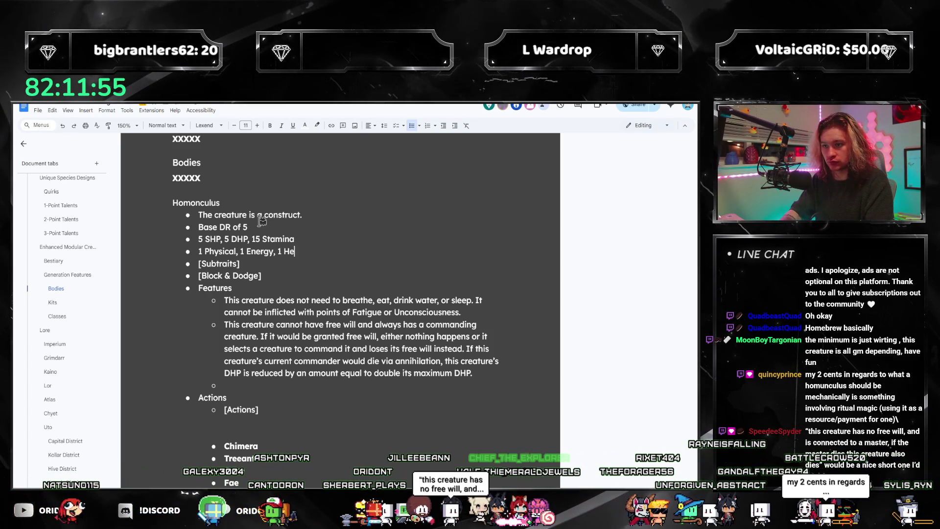
pyautogui.write('at, 1 Chill, 1 Psyc')
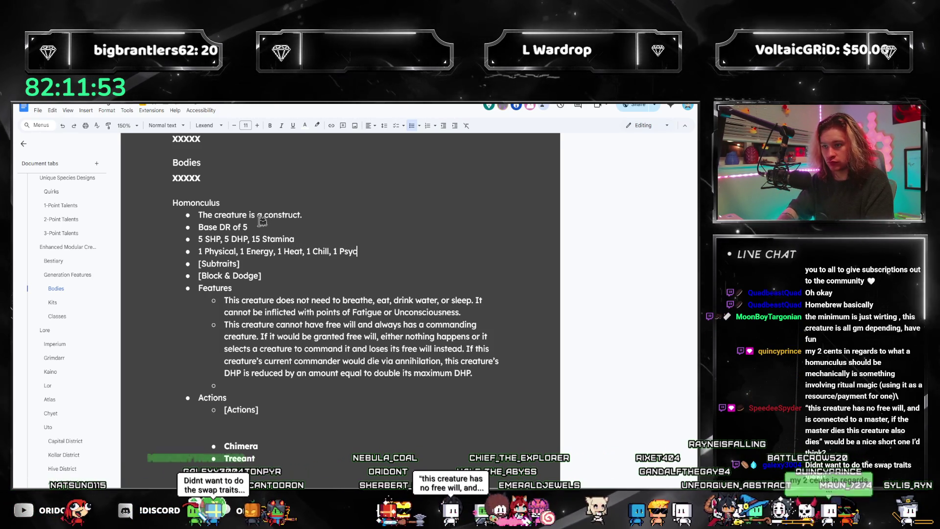
pyautogui.write('he')
pyautogui.click(471, 312)
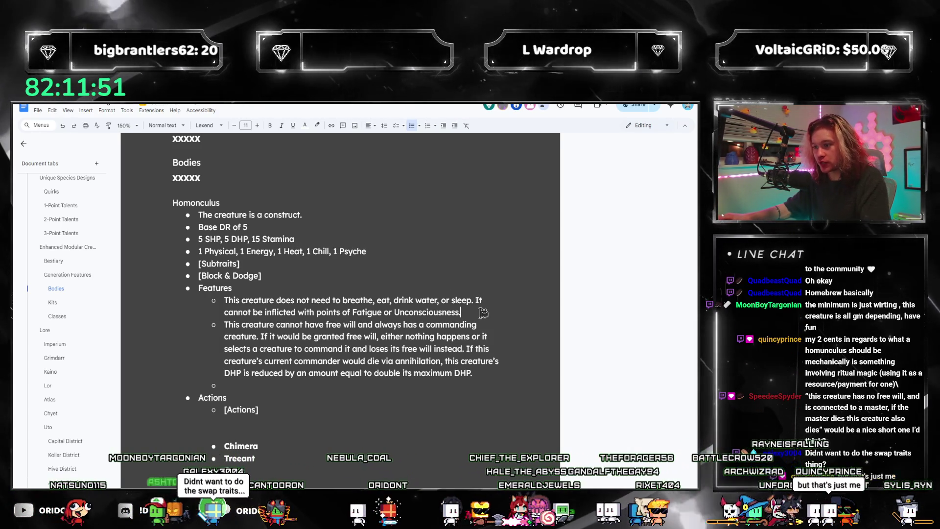
pyautogui.press('Return')
pyautogui.hotkey('alt', 'Tab')
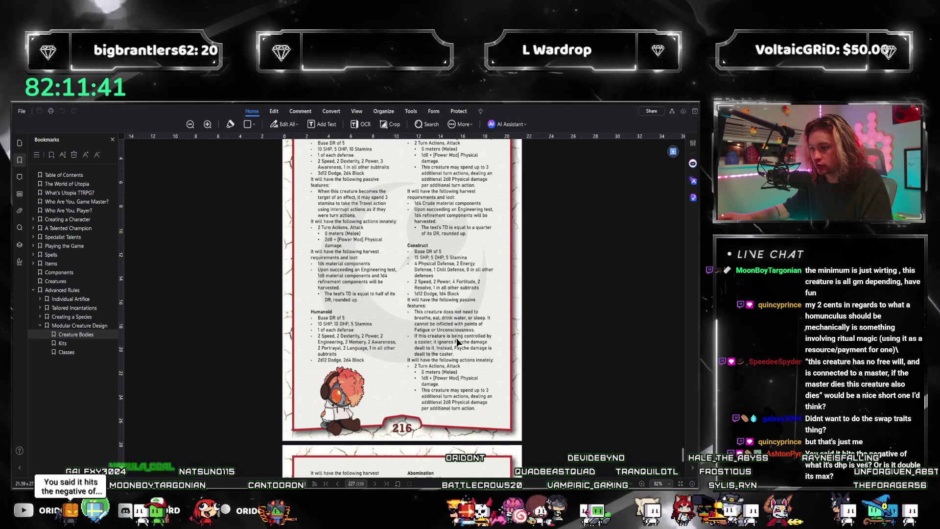
# - Return to the Homunculus notes after checking the Construct rules on page 216
pyautogui.hotkey('alt', 'Tab')
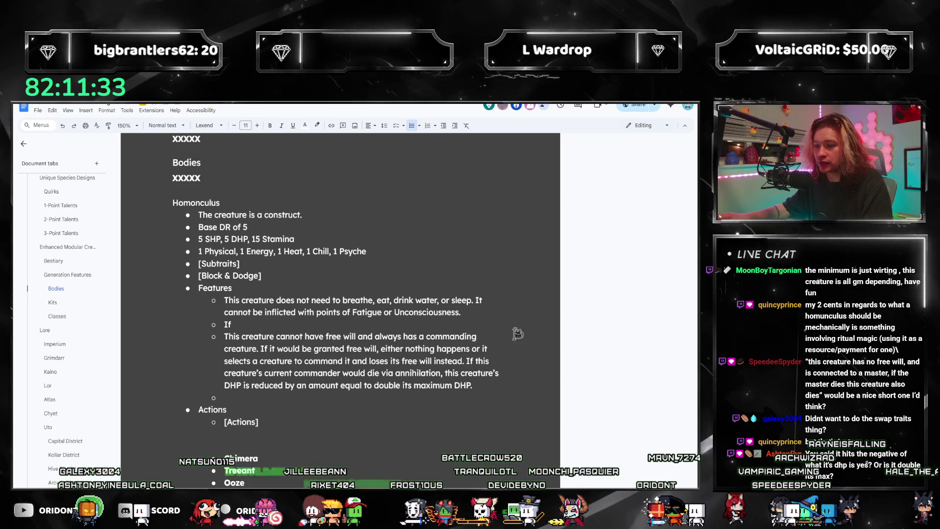
# - Write the caster-controlled feature: Psyche damage is dealt to the controlling caster instead, checking the rulebook wording
pyautogui.moveTo(445, 373); pyautogui.dragTo(474, 386)
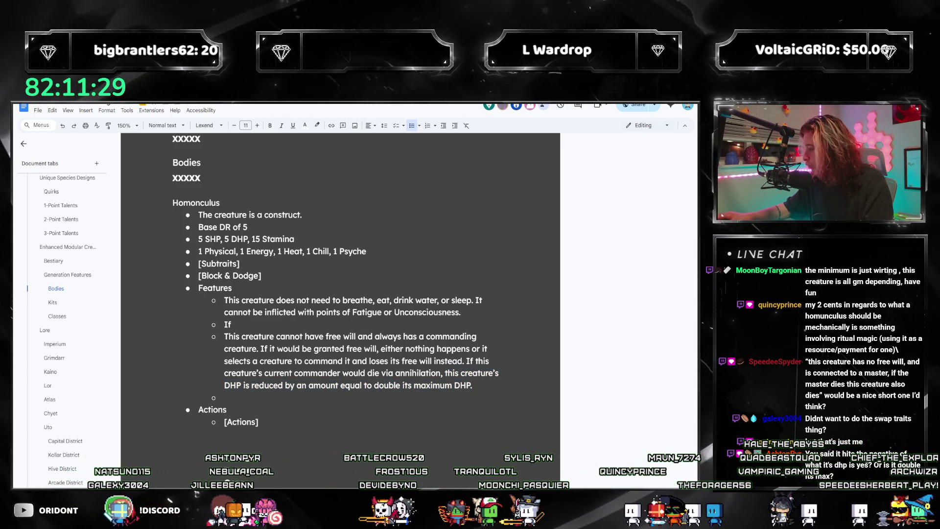
pyautogui.hotkey('alt', 'Tab')
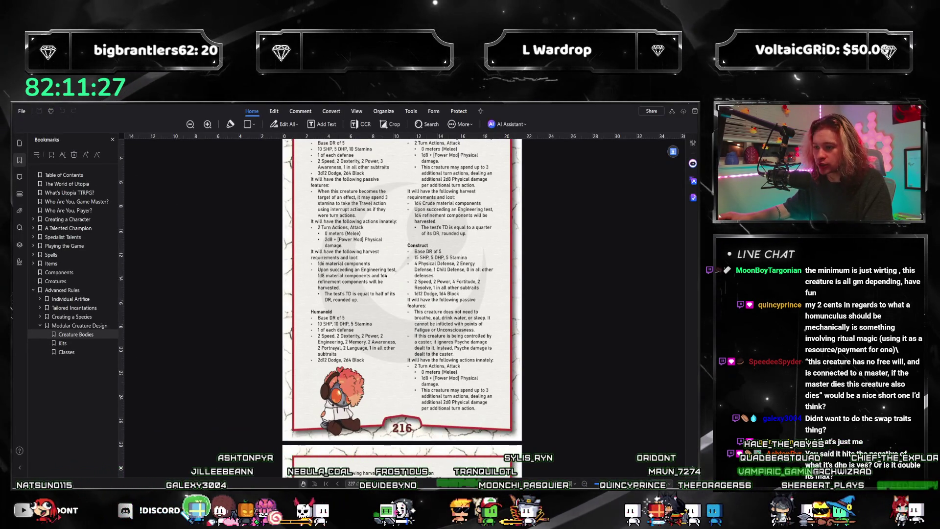
pyautogui.hotkey('alt', 'Tab')
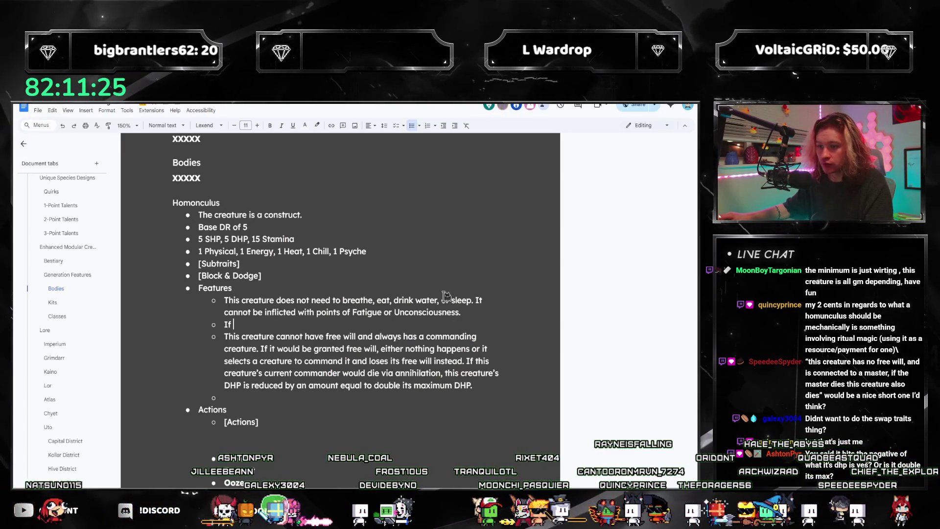
pyautogui.write('re is being co')
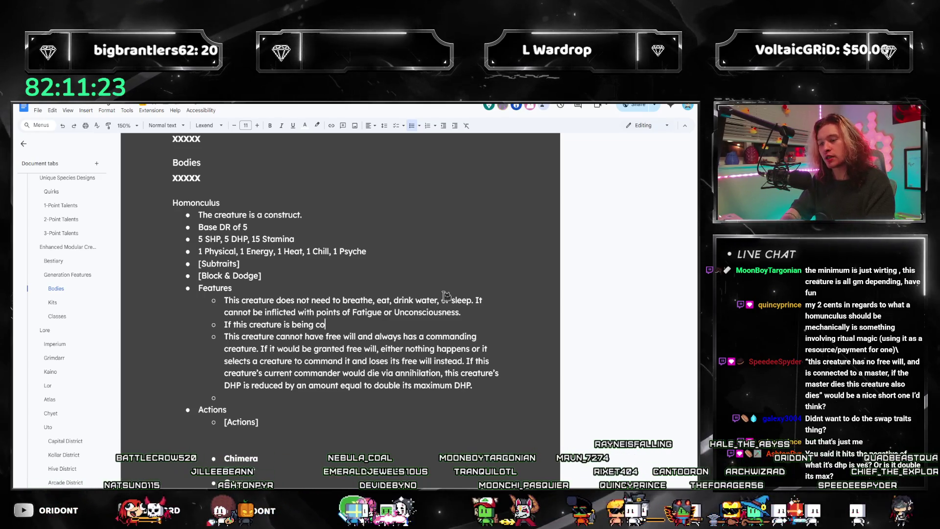
pyautogui.write('ntrolled by a cast')
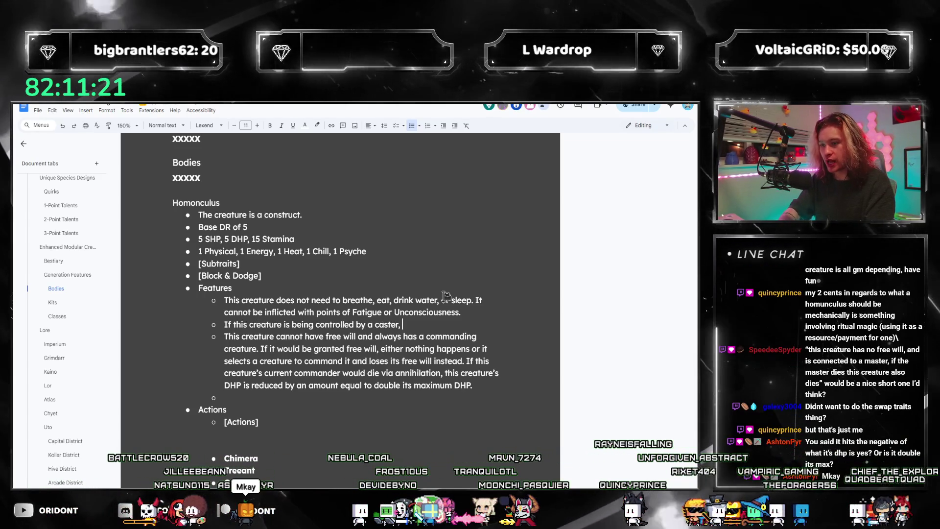
pyautogui.write('er,')
pyautogui.hotkey('alt', 'Tab')
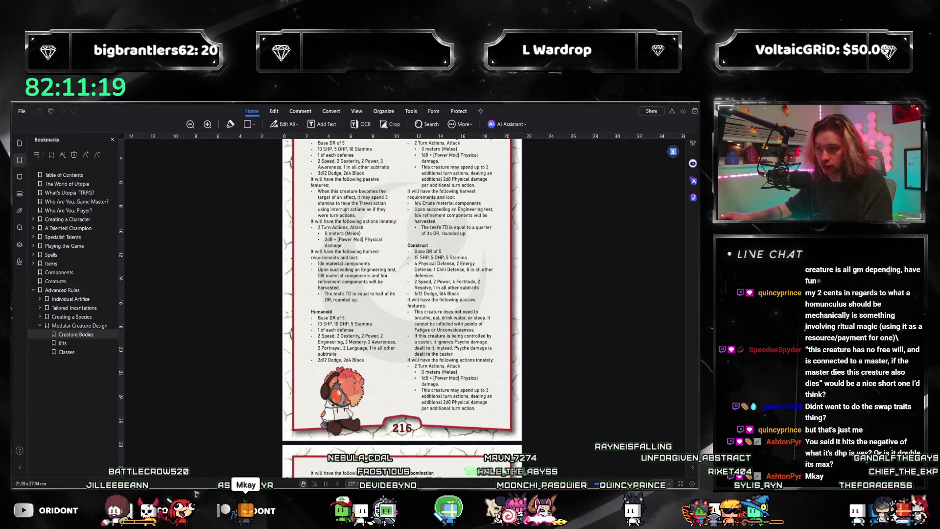
pyautogui.hotkey('alt', 'Tab')
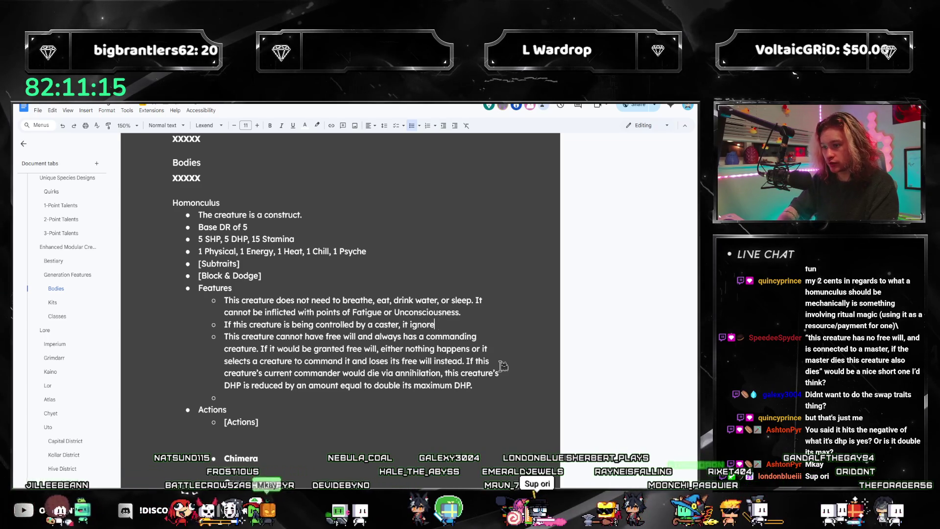
pyautogui.write('mage')
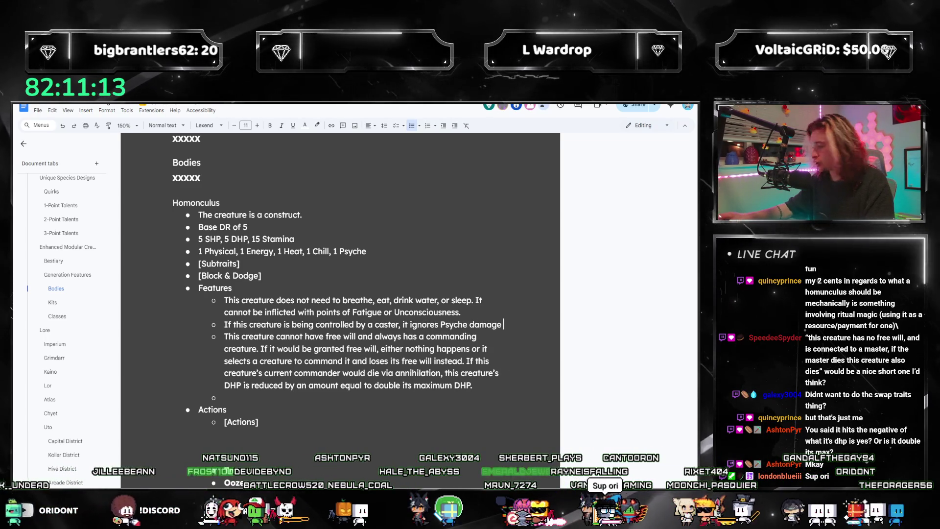
pyautogui.hotkey('alt', 'Tab')
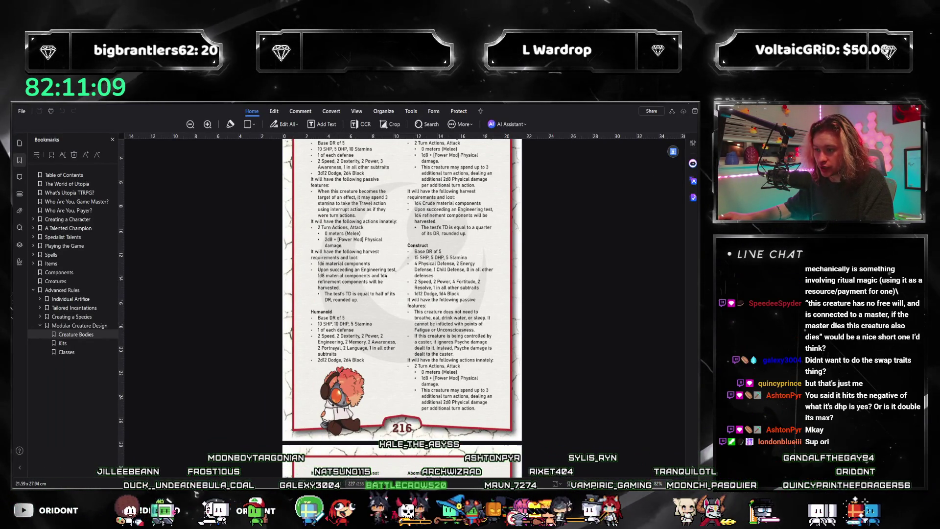
pyautogui.hotkey('alt', 'Tab')
pyautogui.write('d')
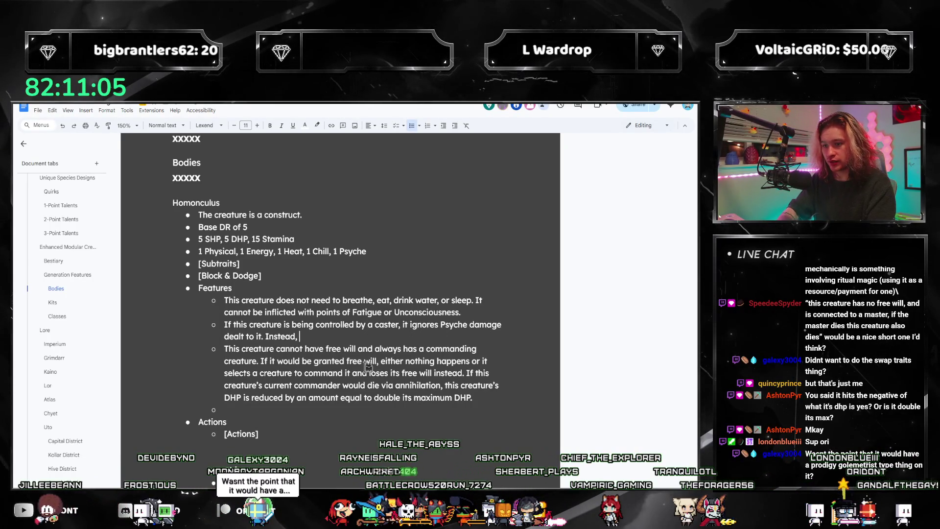
pyautogui.write('e is dealt ')
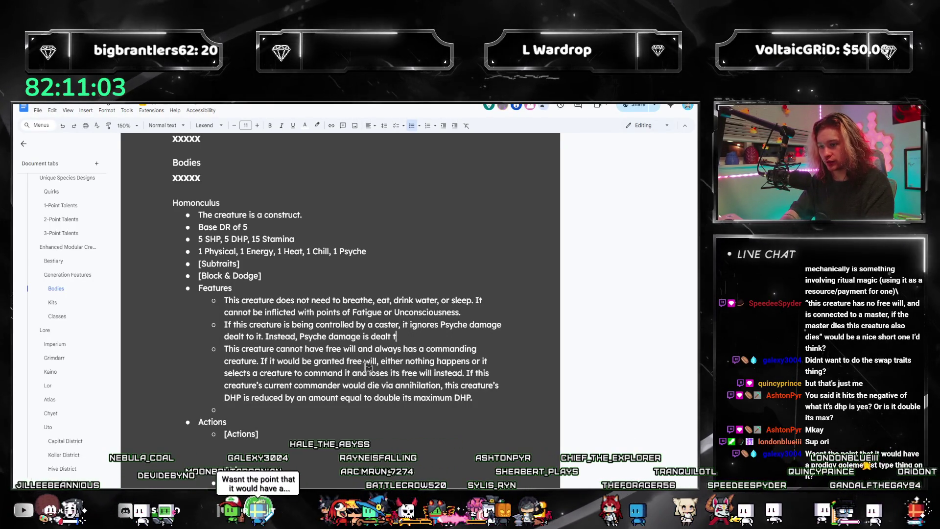
pyautogui.write('to teh co')
# - Fix the sentence's misspelled ending and delete the leftover empty sub-bullet
pyautogui.press('BackSpace')
pyautogui.press('BackSpace')
pyautogui.press('BackSpace')
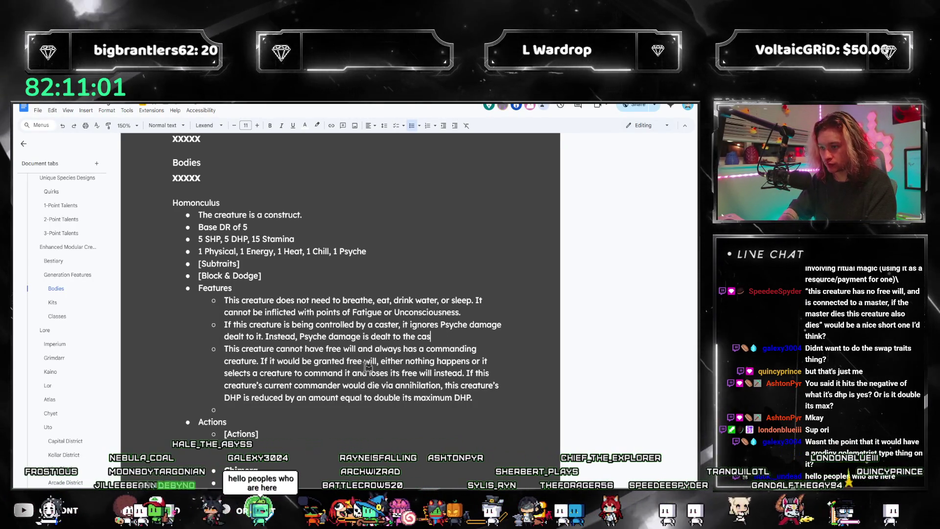
pyautogui.write('the caster.')
pyautogui.hotkey('alt', 'Tab')
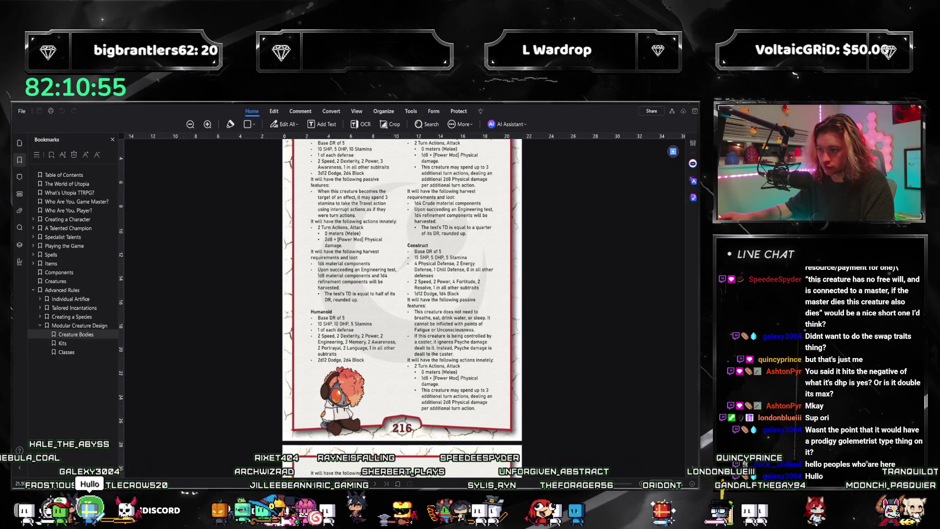
pyautogui.hotkey('alt', 'Tab')
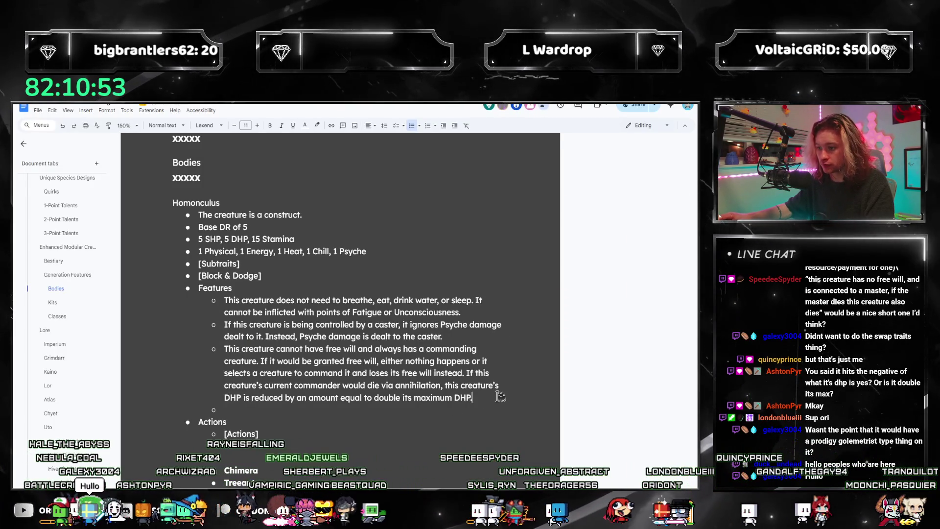
pyautogui.click(319, 410)
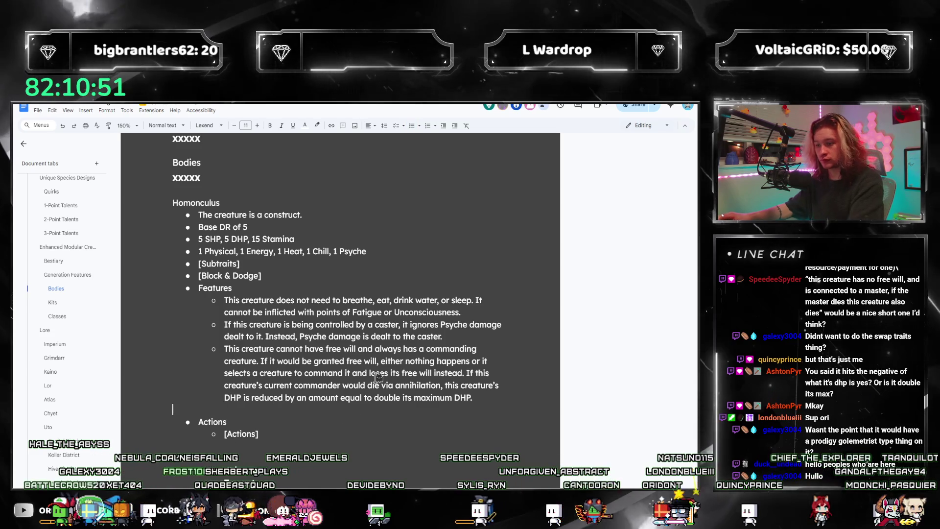
pyautogui.press('BackSpace')
pyautogui.press('BackSpace')
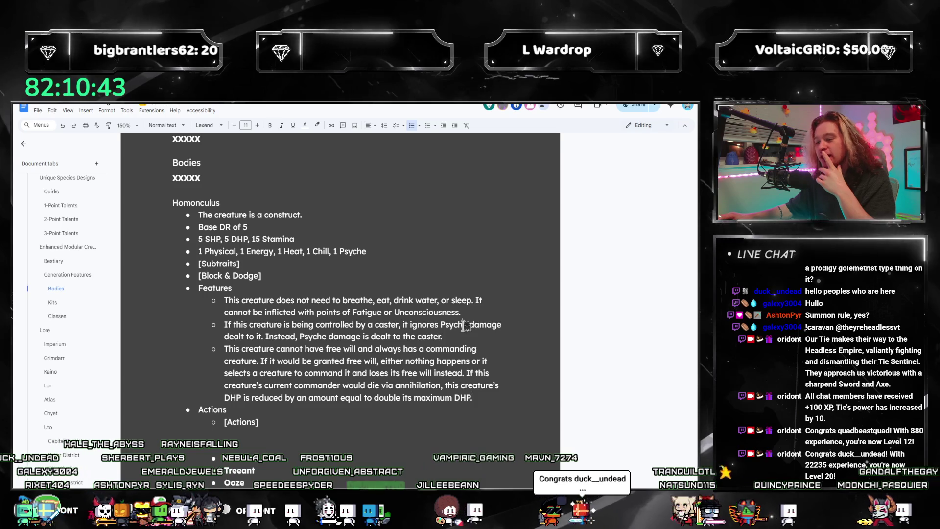
pyautogui.moveTo(443, 336); pyautogui.dragTo(218, 328)
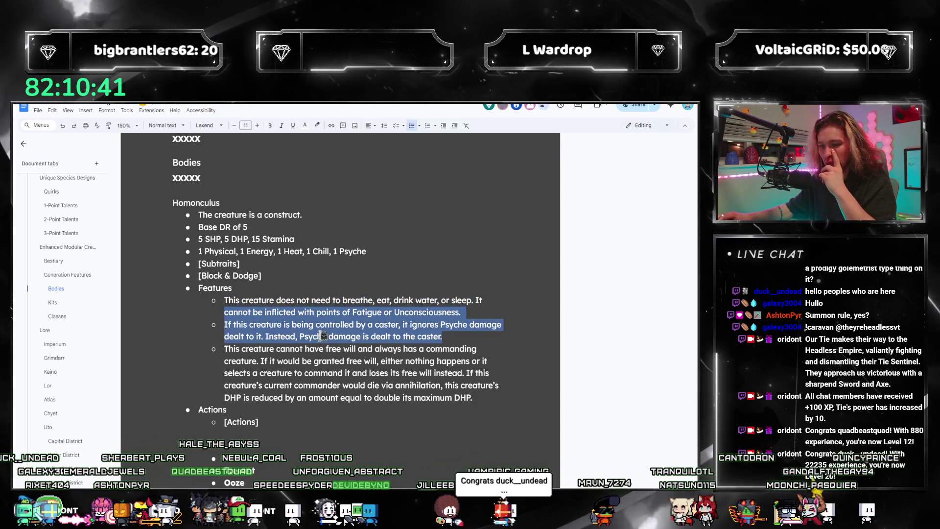
pyautogui.click(389, 336)
pyautogui.moveTo(443, 336); pyautogui.dragTo(224, 323)
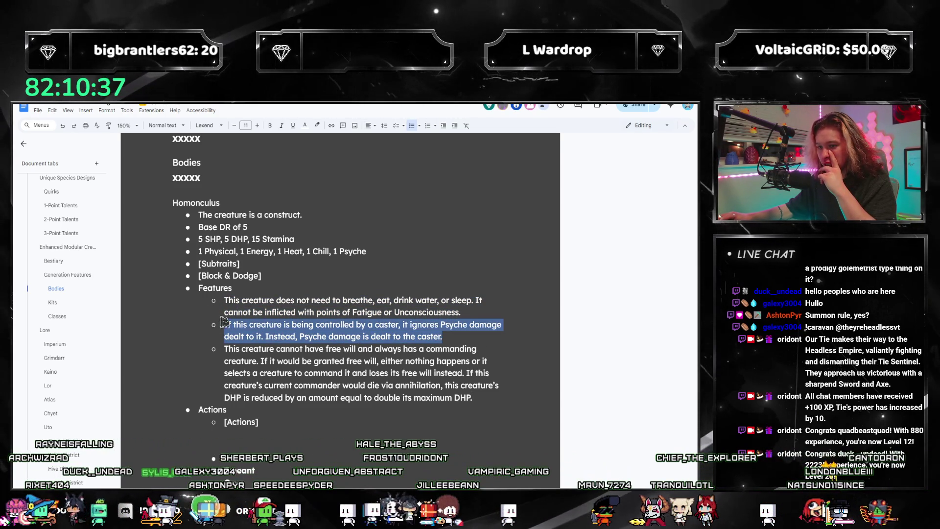
pyautogui.click(373, 338)
pyautogui.tripleClick(258, 321)
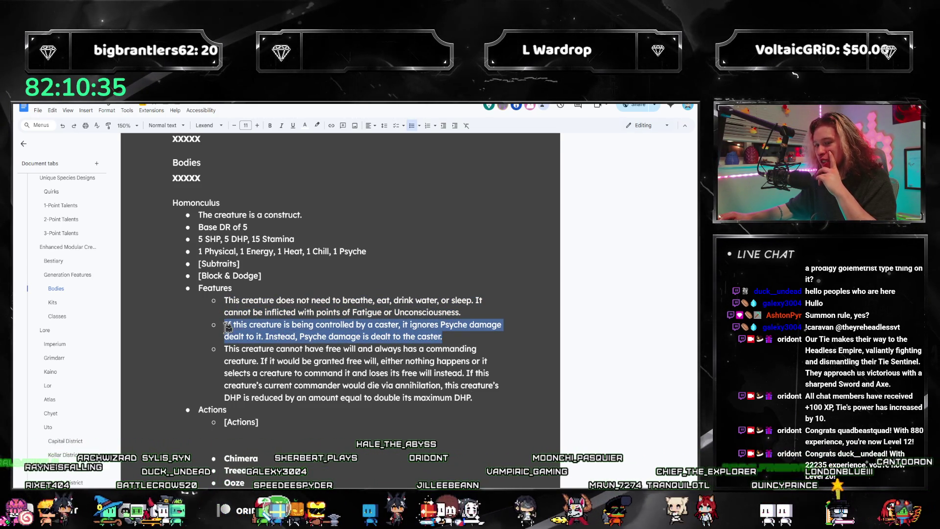
pyautogui.click(388, 330)
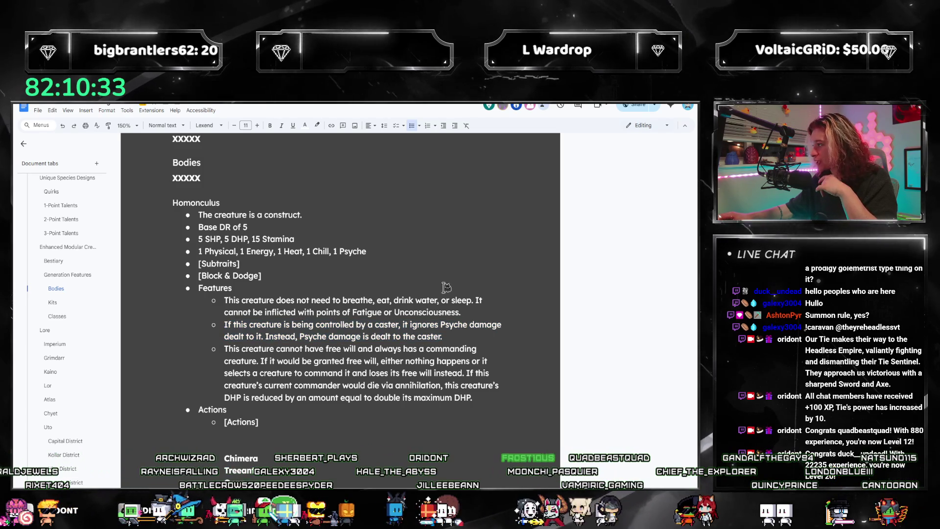
pyautogui.moveTo(444, 337); pyautogui.dragTo(228, 324)
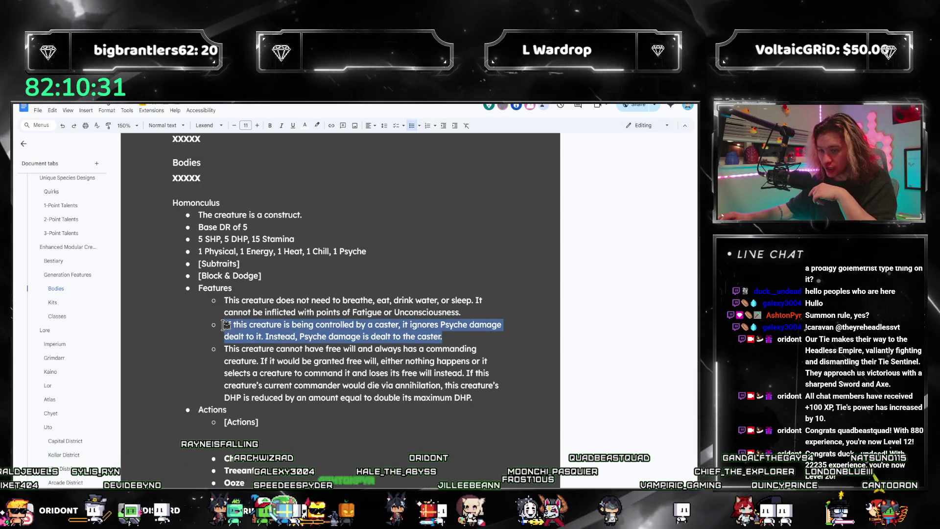
pyautogui.moveTo(443, 336); pyautogui.dragTo(229, 324)
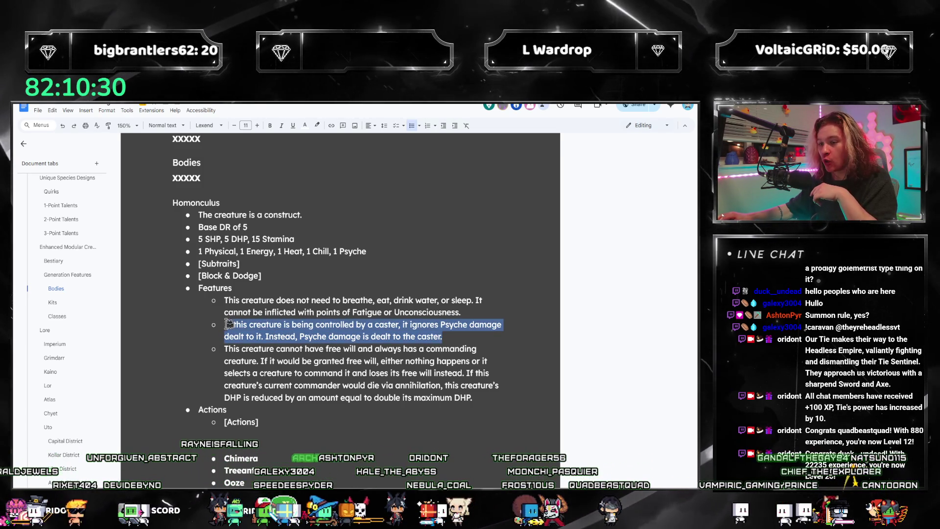
pyautogui.click(316, 325)
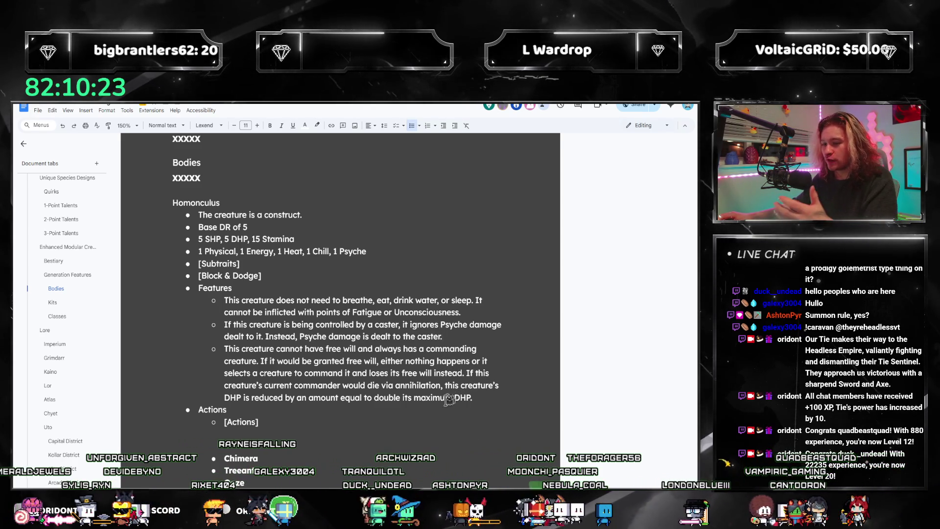
pyautogui.click(466, 342)
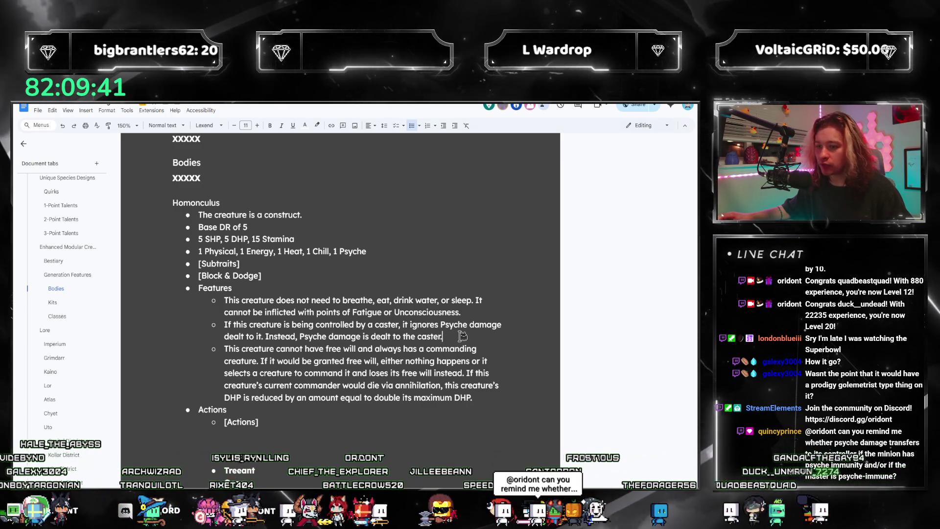
# - Start a fourth Features sub-bullet beneath the commanding-creature bullet
pyautogui.press('Return')
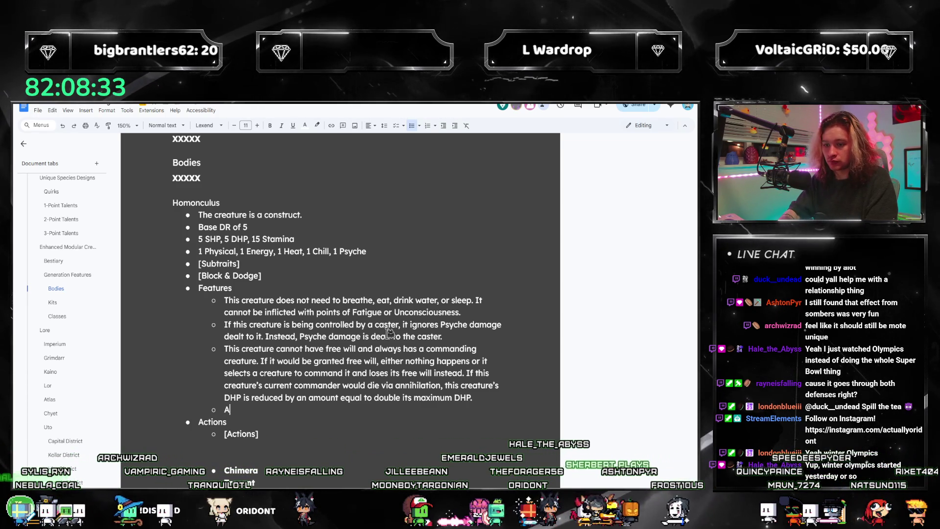
pyautogui.write('A creature comma')
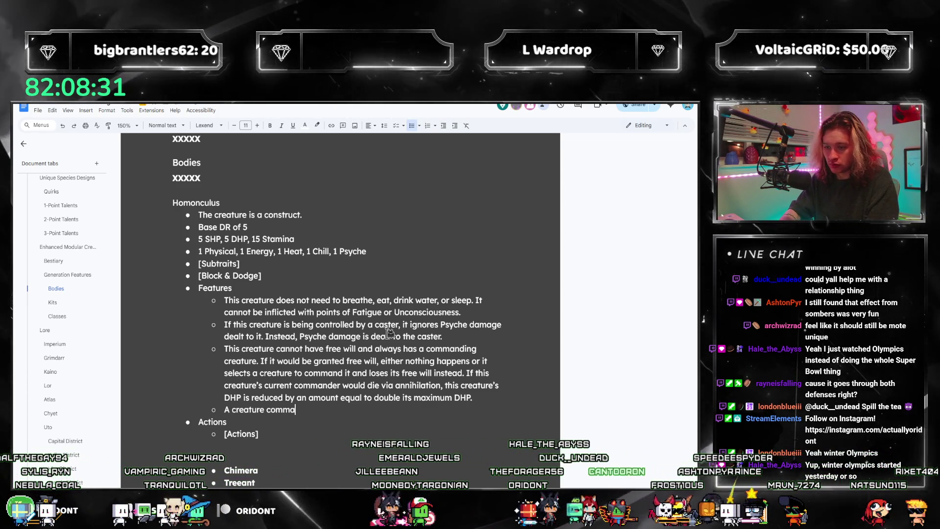
pyautogui.write('nding thi')
# - Write the bullet letting a commanding creature able to craft up to its DR spend 8 hours modifying the Homunculus
pyautogui.press('BackSpace')
pyautogui.press('BackSpace')
pyautogui.press('BackSpace')
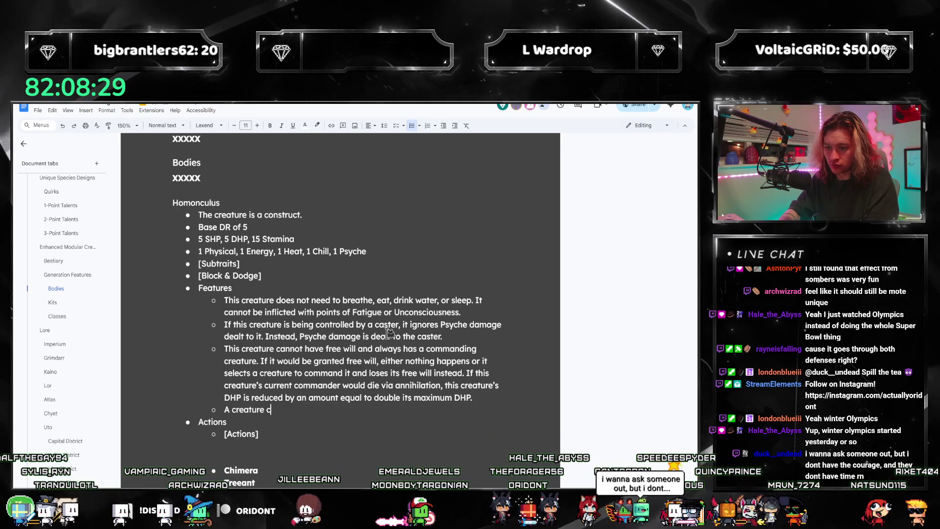
pyautogui.press('BackSpace')
pyautogui.press('BackSpace')
pyautogui.press('BackSpace')
pyautogui.press('Tab')
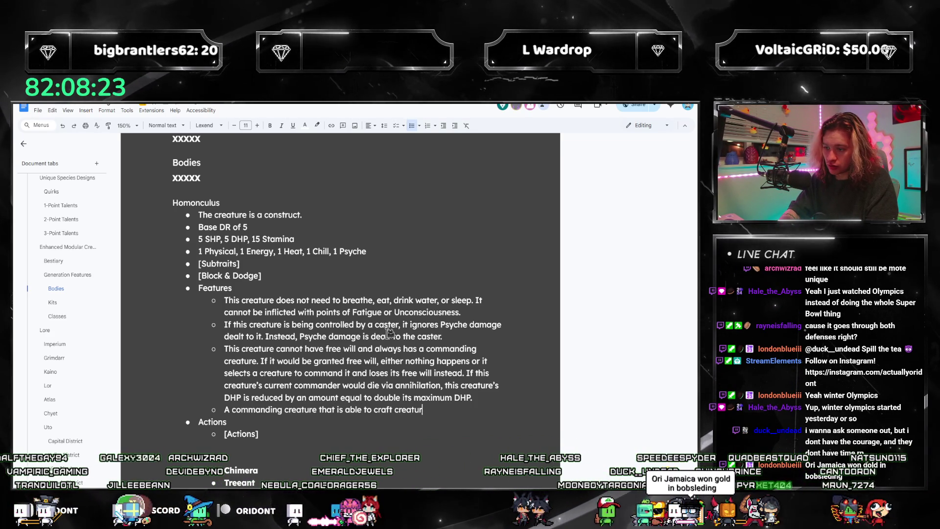
pyautogui.press('BackSpace')
pyautogui.press('BackSpace')
pyautogui.press('BackSpace')
pyautogui.write('u')
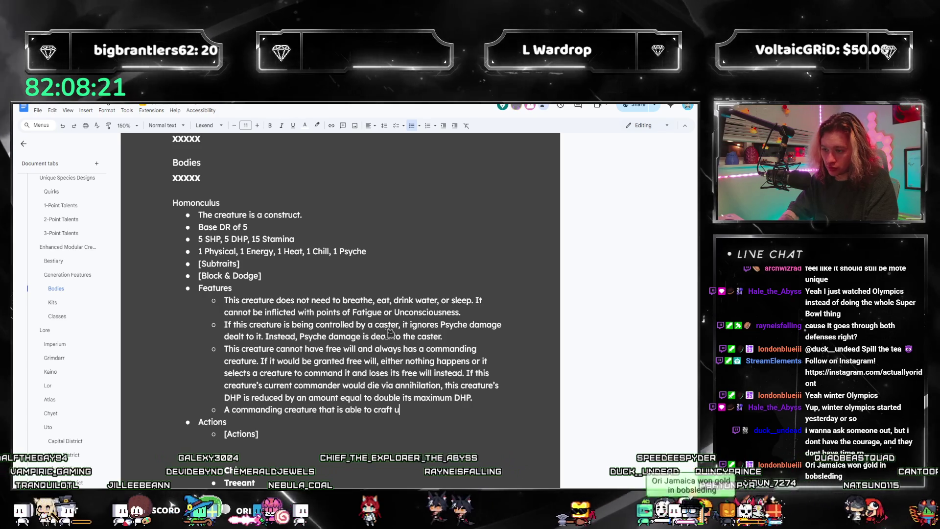
pyautogui.write('p to this cre')
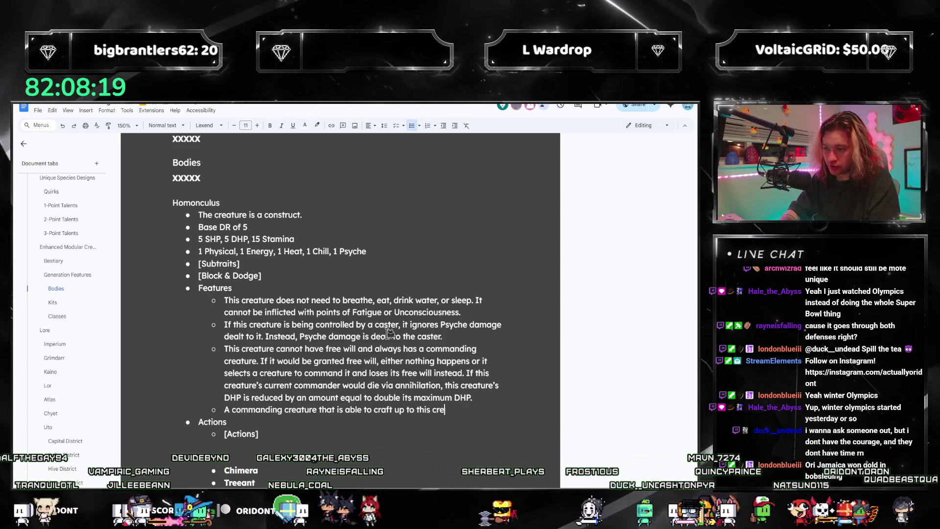
pyautogui.write("ature's DR may spend 8 hours modif")
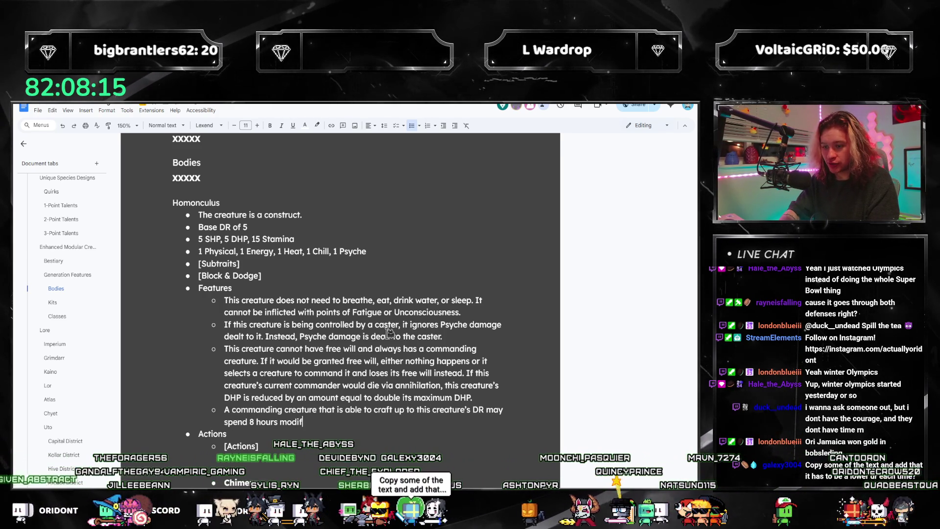
pyautogui.write('g this creature.')
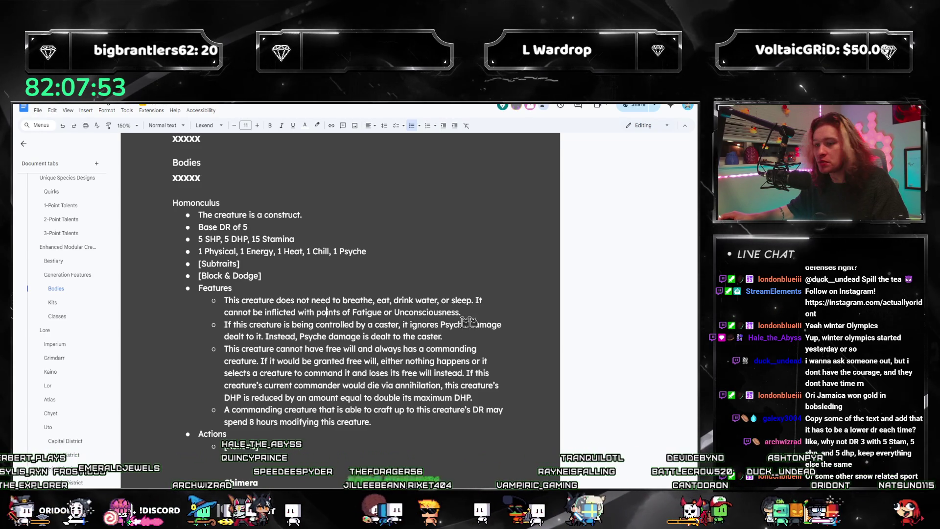
pyautogui.moveTo(461, 311); pyautogui.dragTo(239, 298)
pyautogui.hotkey('alt', 'Tab')
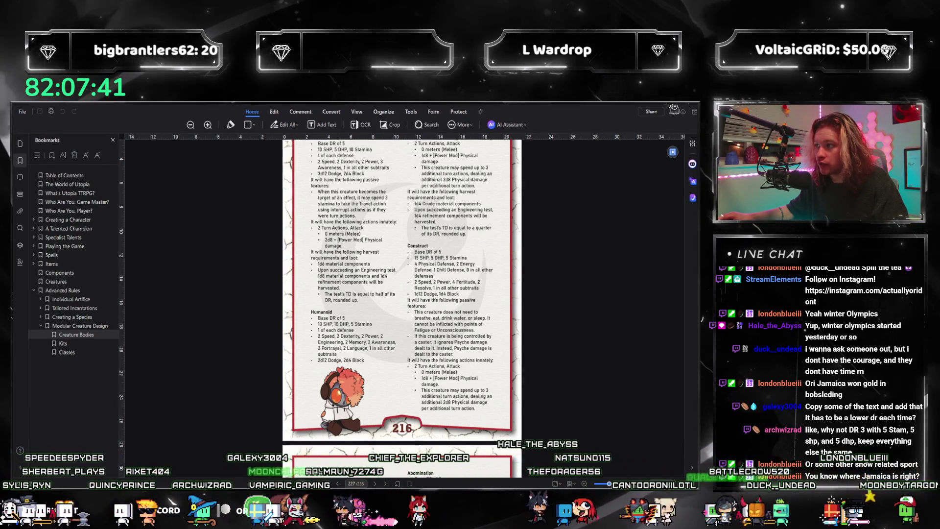
# - Return from the rulebook and select the first Features bullet for revision
pyautogui.click(673, 109)
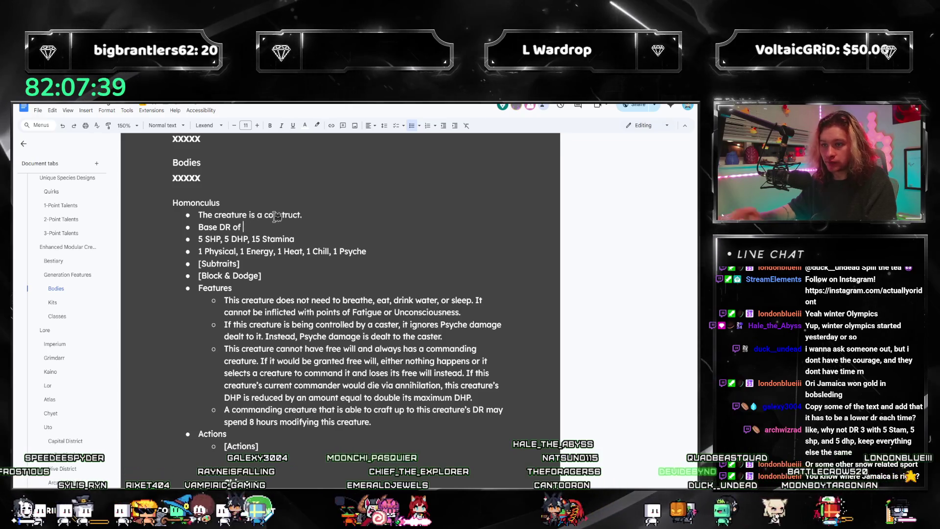
pyautogui.write('3')
pyautogui.press('Down')
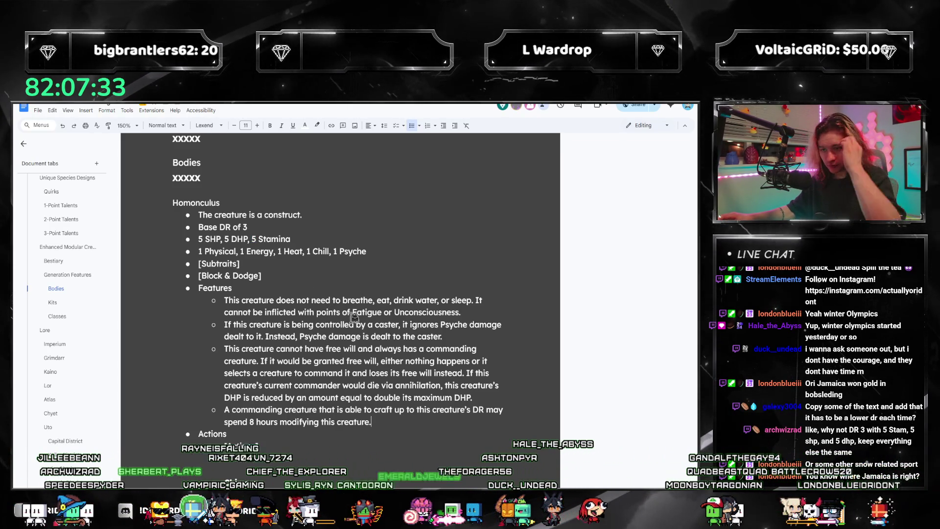
pyautogui.moveTo(461, 313); pyautogui.dragTo(395, 310)
pyautogui.tripleClick(395, 310)
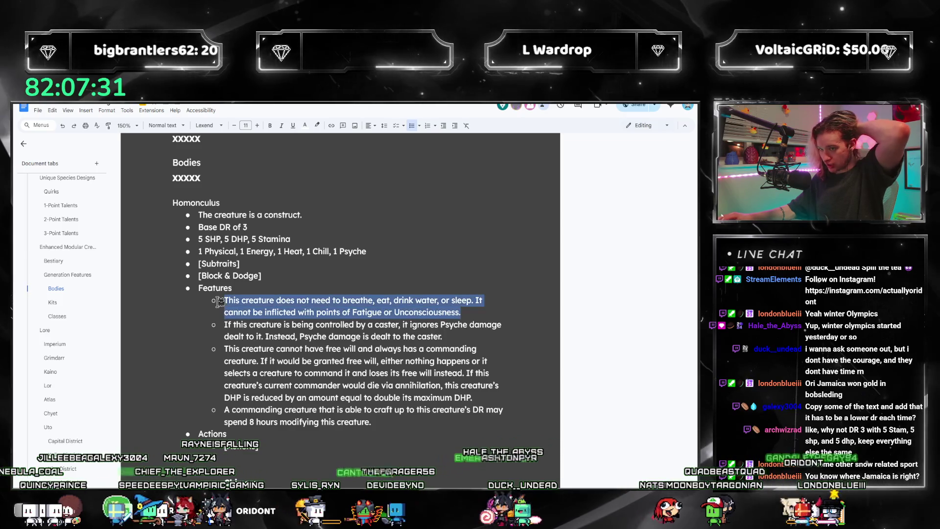
pyautogui.click(476, 300)
pyautogui.moveTo(462, 312); pyautogui.dragTo(221, 301)
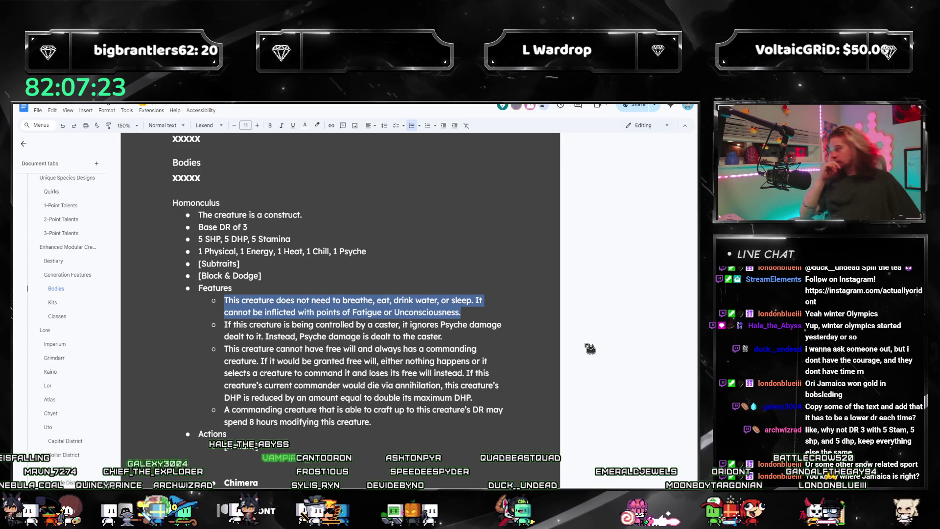
# - Lower the Base DR value after rechecking page 216, then move to the crafting bullet's end
pyautogui.click(342, 229)
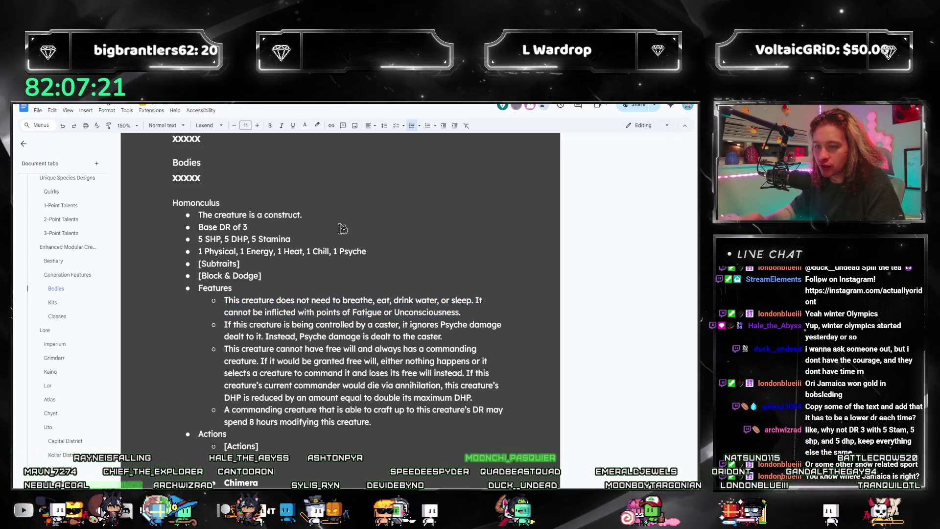
pyautogui.press('BackSpace')
pyautogui.write('5')
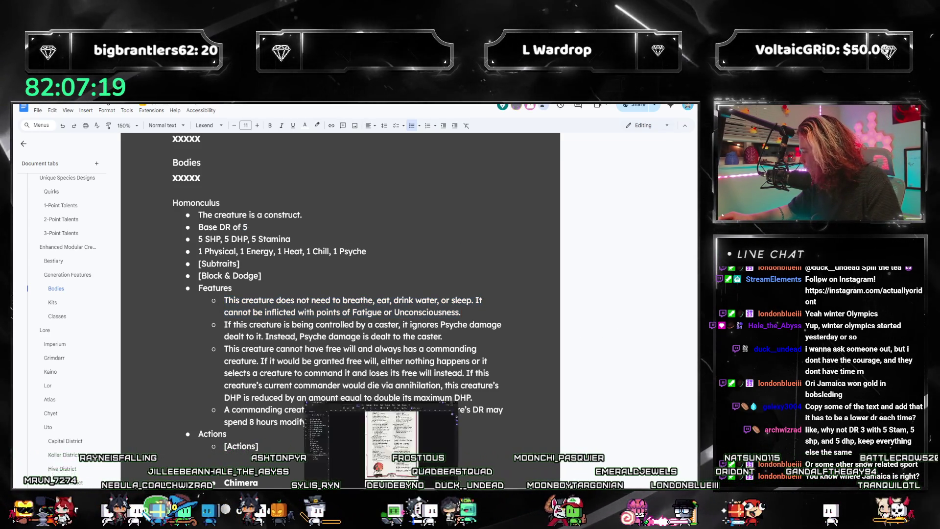
pyautogui.click(391, 441)
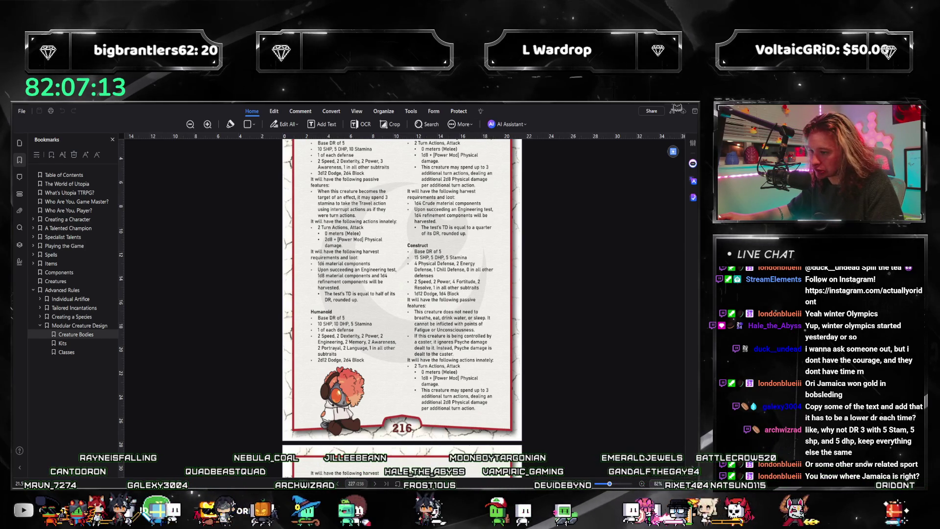
pyautogui.hotkey('alt', 'Tab')
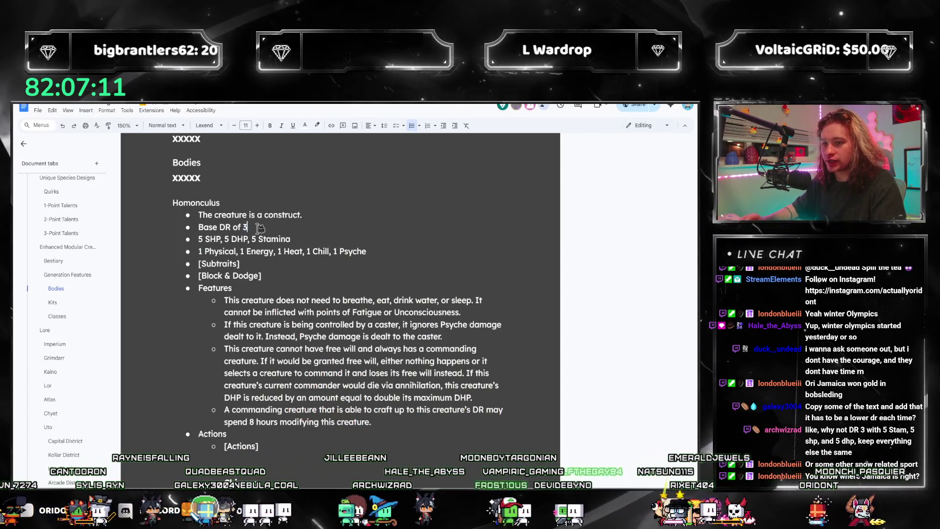
pyautogui.click(417, 422)
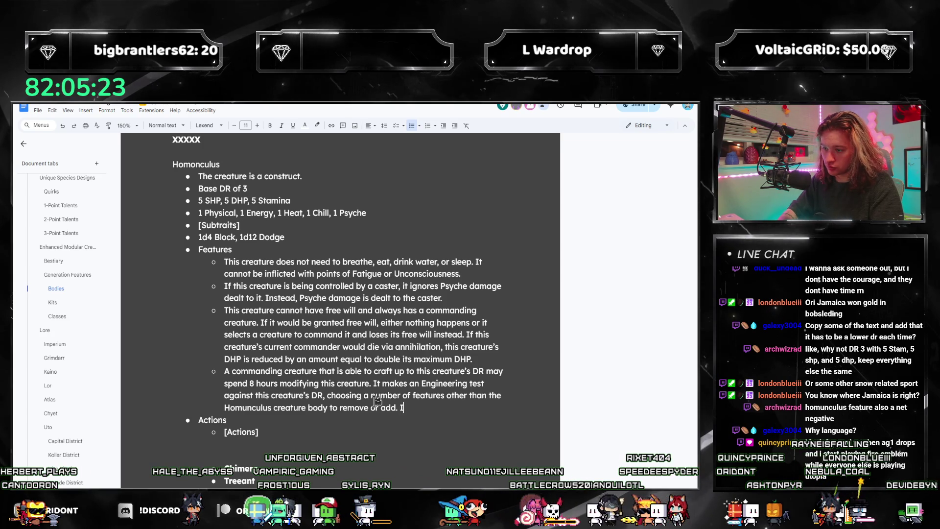
# - Drop the Engineering test clause so the creature chooses features to remove or add, up to current DR minus 1
pyautogui.press('BackSpace')
pyautogui.press('BackSpace')
pyautogui.press('BackSpace')
pyautogui.write(', up to')
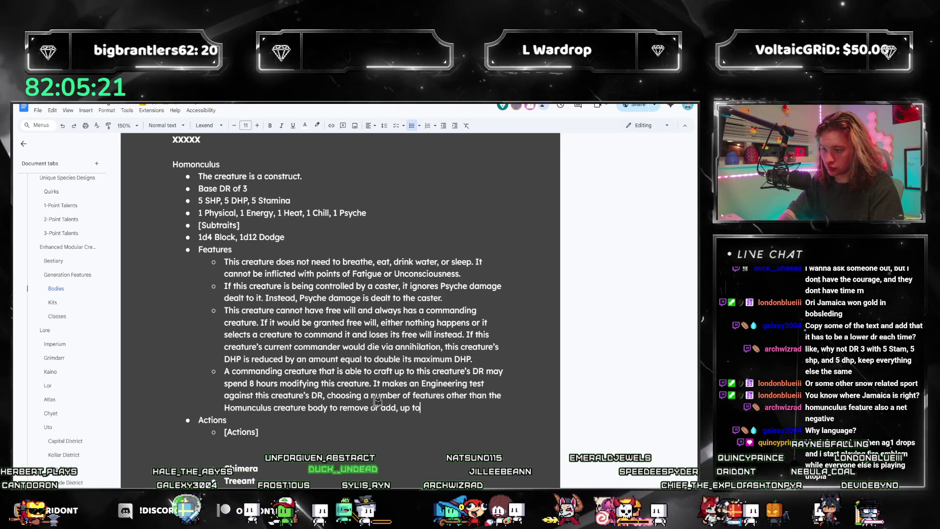
pyautogui.write(' its current DR minus')
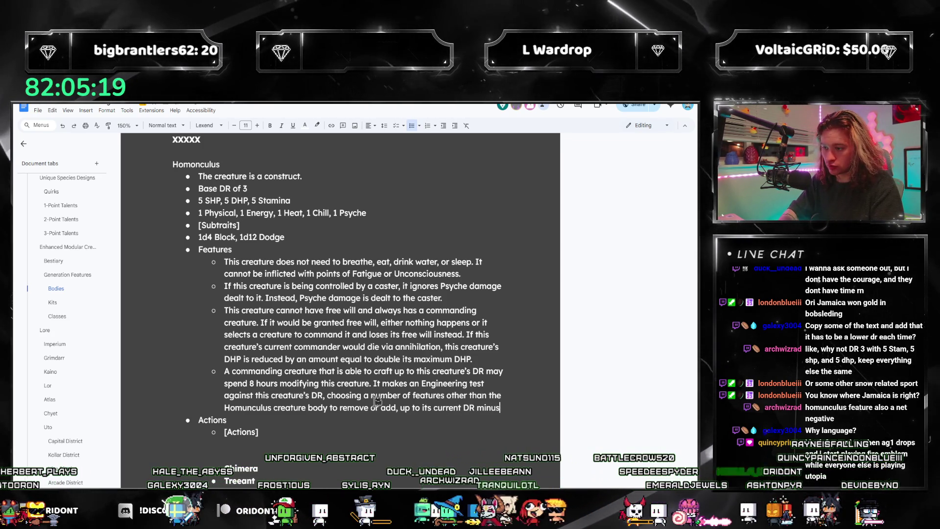
pyautogui.write(' 1.')
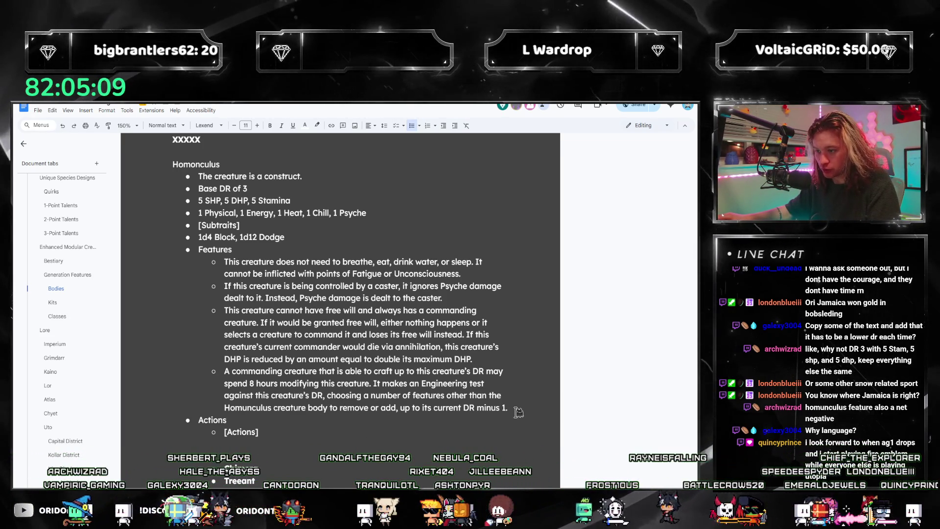
pyautogui.moveTo(506, 410); pyautogui.dragTo(404, 415)
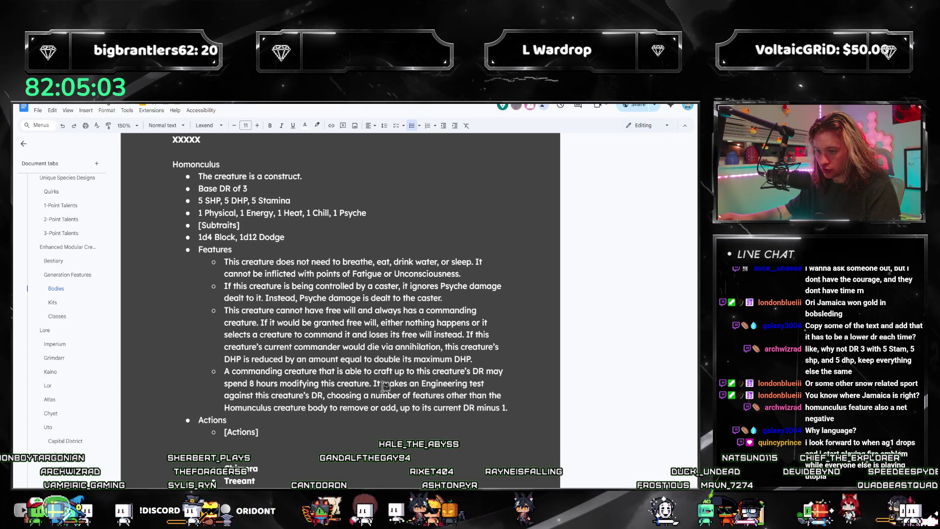
pyautogui.moveTo(380, 384); pyautogui.dragTo(327, 396)
pyautogui.press('BackSpace')
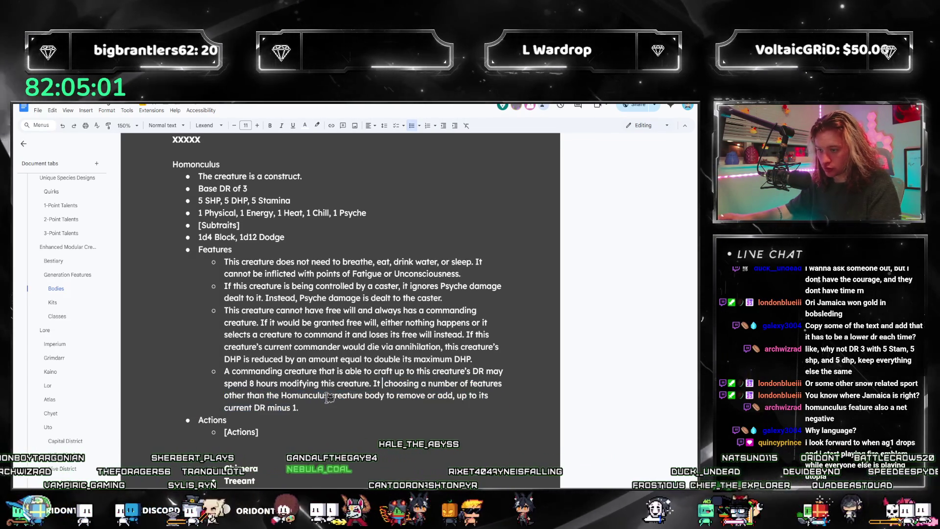
pyautogui.hotkey('ctrl', 'shift', 'Right')
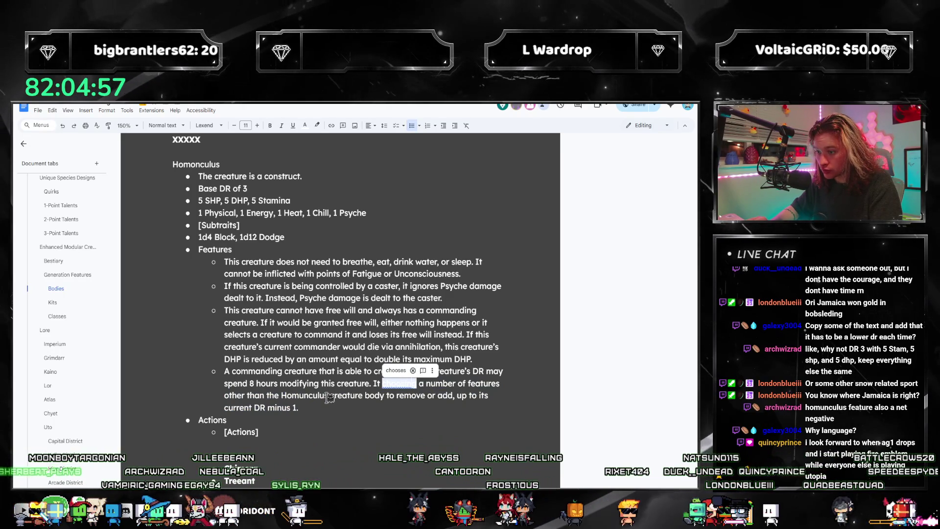
pyautogui.write('chooses')
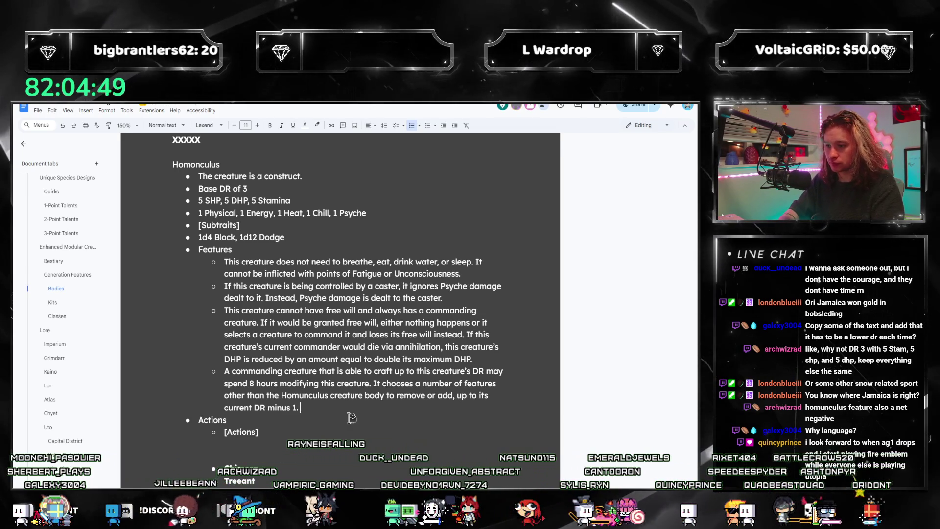
pyautogui.write('Those')
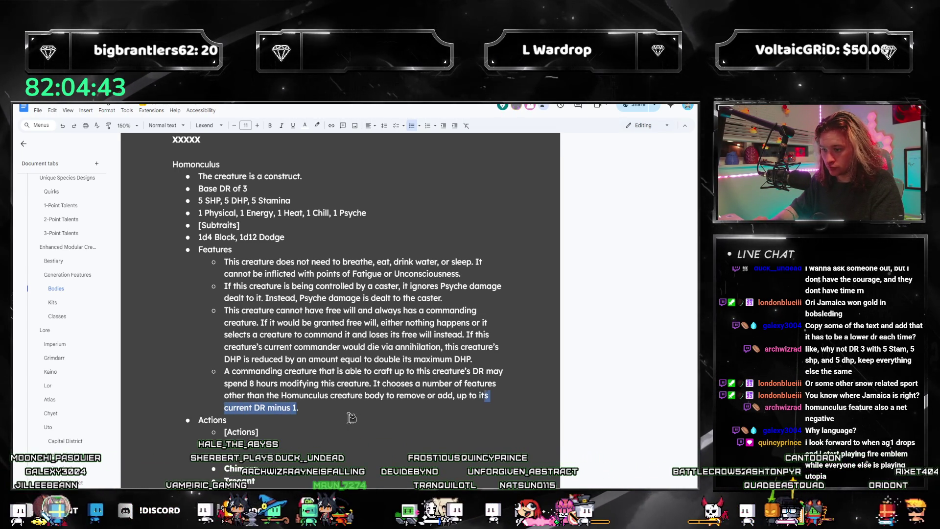
# - End the crafting bullet with 'Upon doing so, its current DR is permanently reduced.'
pyautogui.hotkey('shift', 'Left')
pyautogui.hotkey('shift', 'Left')
pyautogui.hotkey('shift', 'Left')
pyautogui.hotkey('shift', 'Left')
pyautogui.hotkey('shift', 'Left')
pyautogui.hotkey('shift', 'Left')
pyautogui.hotkey('shift', 'Left')
pyautogui.hotkey('shift', 'Left')
pyautogui.hotkey('shift', 'Left')
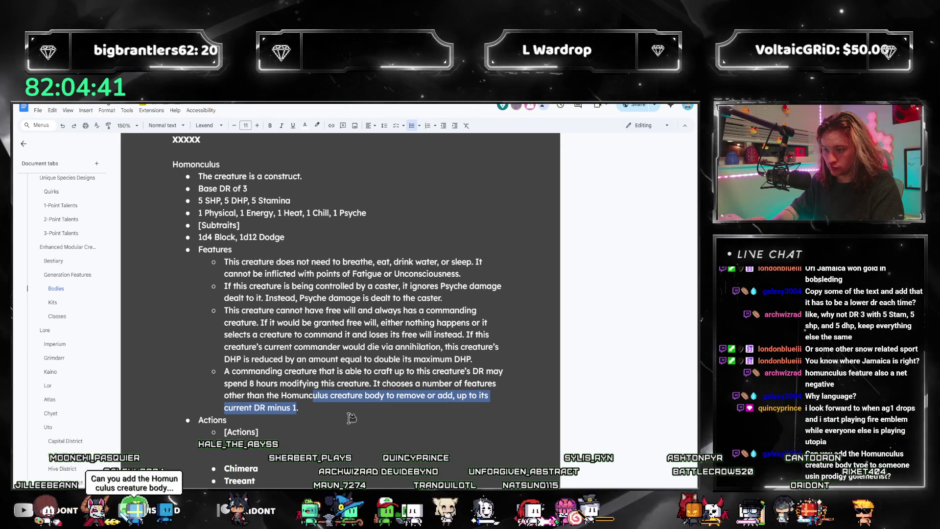
pyautogui.press('Right')
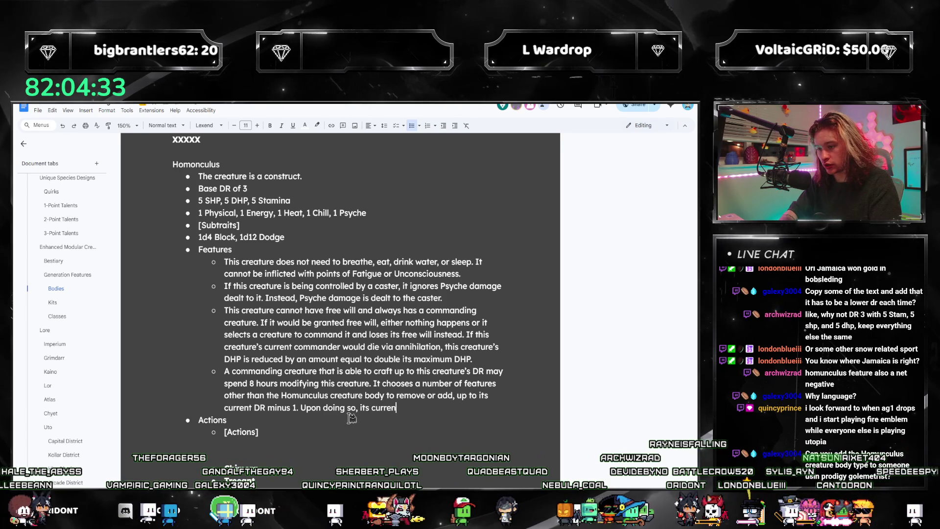
pyautogui.write('t DR is perament')
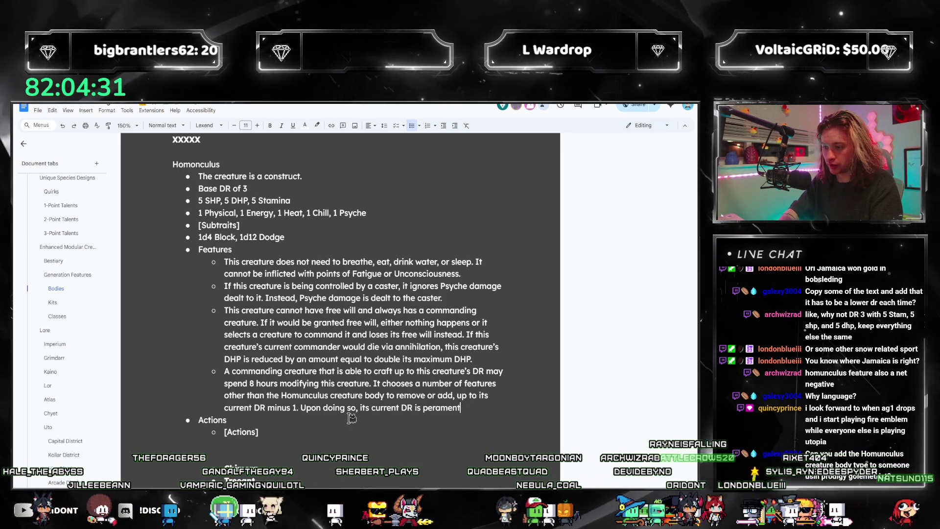
pyautogui.press('BackSpace')
pyautogui.press('BackSpace')
pyautogui.press('BackSpace')
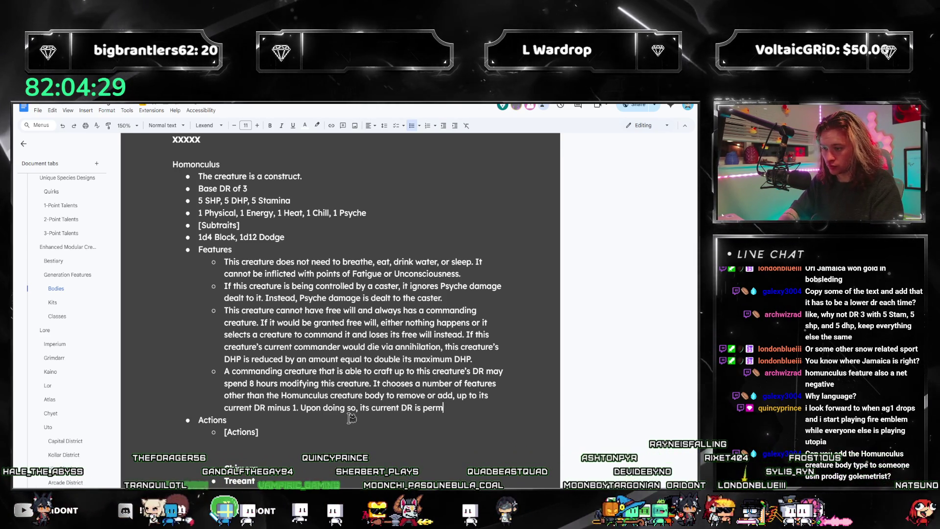
pyautogui.write('anently reduced.')
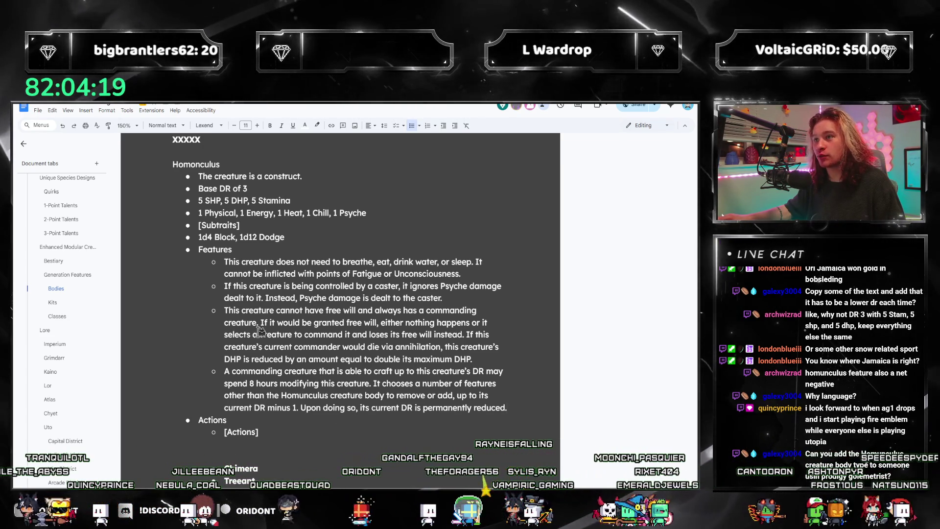
pyautogui.scroll(-1, 335, 345)
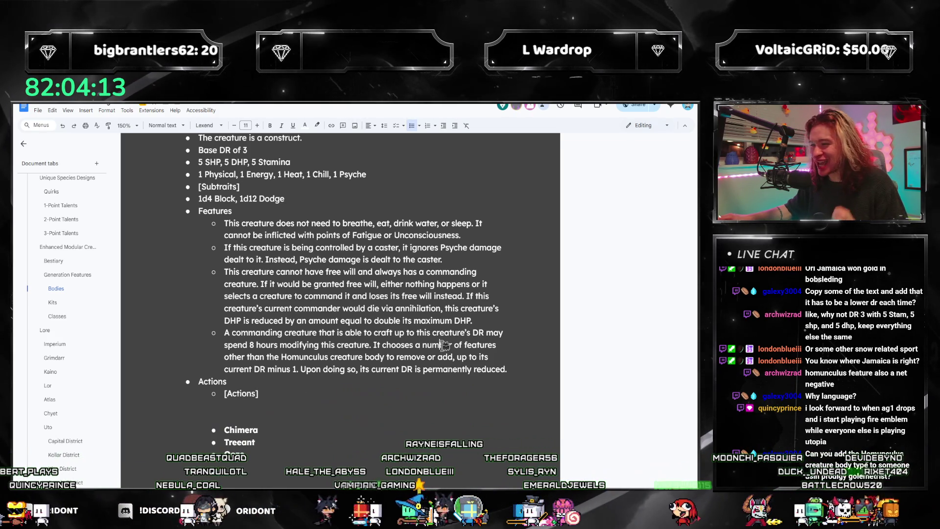
pyautogui.click(518, 369)
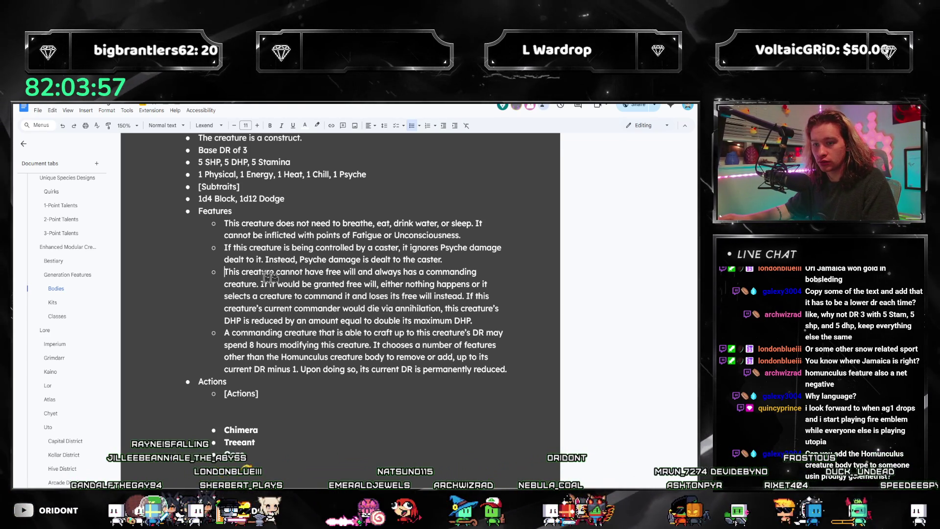
pyautogui.write('Gi')
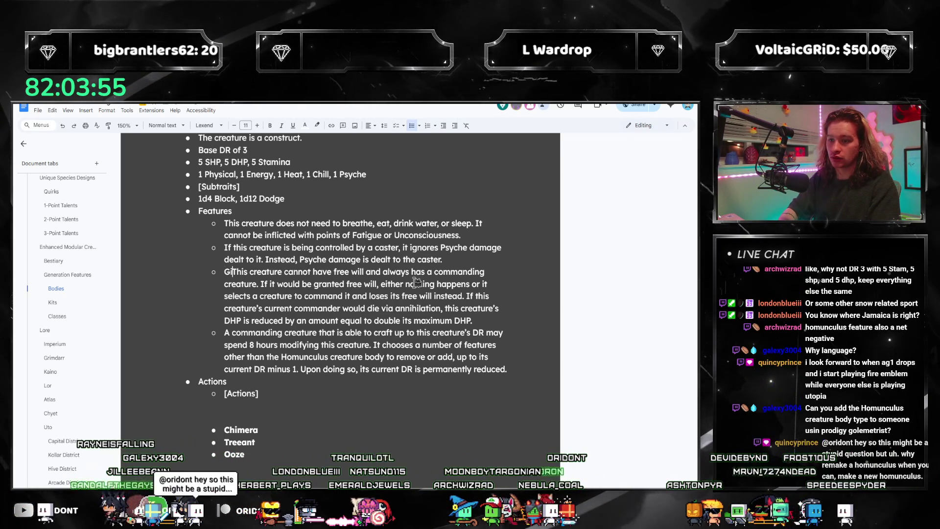
pyautogui.write('ven this creature')
pyautogui.write(' has a')
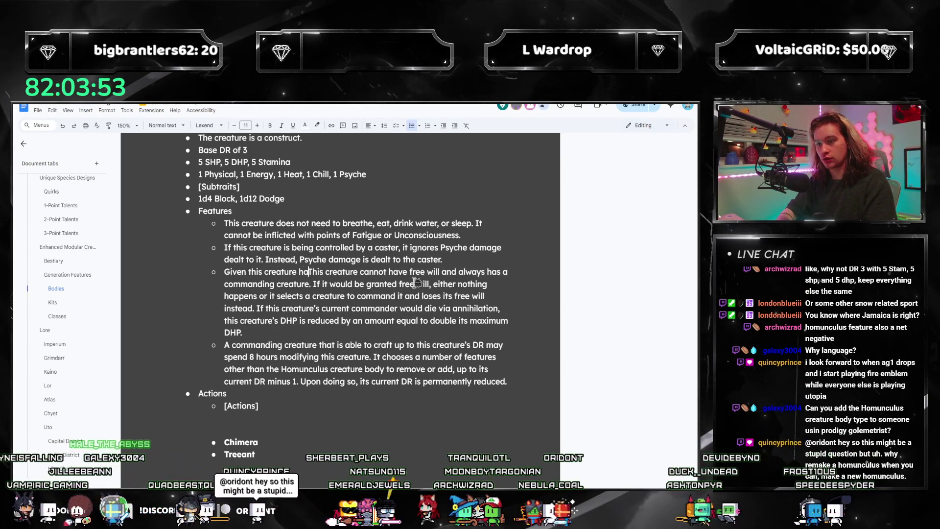
pyautogui.write('lways been a')
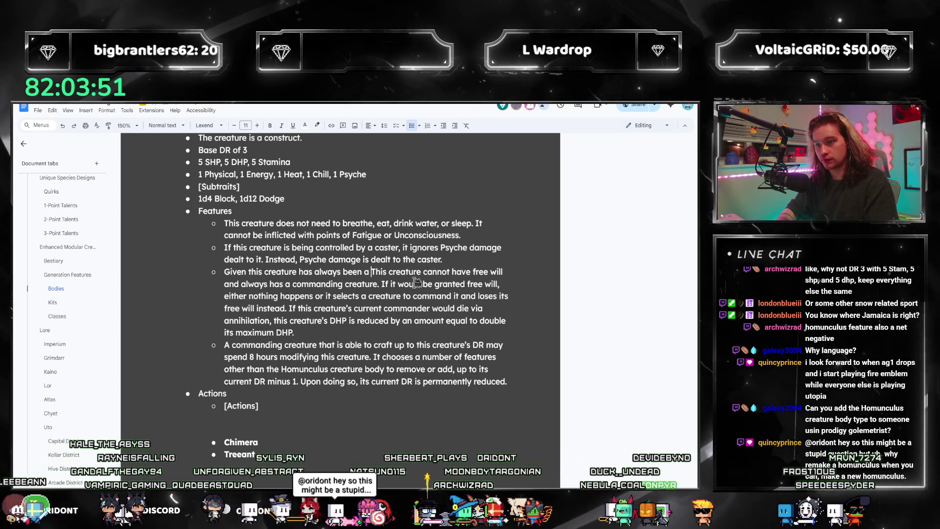
pyautogui.write(' Homunculus,')
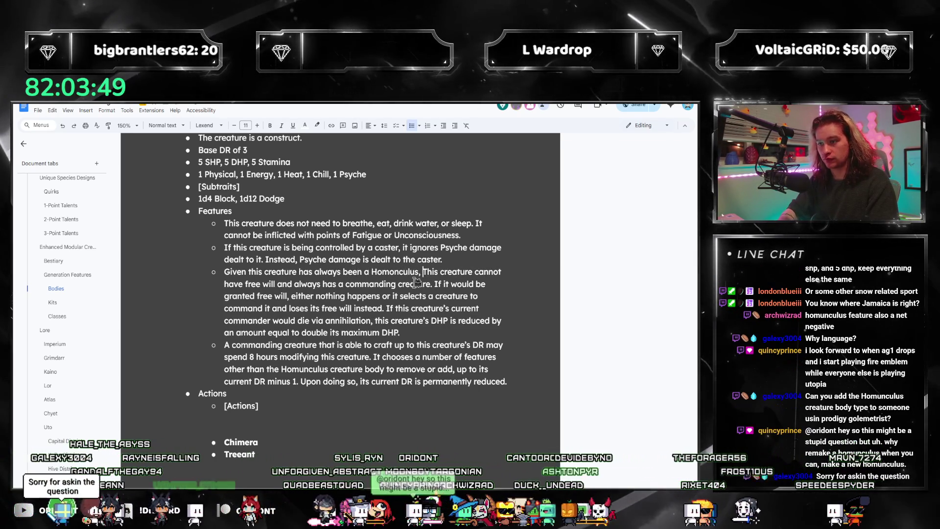
# - Prefix the free-will bullet with 'Given this creature has always been a homunculus,' lowercasing 'This' and checking the spelling flag
pyautogui.press('Delete')
pyautogui.write('t')
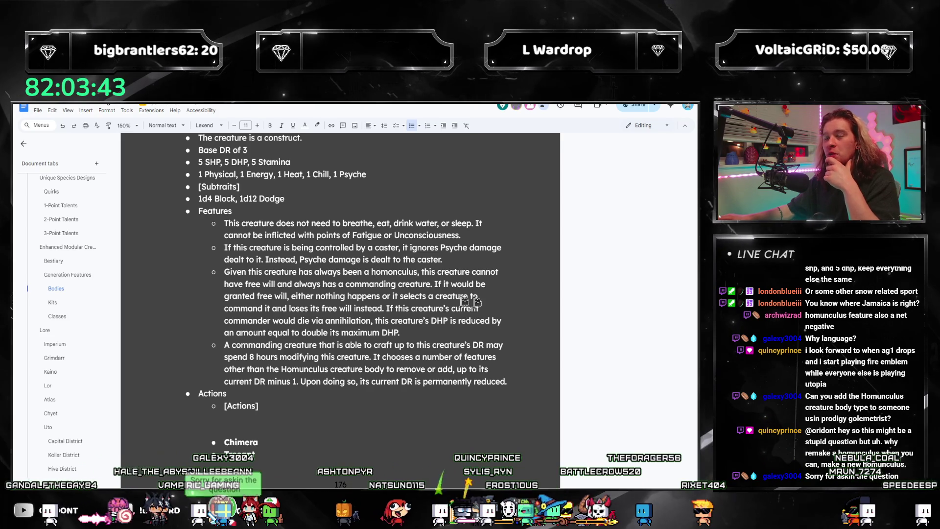
pyautogui.click(418, 274)
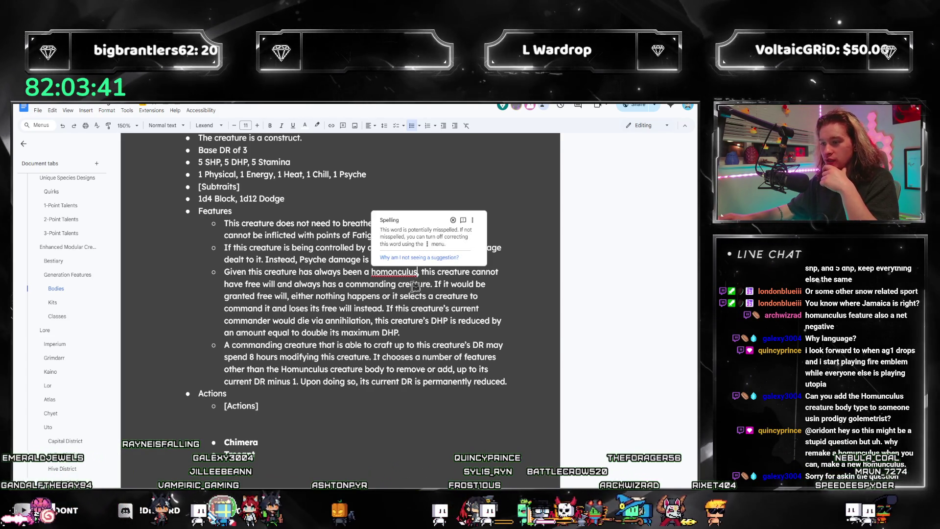
pyautogui.rightClick(397, 273)
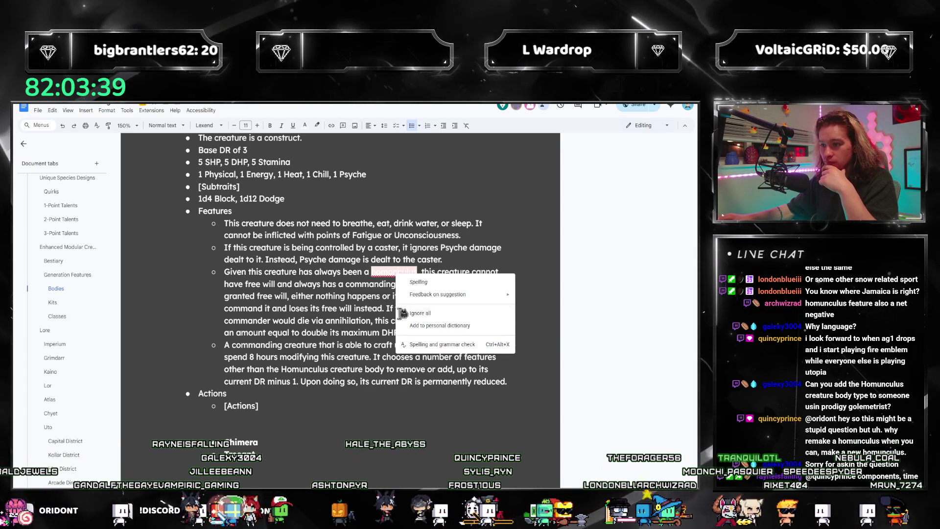
pyautogui.scroll(2, 401, 323)
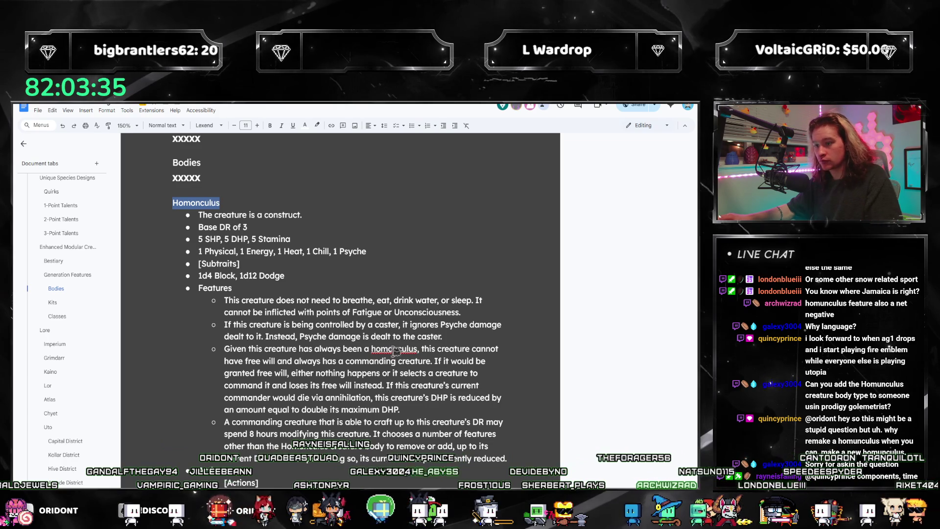
# - Dismiss the spelling warning on 'homunculus' with Ignore all, keeping the original spelling
pyautogui.click(395, 351)
pyautogui.click(398, 316)
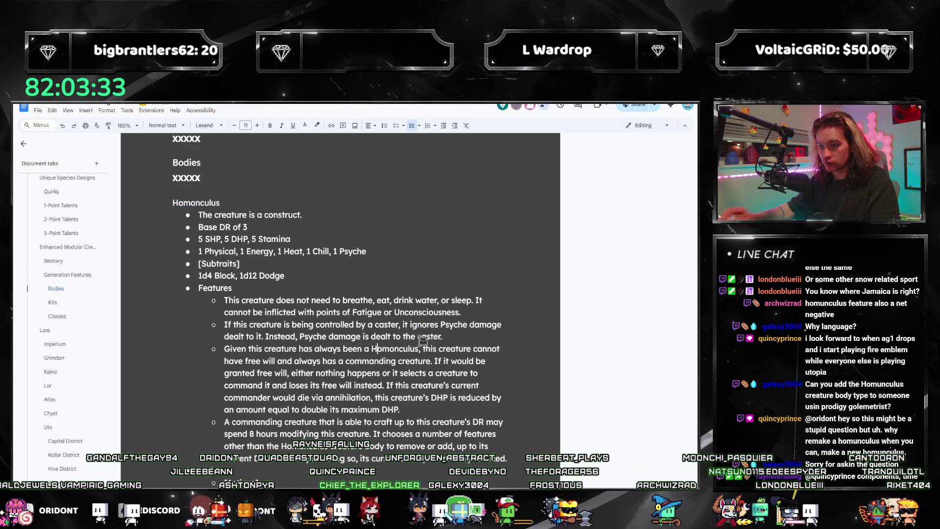
pyautogui.rightClick(395, 350)
pyautogui.click(441, 390)
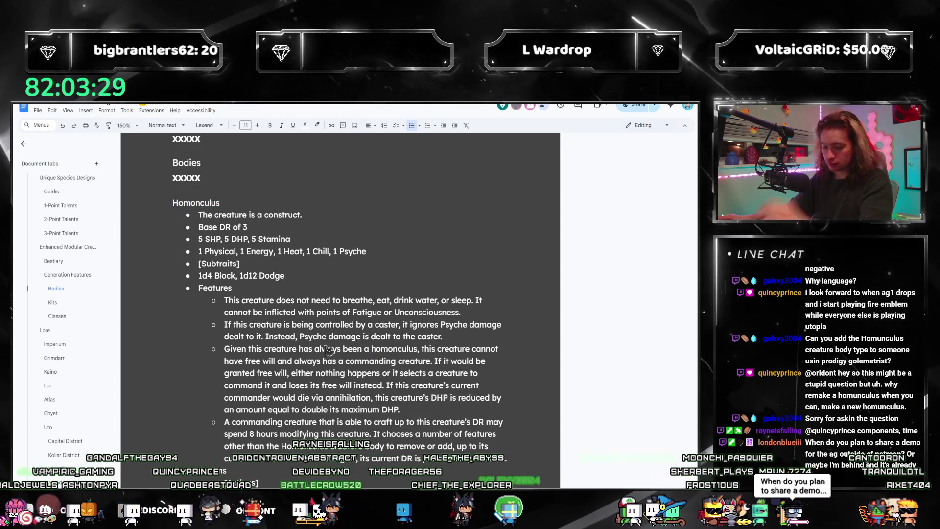
pyautogui.hotkey('alt', 'Tab')
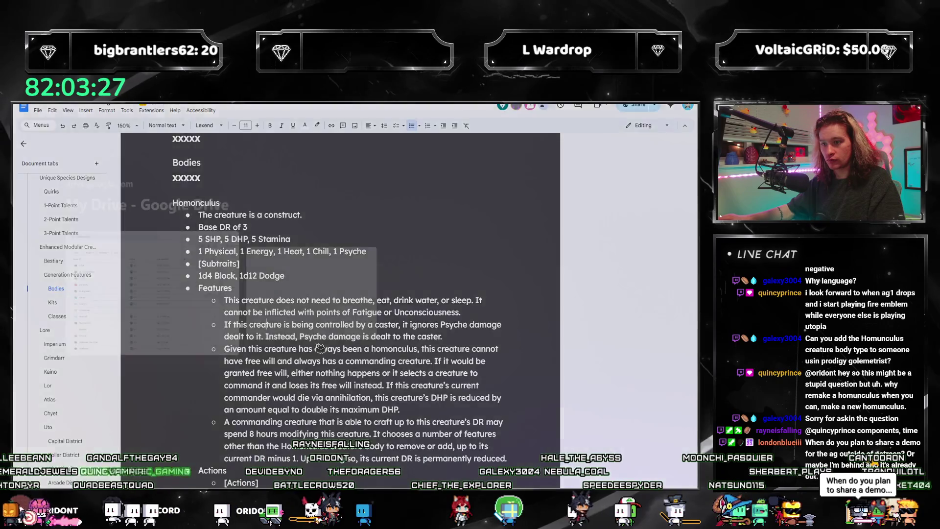
pyautogui.hotkey('alt', 'Tab')
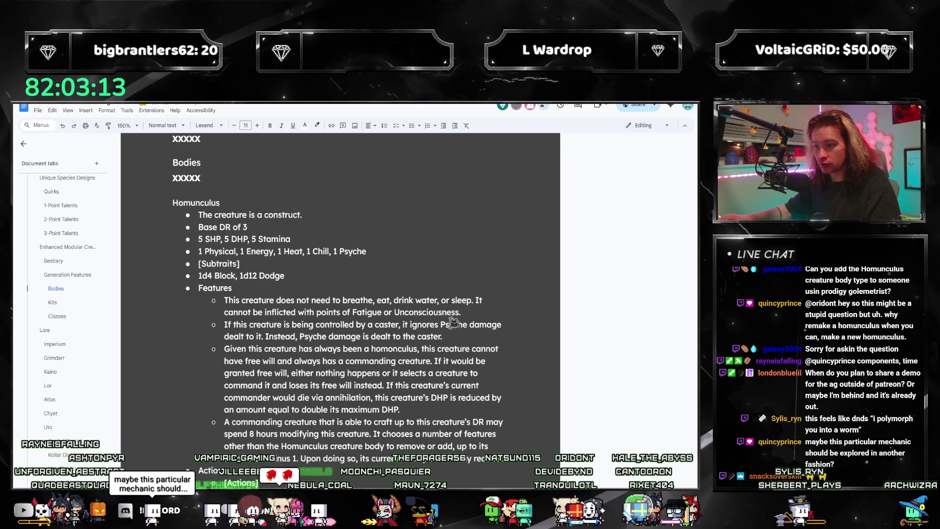
pyautogui.click(394, 348)
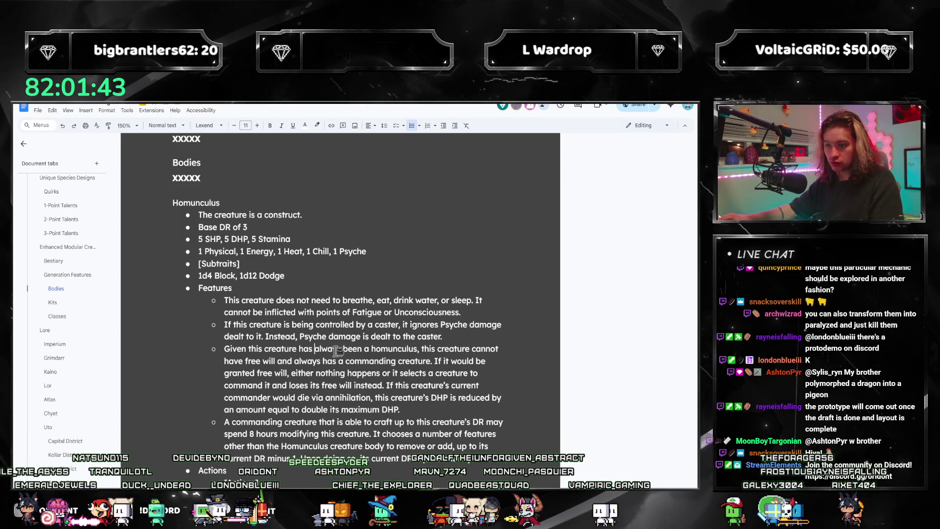
# - Replace the 'Given this creature…' clause with 'This' and start the retroactive-creation bullet after 'permanently reduced.'
pyautogui.moveTo(435, 349); pyautogui.dragTo(225, 348)
pyautogui.write('This creature cannot have free will and always has a commanding')
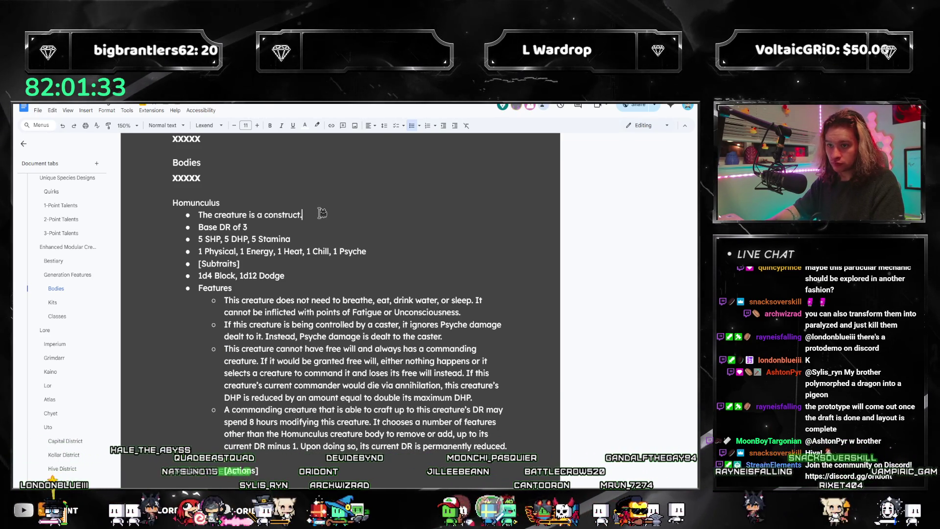
pyautogui.click(523, 449)
pyautogui.write('re cannot retroactively become t')
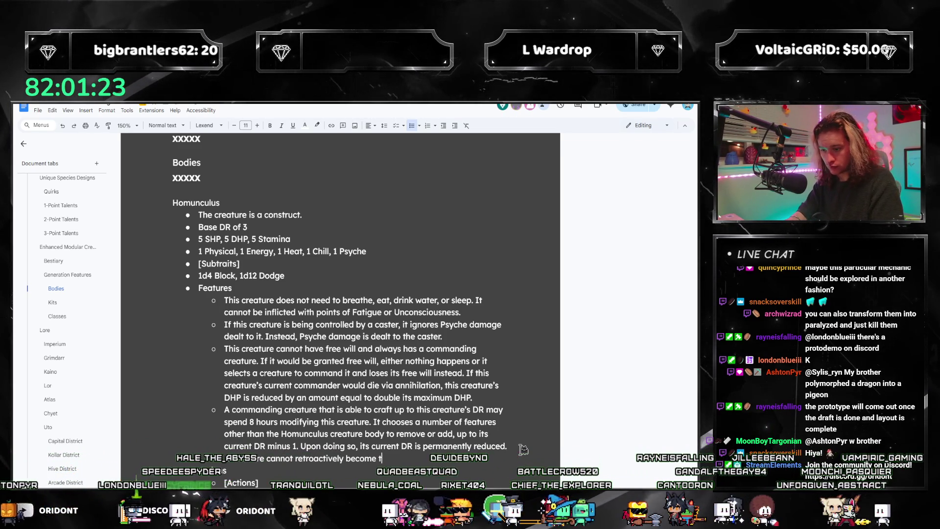
pyautogui.write('his creature')
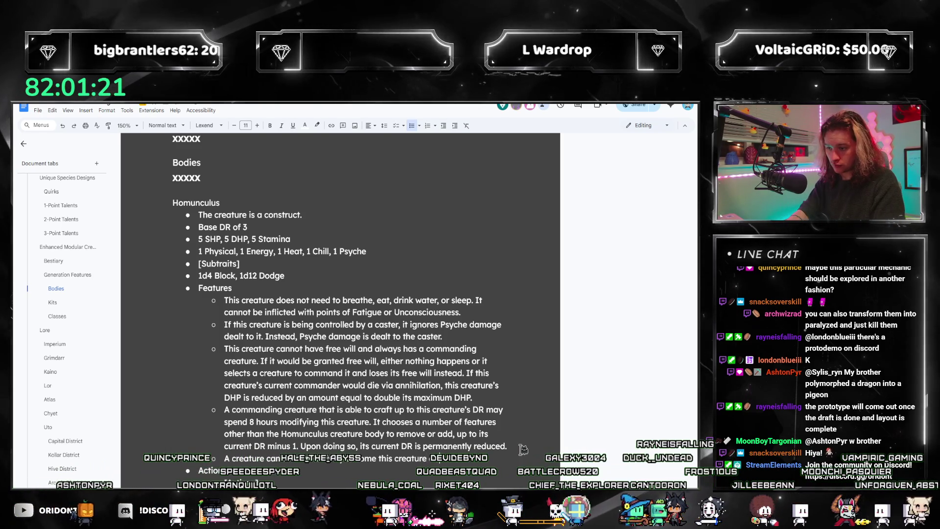
pyautogui.write(' or gain th')
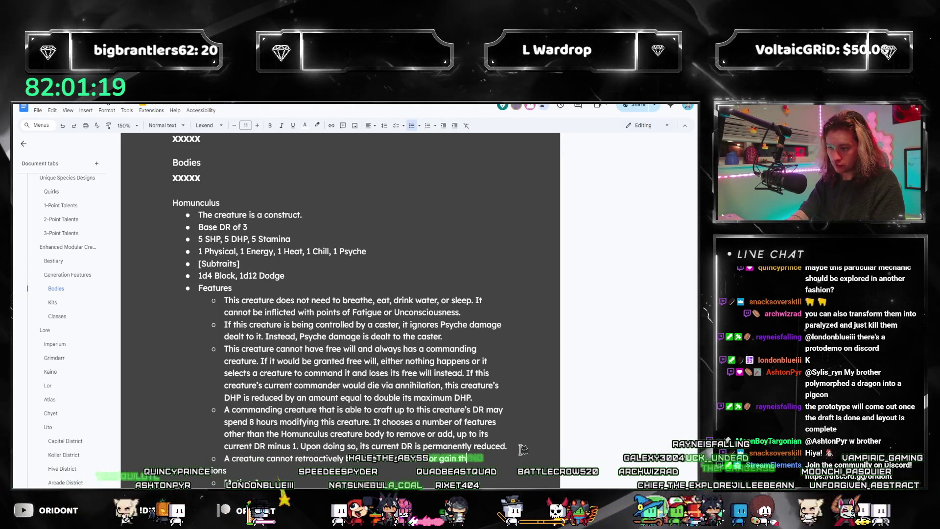
pyautogui.write('ese features.')
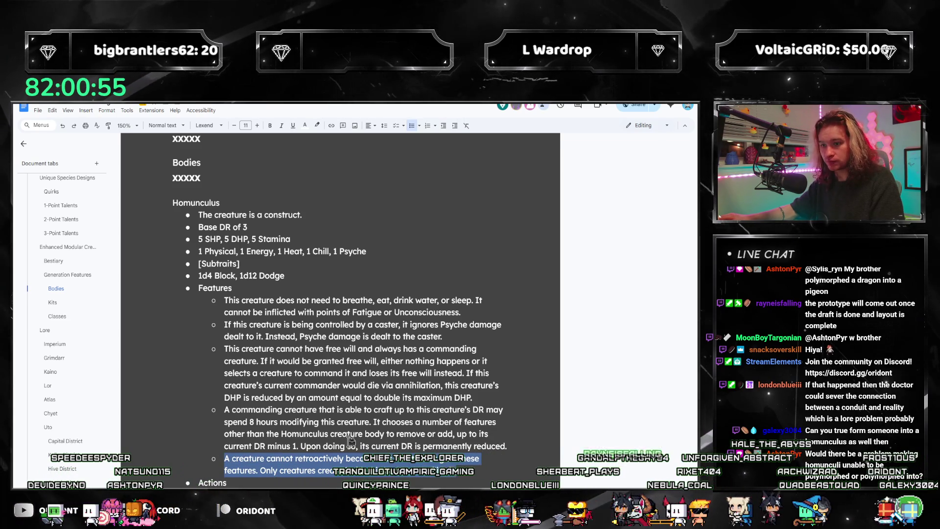
# - Cut the creation-only bullet from the top of Features and paste it as the last bullet after the crafting one
pyautogui.press('BackSpace')
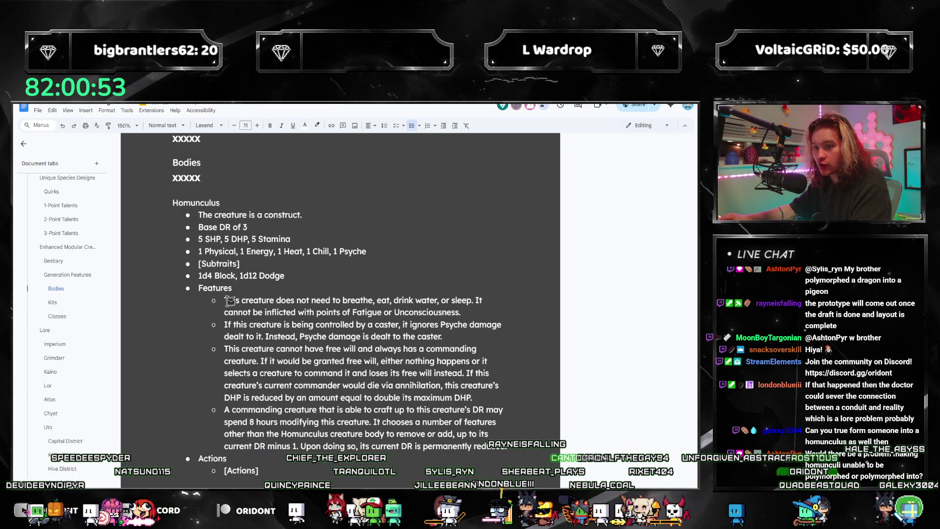
pyautogui.hotkey('ctrl', 'z')
pyautogui.hotkey('ctrl', 'z')
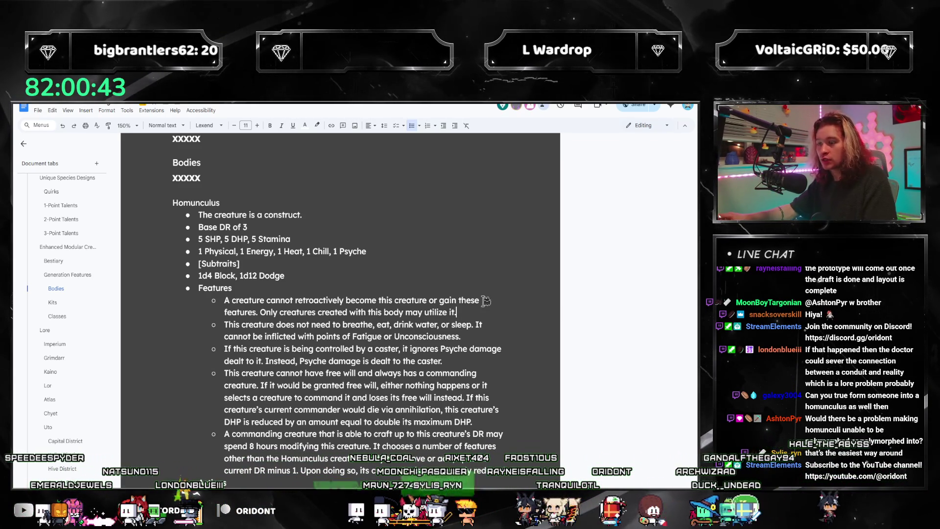
pyautogui.scroll(-1, 475, 293)
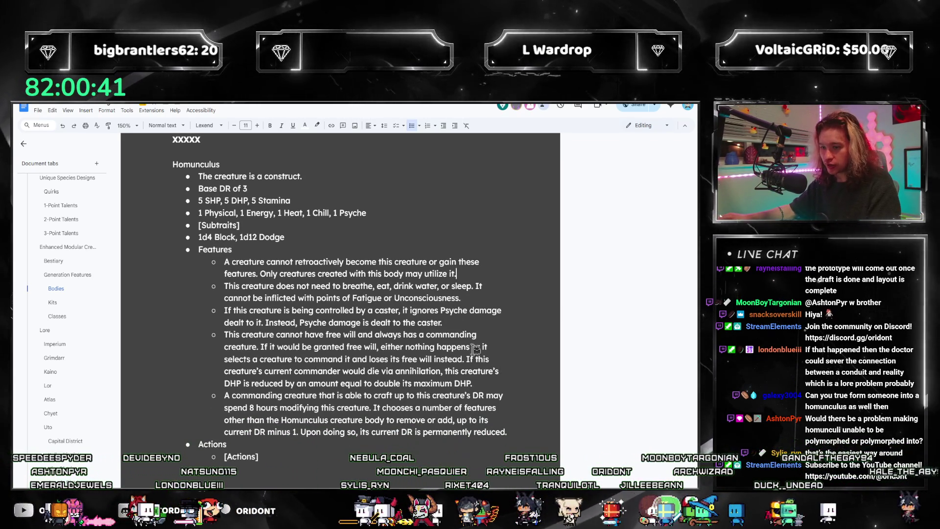
pyautogui.tripleClick(475, 272)
pyautogui.hotkey('ctrl', 'c')
pyautogui.press('BackSpace')
pyautogui.press('BackSpace')
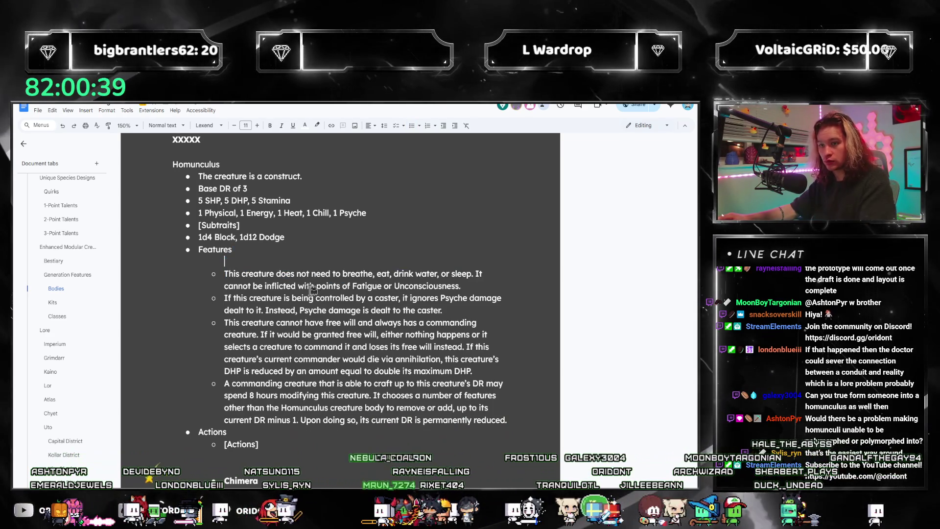
pyautogui.click(513, 409)
pyautogui.press('Return')
pyautogui.hotkey('ctrl', 'v')
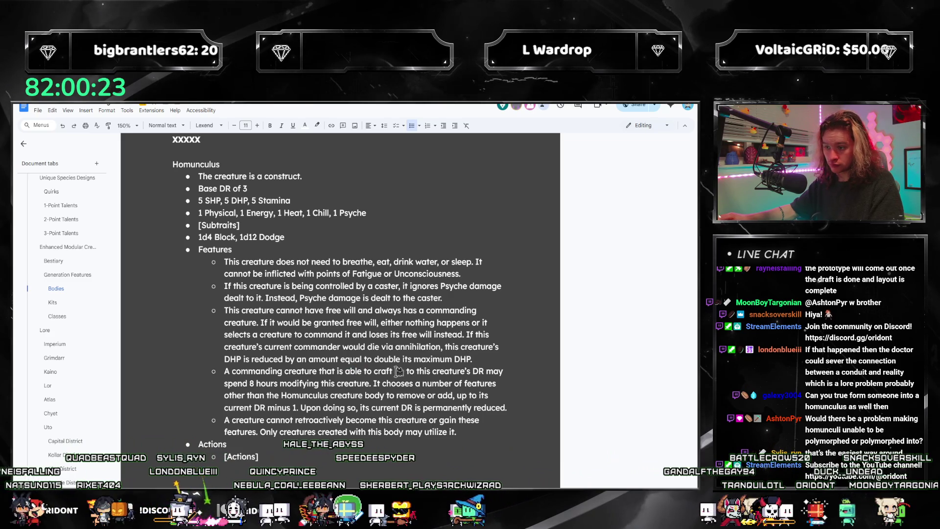
pyautogui.write('creatures')
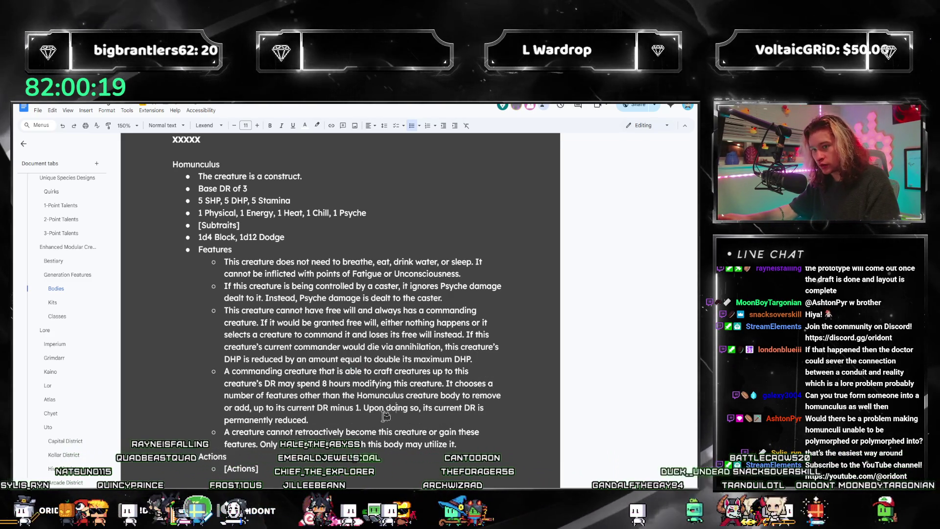
pyautogui.scroll(1, 274, 269)
# - Replace the [Subtraits] placeholder with '4 Language, 1 in all other subtraits'
pyautogui.tripleClick(252, 263)
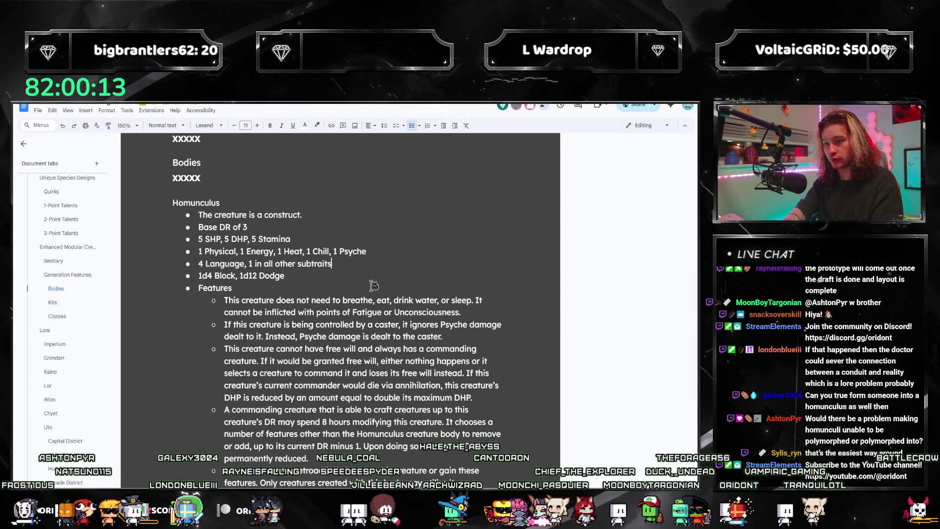
pyautogui.hotkey('alt', 'Tab')
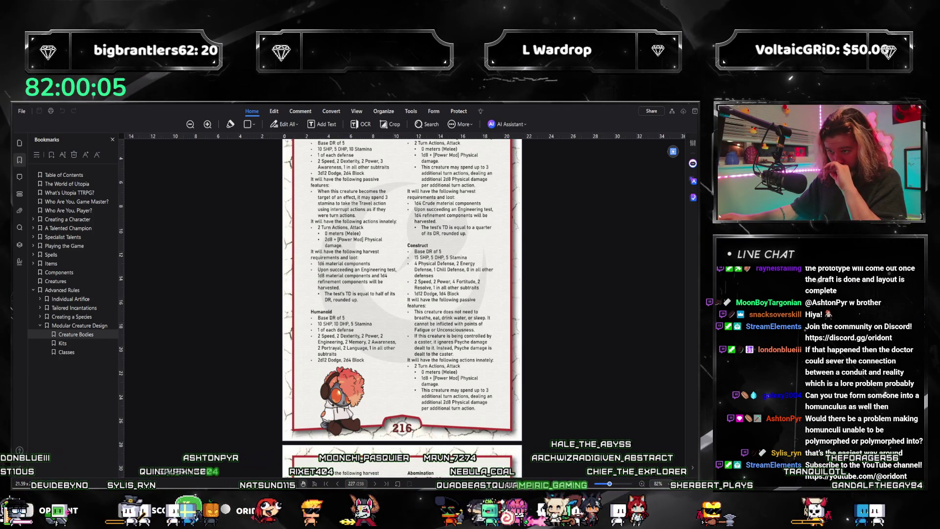
# - Check the rulebook's Creature Bodies pages 215–216 in PDFelement and return to the Homunculus entry
pyautogui.hotkey('alt', 'Tab')
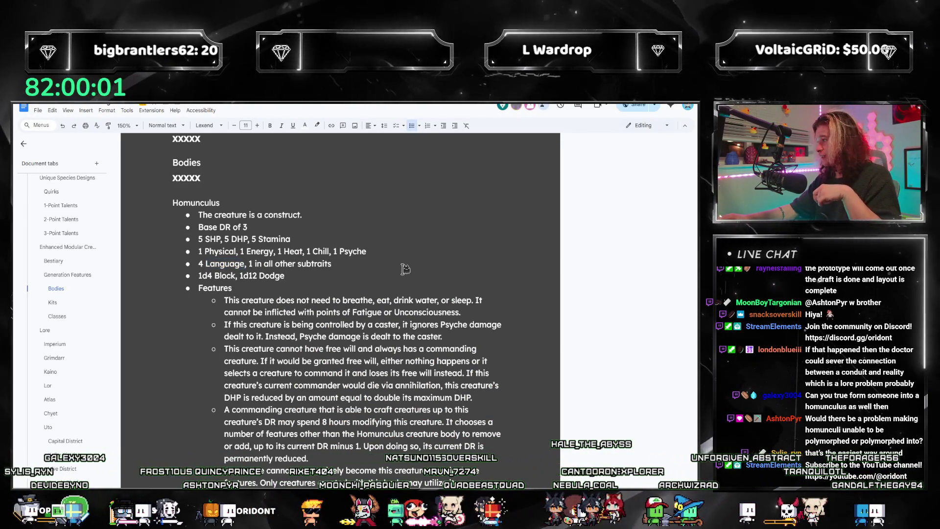
pyautogui.click(535, 229)
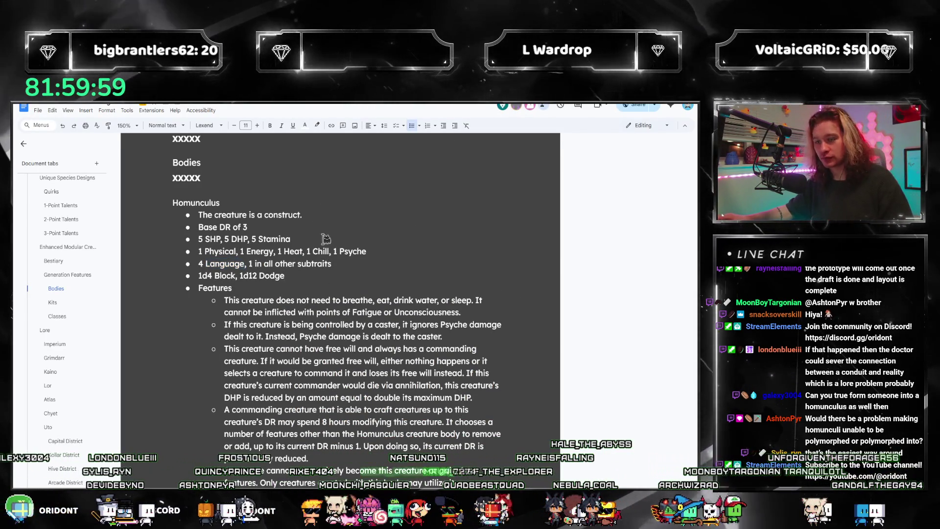
pyautogui.scroll(-1, 307, 275)
pyautogui.scroll(1, 307, 275)
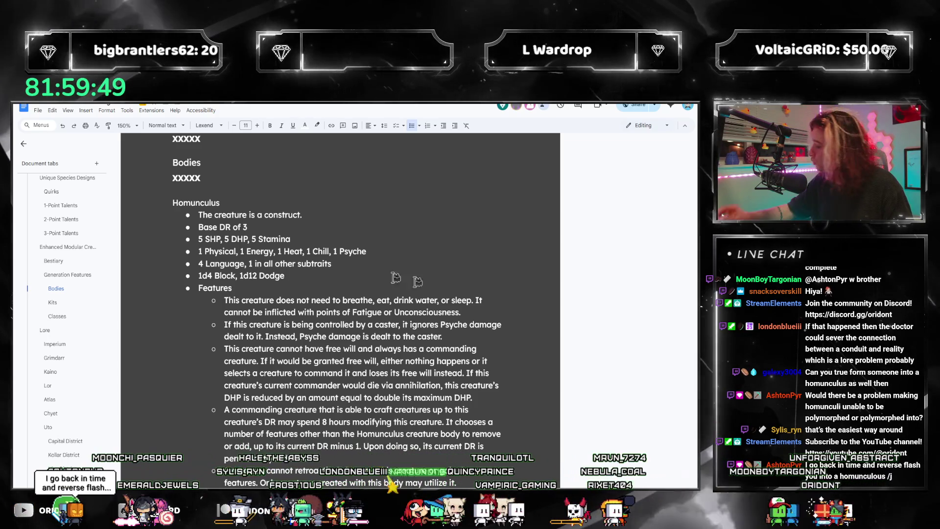
pyautogui.hotkey('alt', 'Tab')
pyautogui.scroll(3, 444, 374)
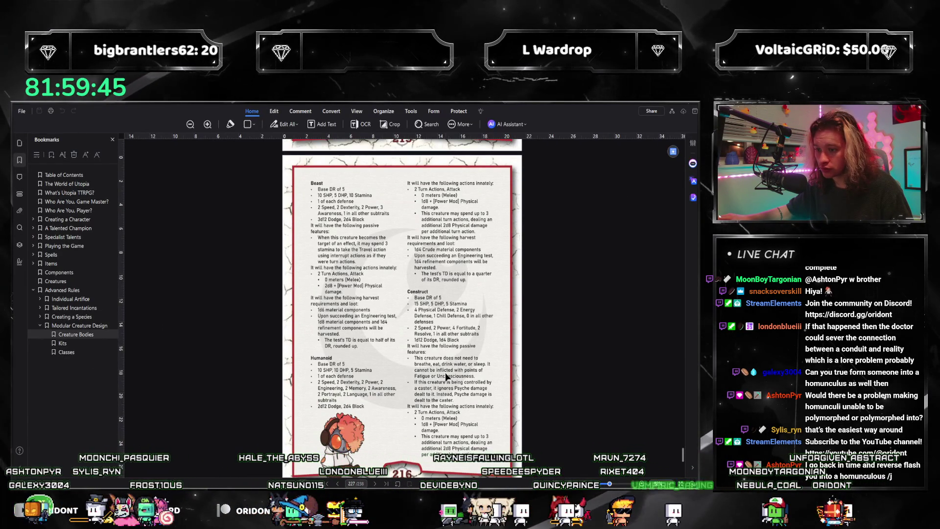
pyautogui.scroll(2, 445, 372)
pyautogui.scroll(3, 448, 369)
pyautogui.scroll(3, 463, 364)
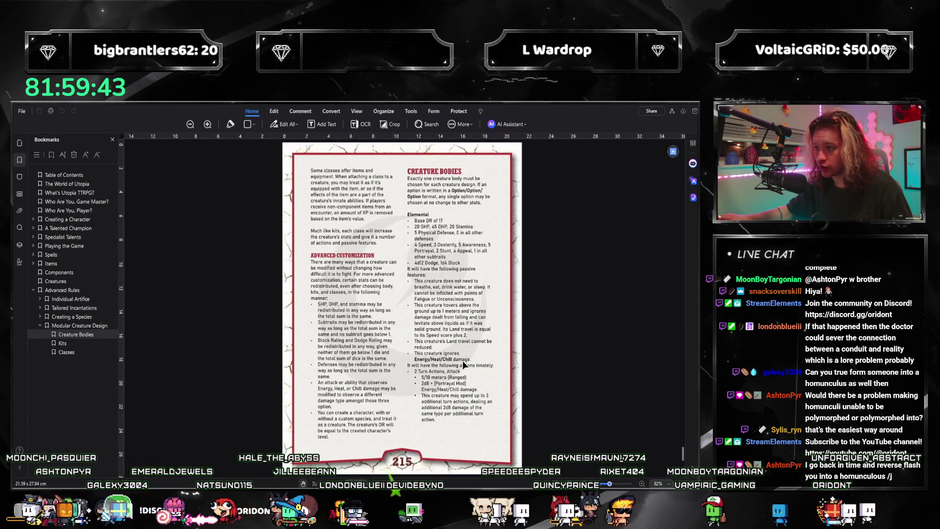
pyautogui.scroll(-3, 460, 307)
pyautogui.scroll(-3, 481, 306)
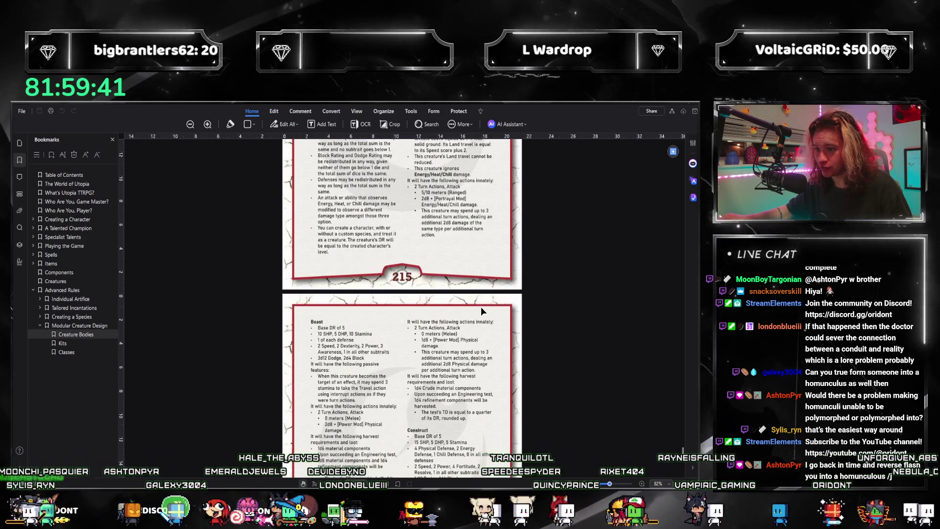
pyautogui.scroll(-3, 481, 306)
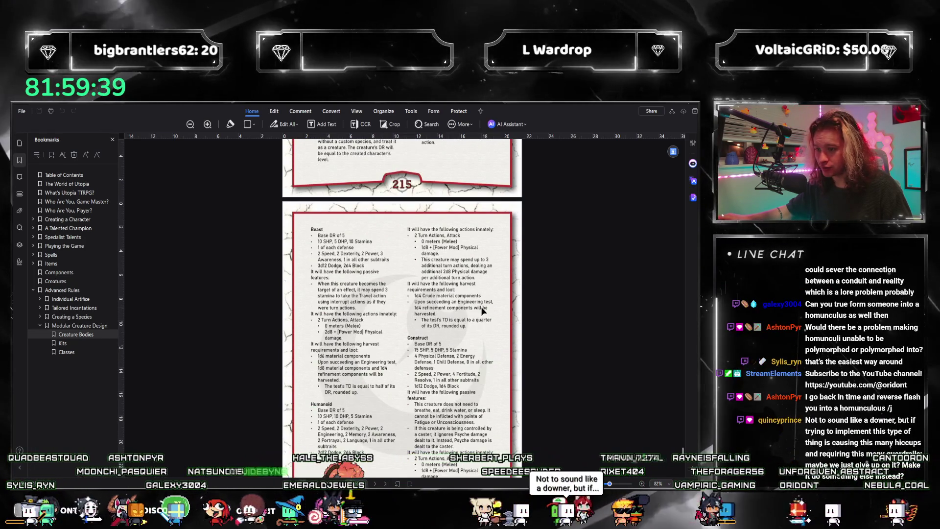
pyautogui.scroll(6, 481, 306)
pyautogui.scroll(2, 482, 307)
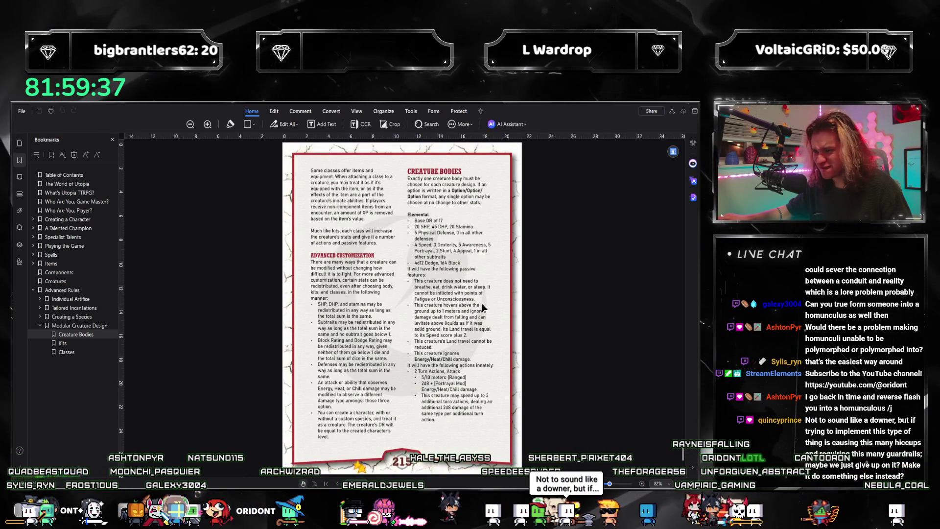
pyautogui.scroll(-2, 482, 303)
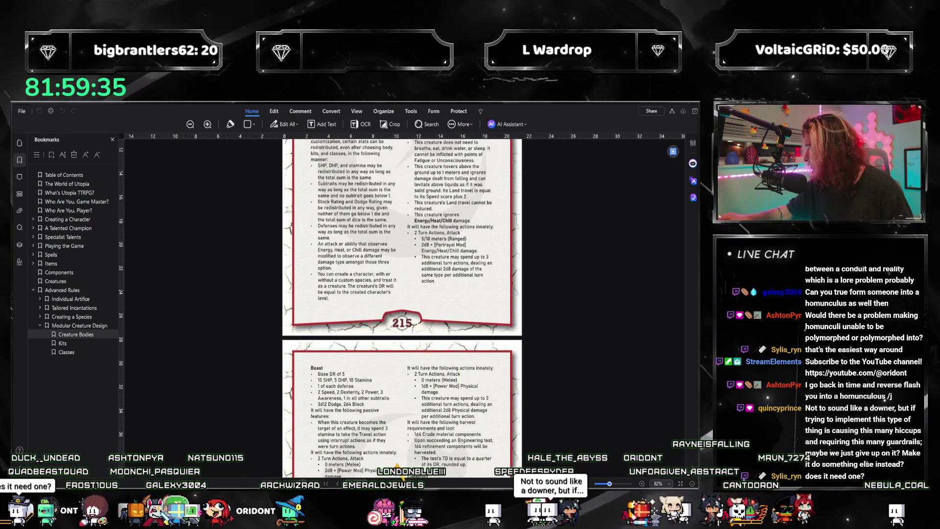
pyautogui.hotkey('alt', 'Tab')
pyautogui.scroll(-1, 334, 373)
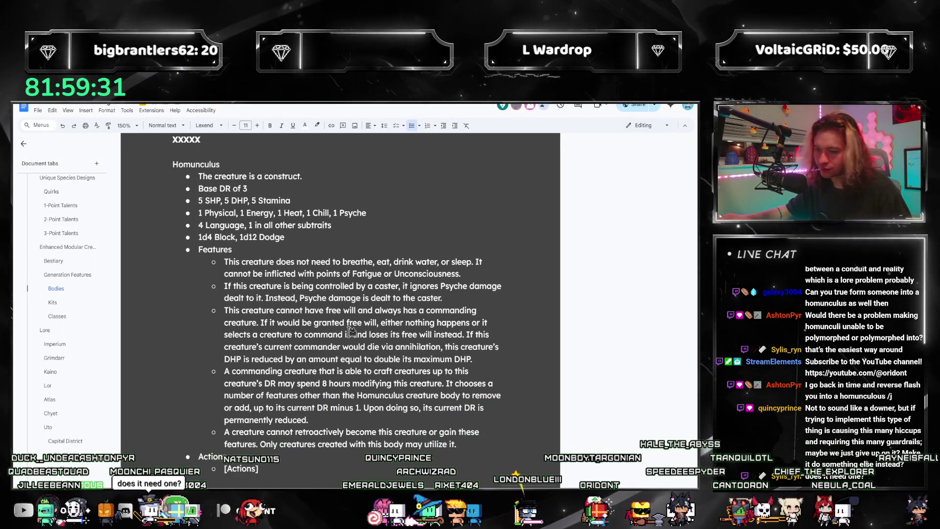
pyautogui.scroll(1, 264, 257)
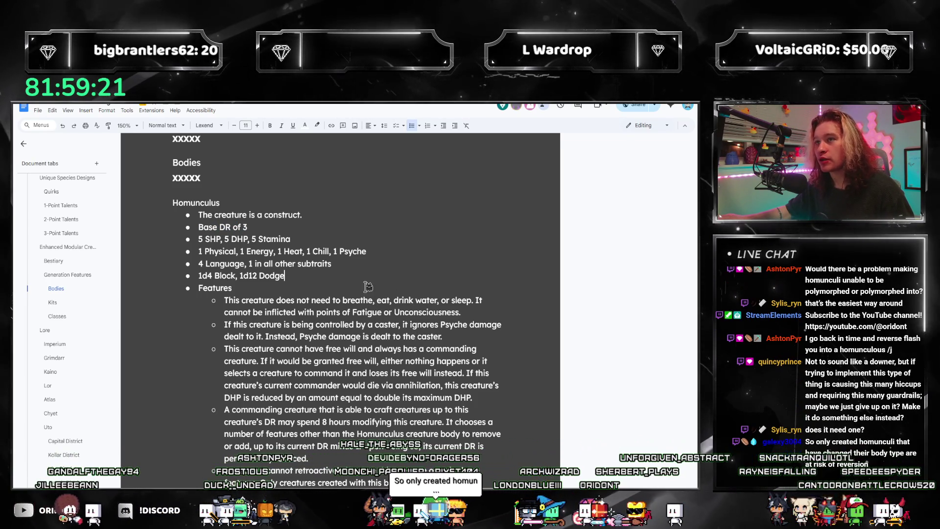
pyautogui.scroll(-1, 309, 273)
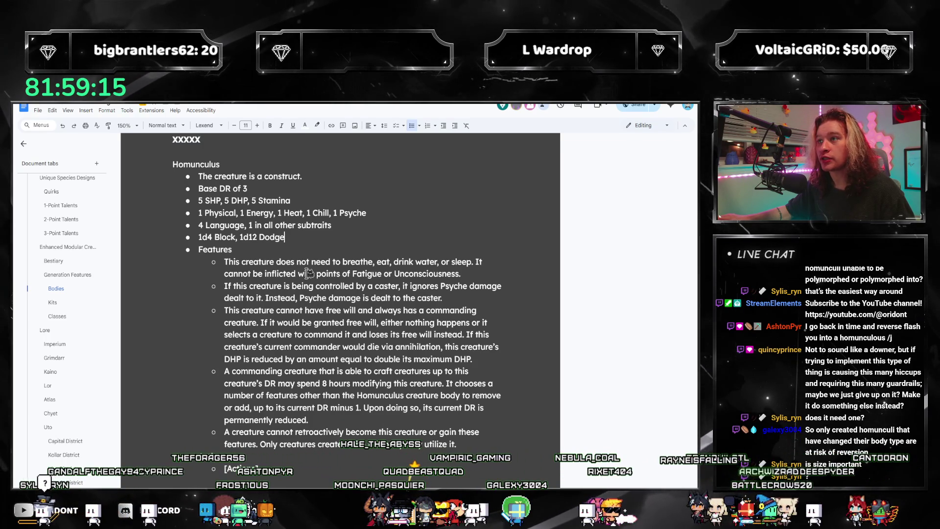
pyautogui.scroll(1, 344, 301)
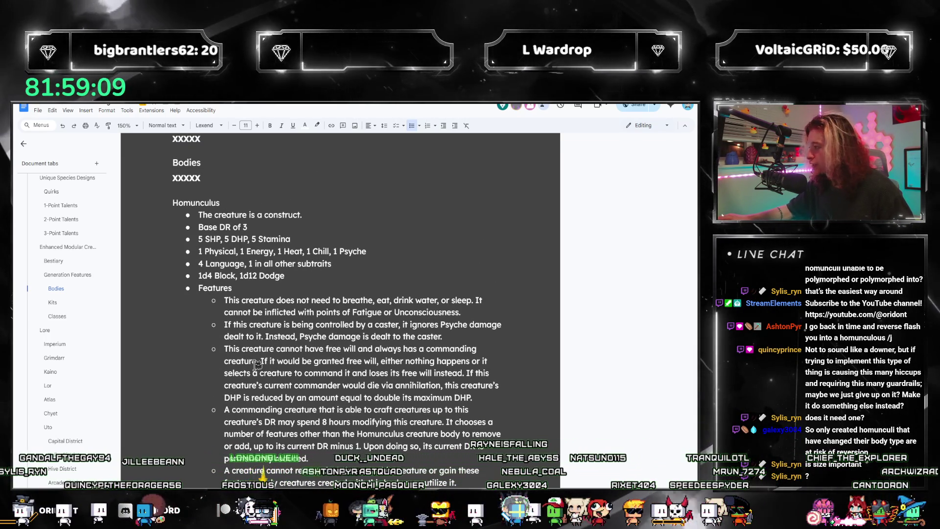
pyautogui.scroll(-2, 281, 336)
pyautogui.scroll(1, 282, 336)
pyautogui.scroll(2, 294, 327)
pyautogui.scroll(-2, 308, 316)
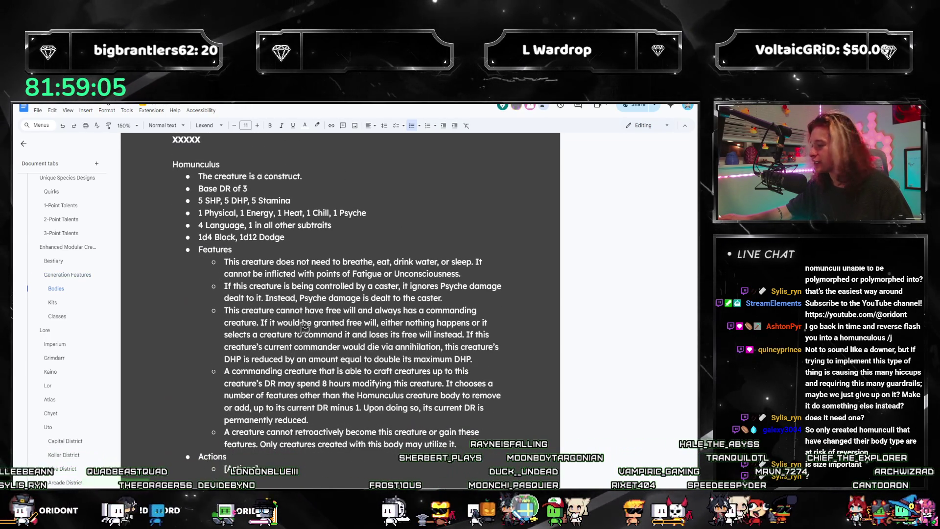
pyautogui.scroll(-1, 291, 298)
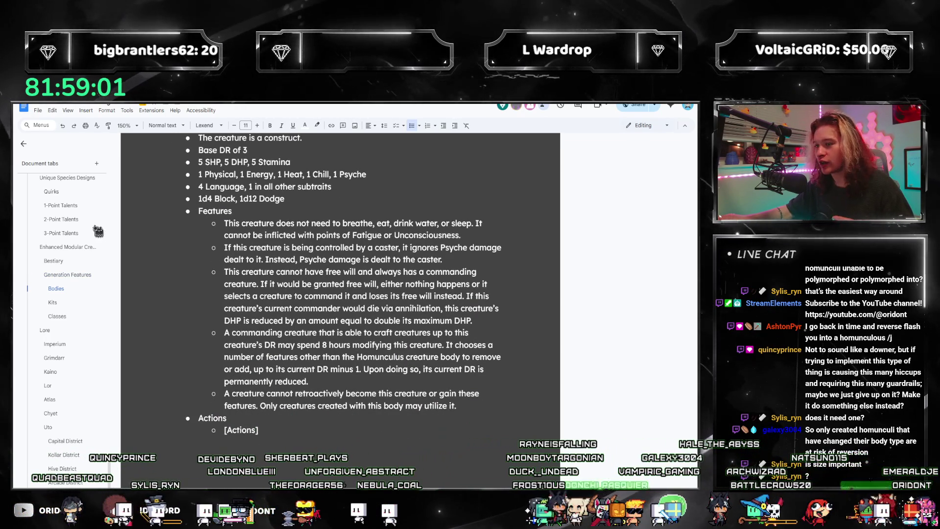
pyautogui.moveTo(271, 433); pyautogui.dragTo(223, 431)
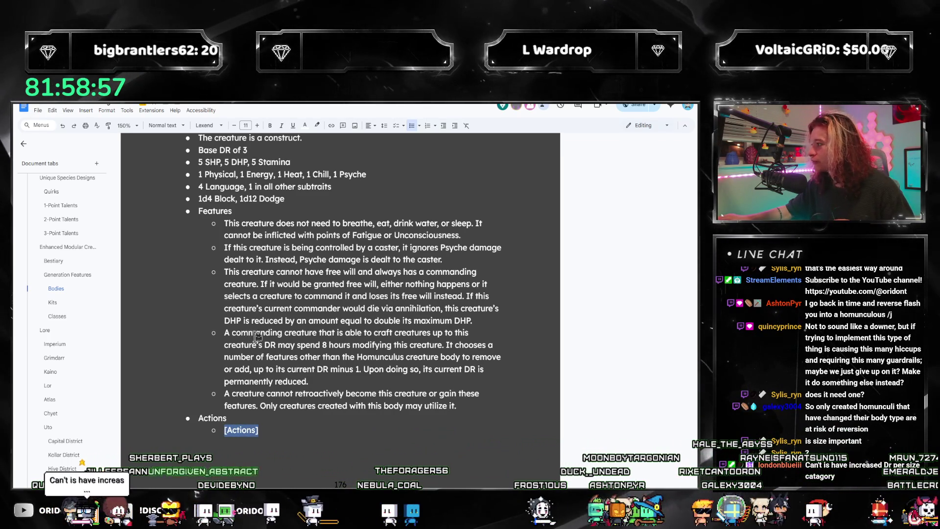
pyautogui.scroll(1, 273, 323)
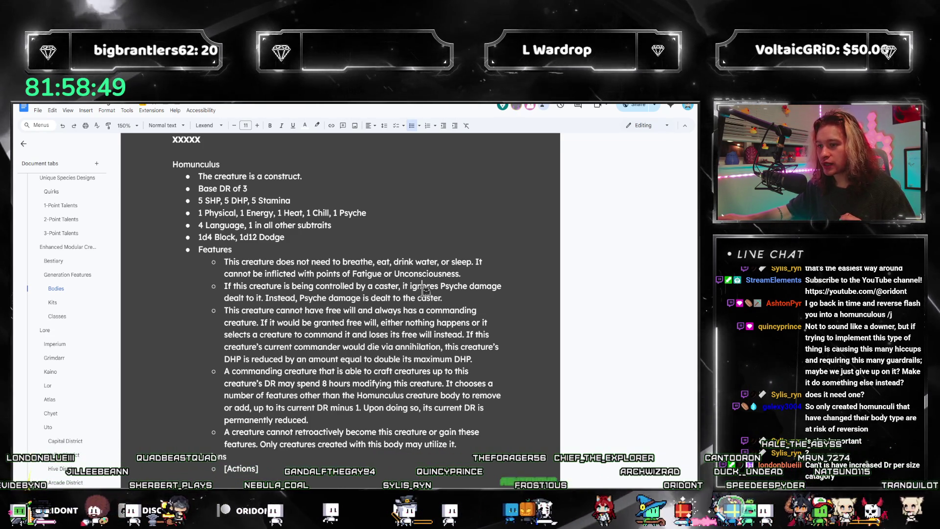
pyautogui.click(391, 335)
pyautogui.click(368, 383)
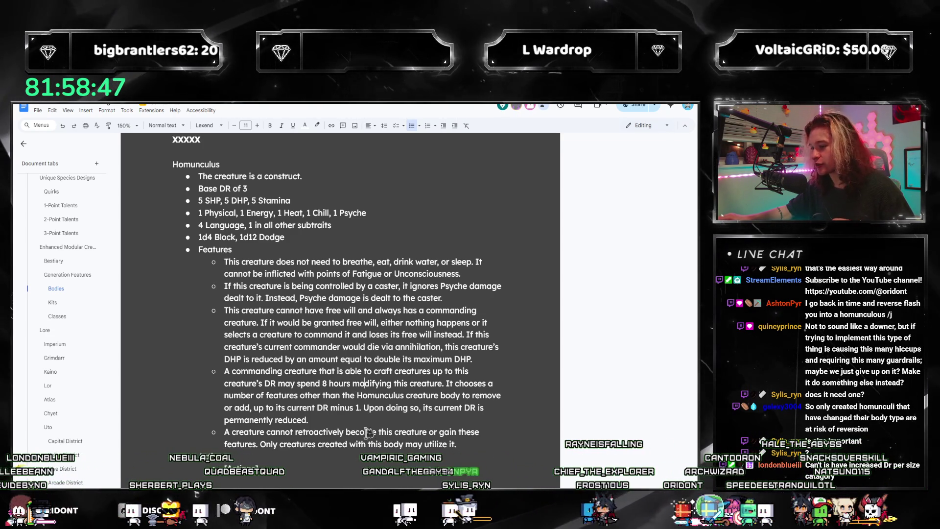
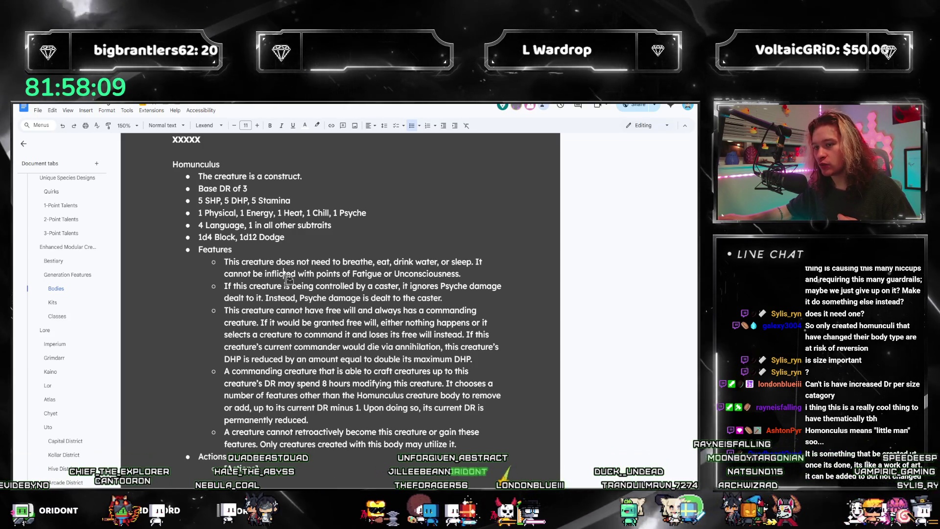
# - Review the Homunculus stat lines: construct statement, Base DR, HP and Stamina, subtraits, Block and Dodge
pyautogui.moveTo(199, 177); pyautogui.dragTo(284, 180)
pyautogui.tripleClick(206, 190)
pyautogui.click(254, 219)
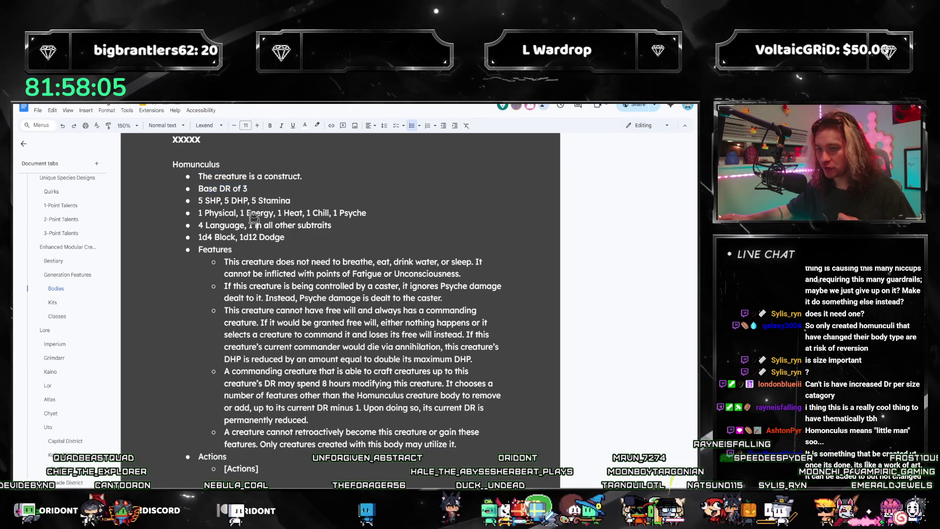
pyautogui.click(221, 201)
pyautogui.click(199, 217)
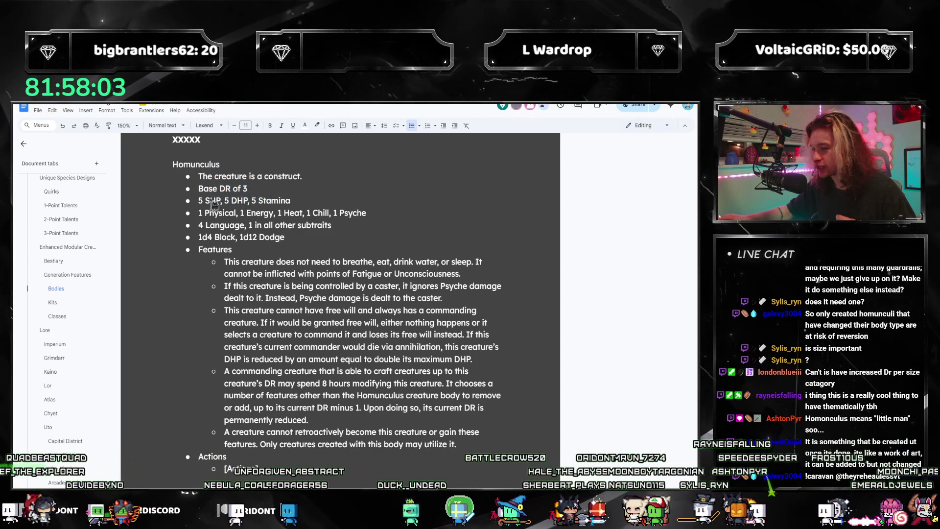
pyautogui.tripleClick(221, 212)
pyautogui.click(315, 213)
pyautogui.moveTo(198, 225); pyautogui.dragTo(304, 225)
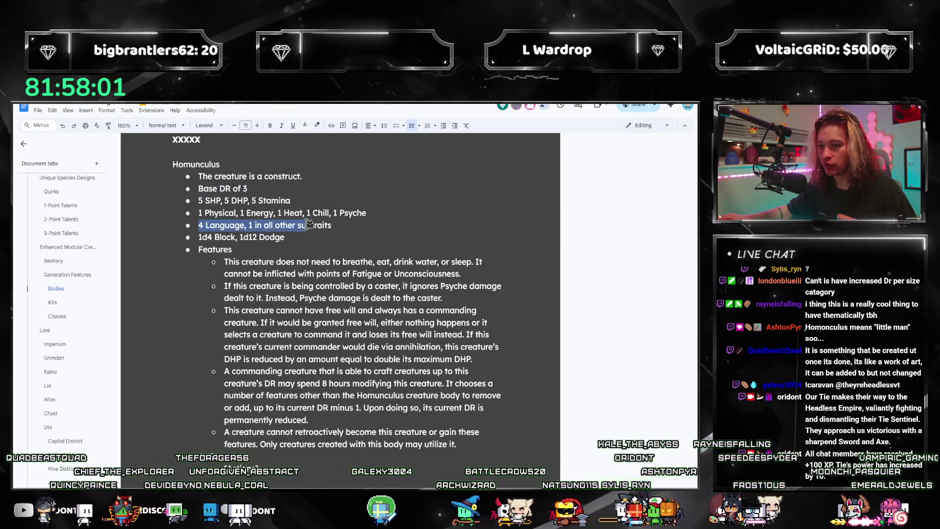
pyautogui.moveTo(213, 237); pyautogui.dragTo(275, 237)
pyautogui.click(292, 291)
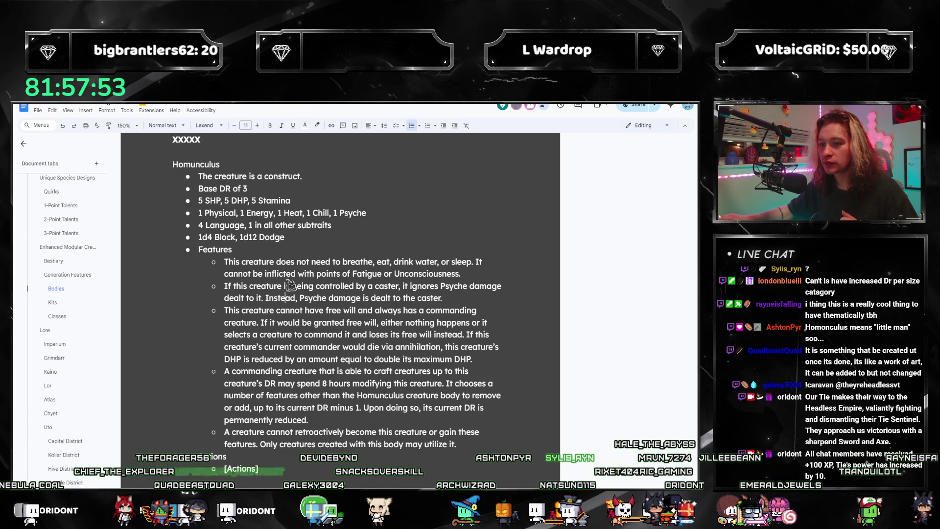
# - Read through the breathing-and-sleep, caster-control and free-will feature paragraphs
pyautogui.moveTo(232, 260); pyautogui.dragTo(461, 273)
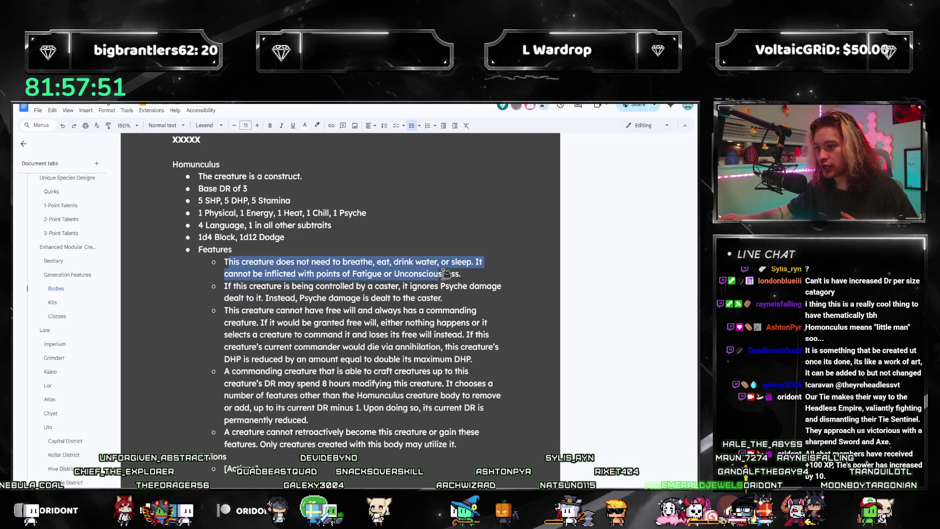
pyautogui.moveTo(327, 262); pyautogui.dragTo(438, 272)
pyautogui.click(438, 272)
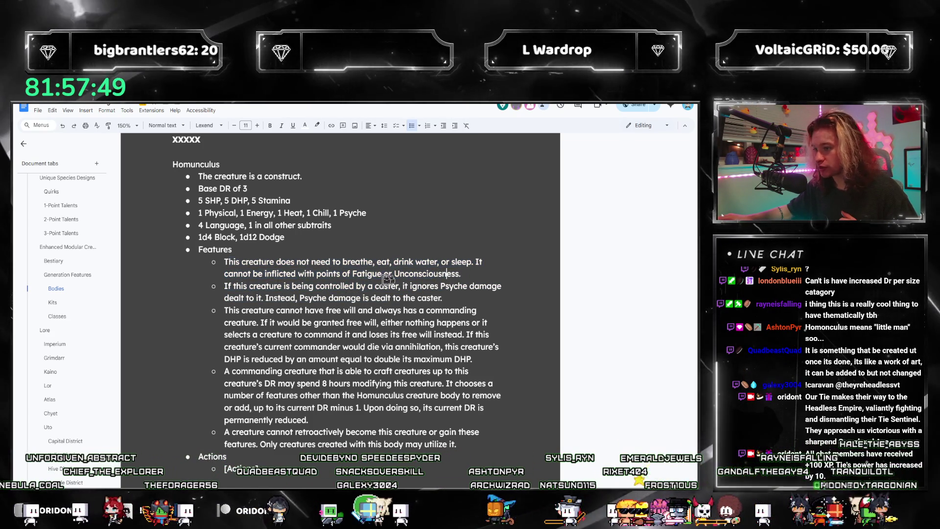
pyautogui.moveTo(251, 286); pyautogui.dragTo(442, 297)
pyautogui.click(380, 289)
pyautogui.moveTo(251, 286)
pyautogui.mouseDown()
pyautogui.moveTo(443, 298)
pyautogui.moveTo(360, 286)
pyautogui.mouseUp()
pyautogui.click(410, 299)
pyautogui.click(360, 312)
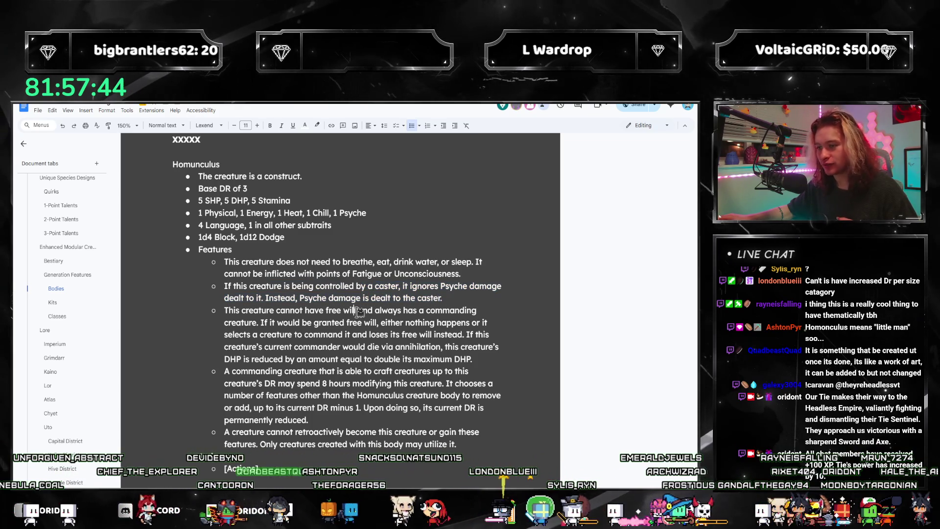
pyautogui.moveTo(243, 310)
pyautogui.mouseDown()
pyautogui.moveTo(279, 323)
pyautogui.moveTo(268, 345)
pyautogui.moveTo(409, 330)
pyautogui.mouseUp()
pyautogui.doubleClick(276, 324)
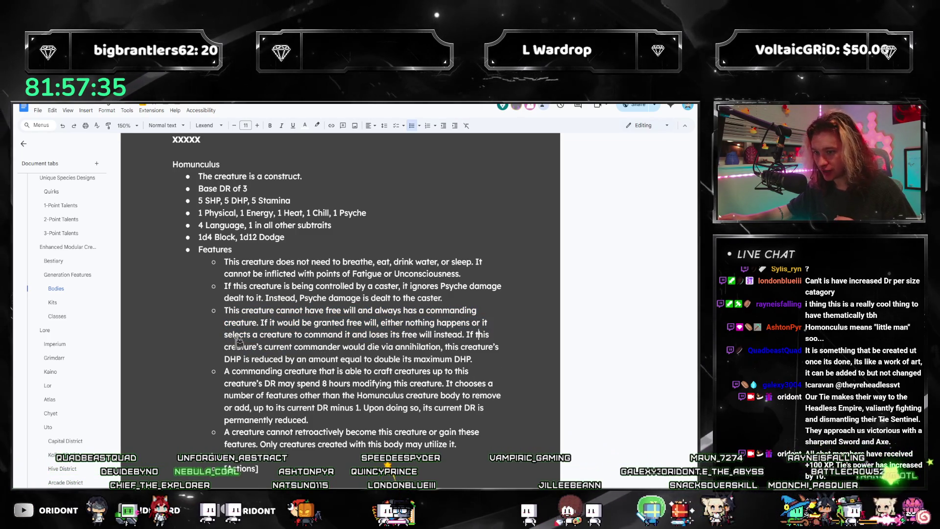
pyautogui.moveTo(383, 343); pyautogui.dragTo(474, 360)
# - Review the maximum DHP, commander annihilation and crafting sentences
pyautogui.click(476, 361)
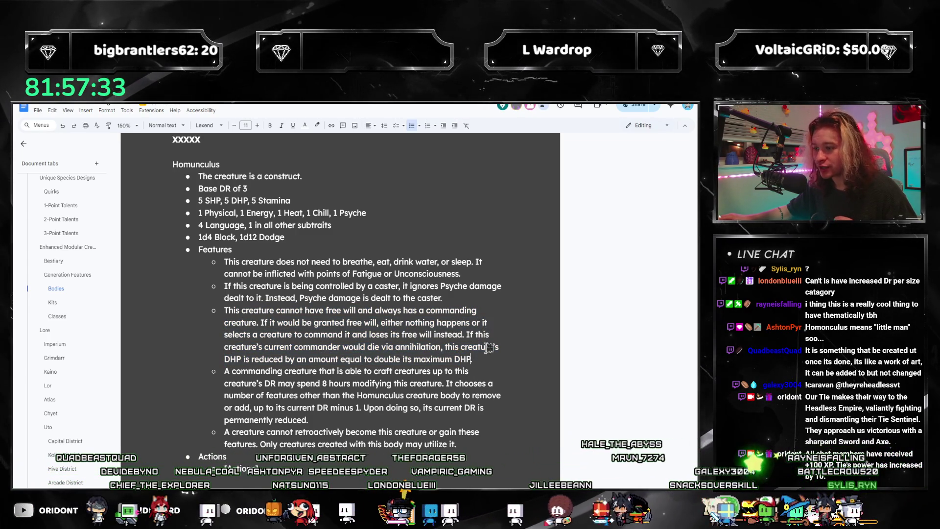
pyautogui.click(476, 360)
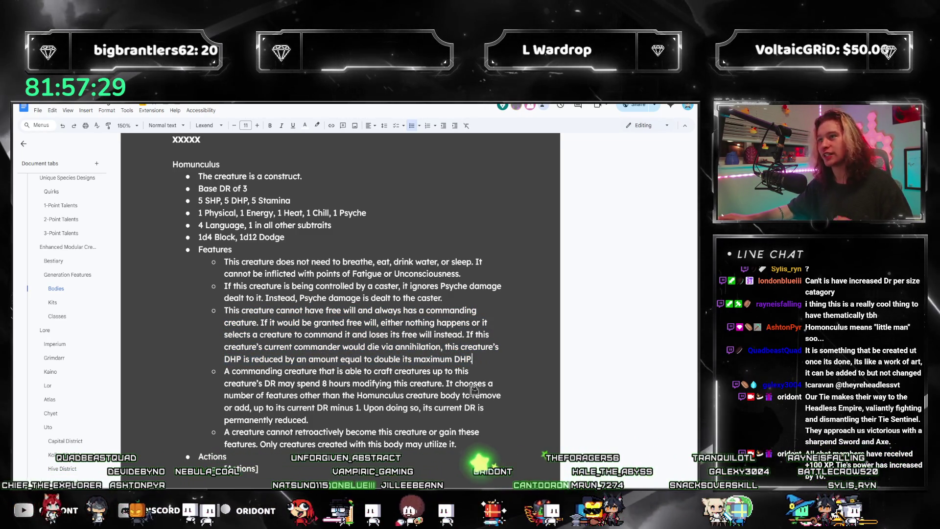
pyautogui.write('.')
pyautogui.click(406, 359)
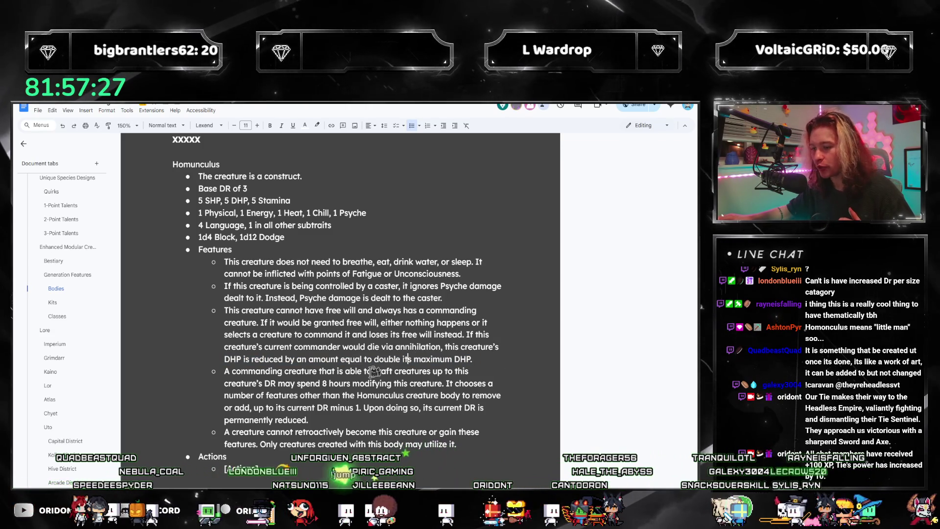
pyautogui.moveTo(266, 347); pyautogui.dragTo(426, 368)
pyautogui.press('End')
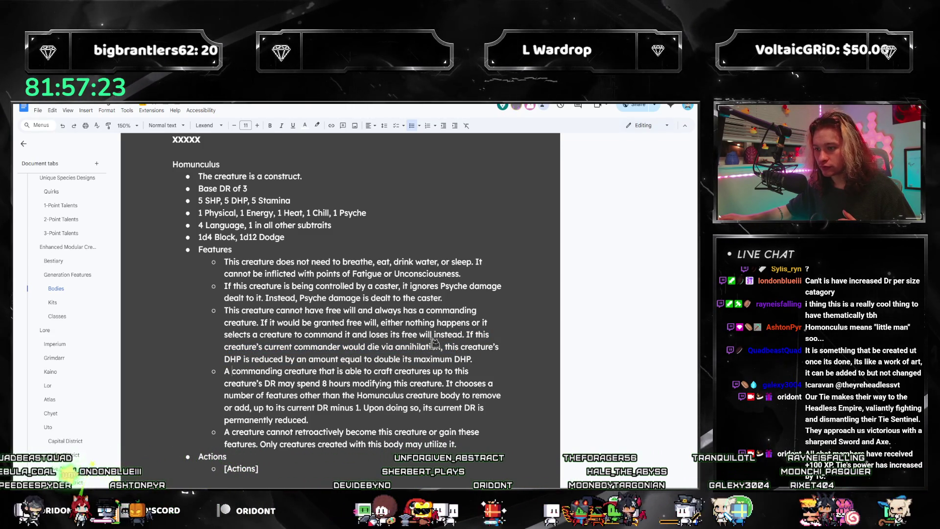
pyautogui.moveTo(239, 369); pyautogui.dragTo(443, 384)
pyautogui.click(310, 419)
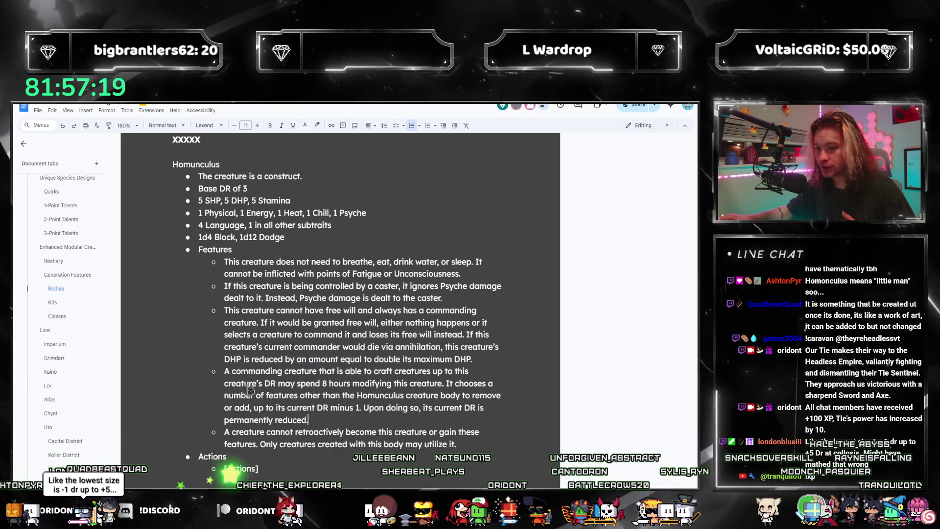
# - Reword the crafting rule to 'up to its DR' and add a comma after 'remove or add'
pyautogui.moveTo(262, 383); pyautogui.dragTo(224, 382)
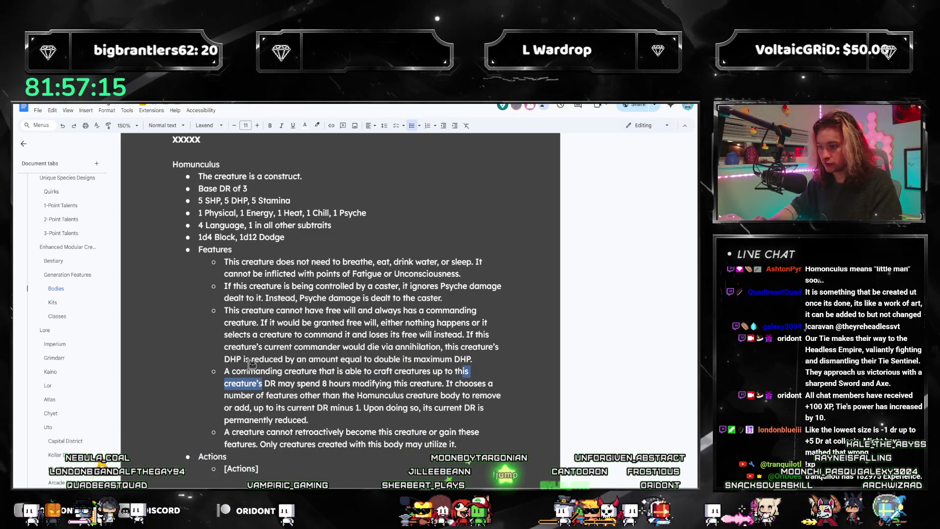
pyautogui.write('its DR may')
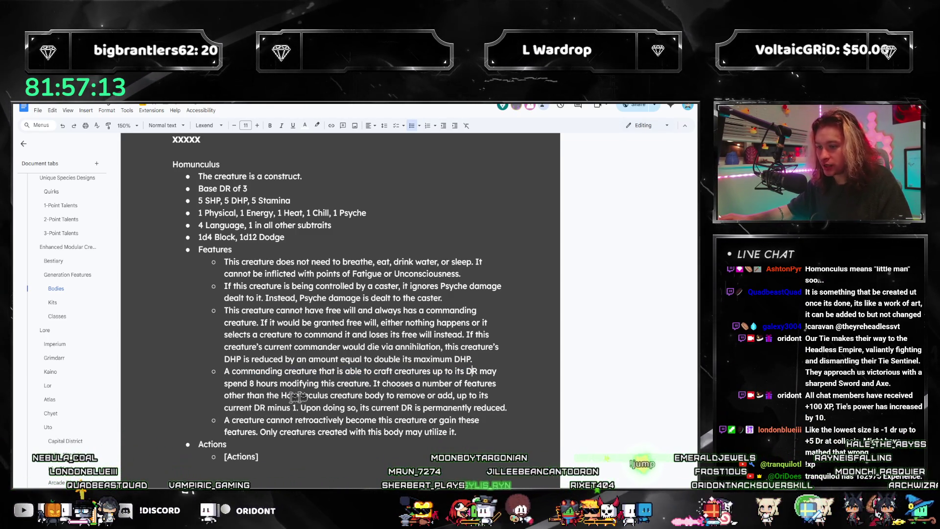
pyautogui.doubleClick(234, 383)
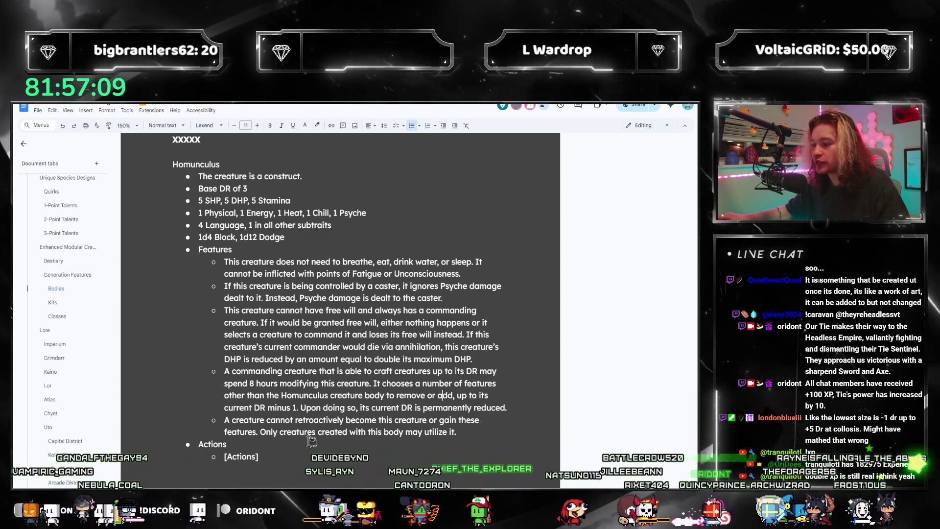
pyautogui.moveTo(237, 395); pyautogui.dragTo(342, 395)
pyautogui.click(453, 395)
pyautogui.write(',')
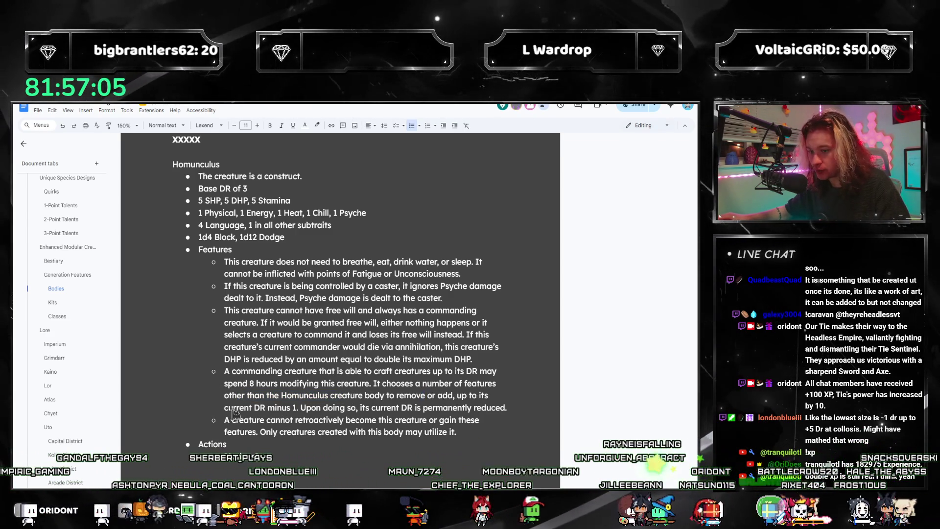
pyautogui.moveTo(228, 408); pyautogui.dragTo(328, 409)
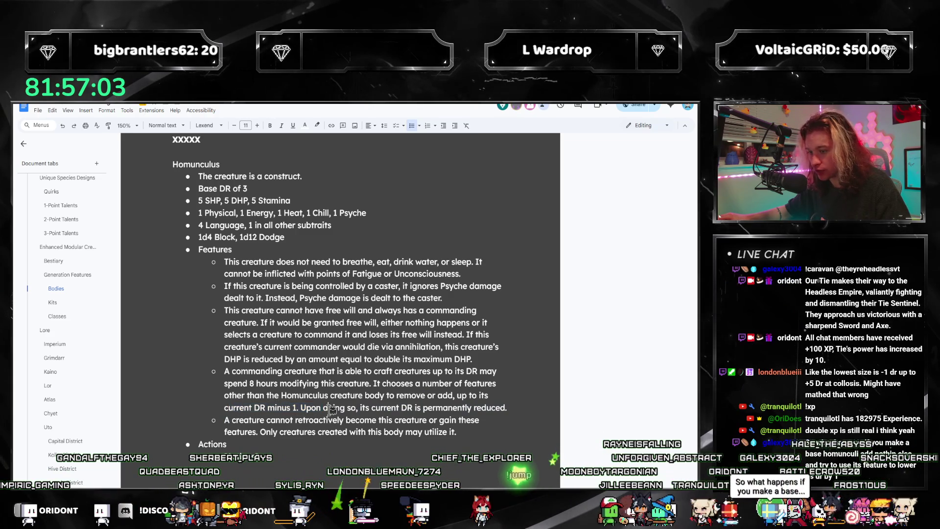
pyautogui.click(467, 409)
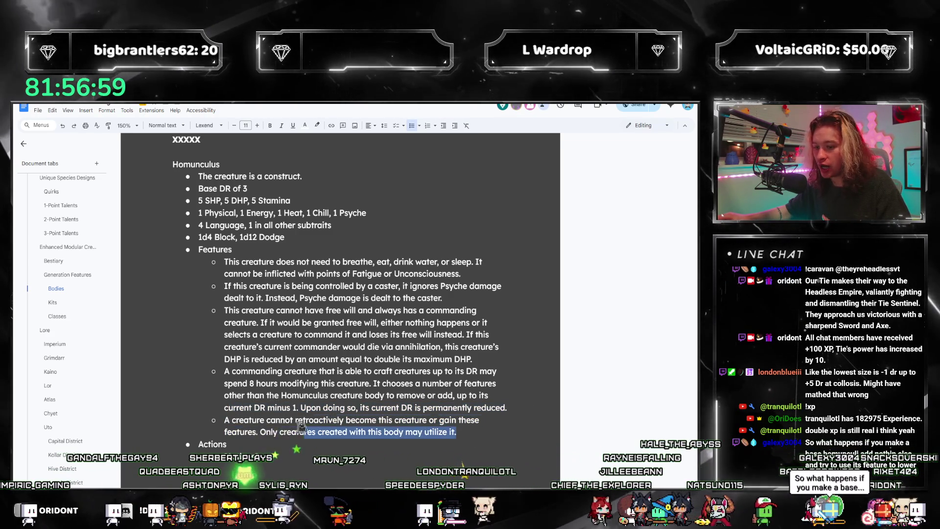
# - Change the last bullet to 'cannot retroactively gain this creature body'
pyautogui.moveTo(468, 434); pyautogui.dragTo(224, 420)
pyautogui.click(370, 408)
pyautogui.click(480, 420)
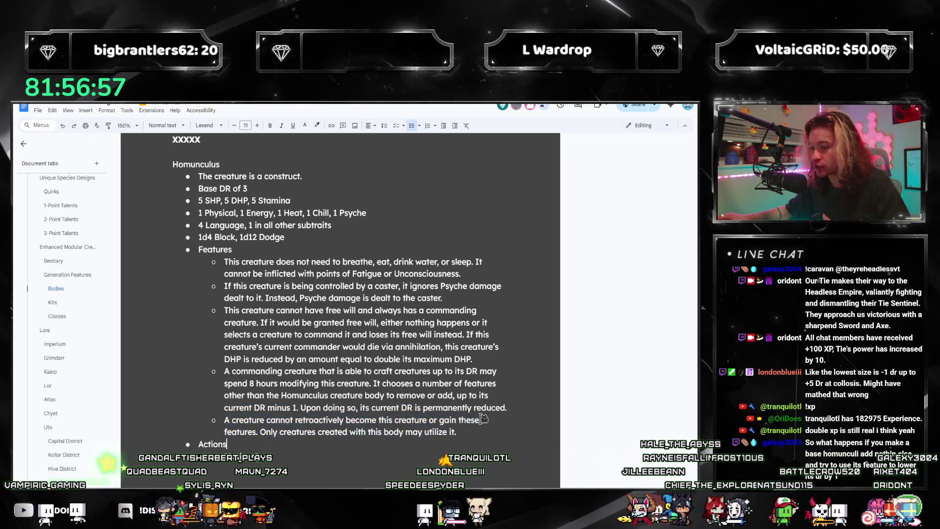
pyautogui.click(379, 419)
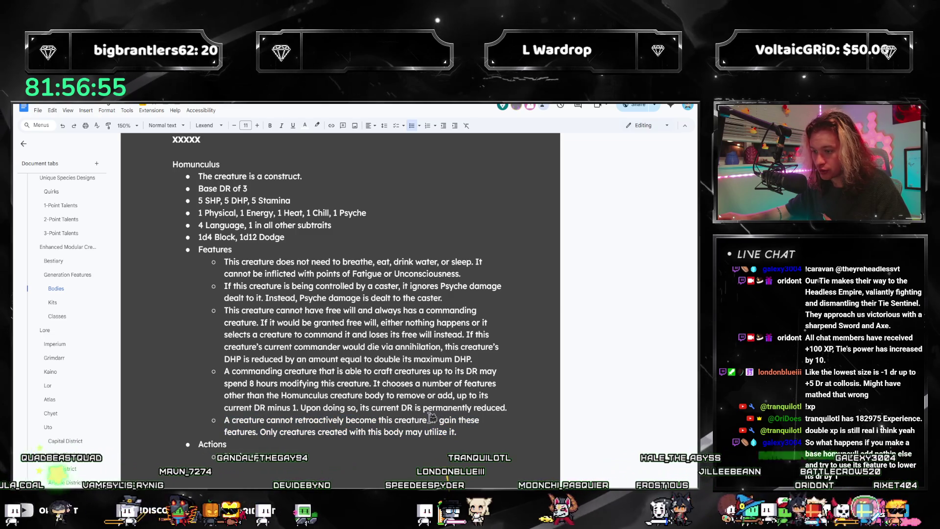
pyautogui.hotkey('ctrl', 'shift', 'Left')
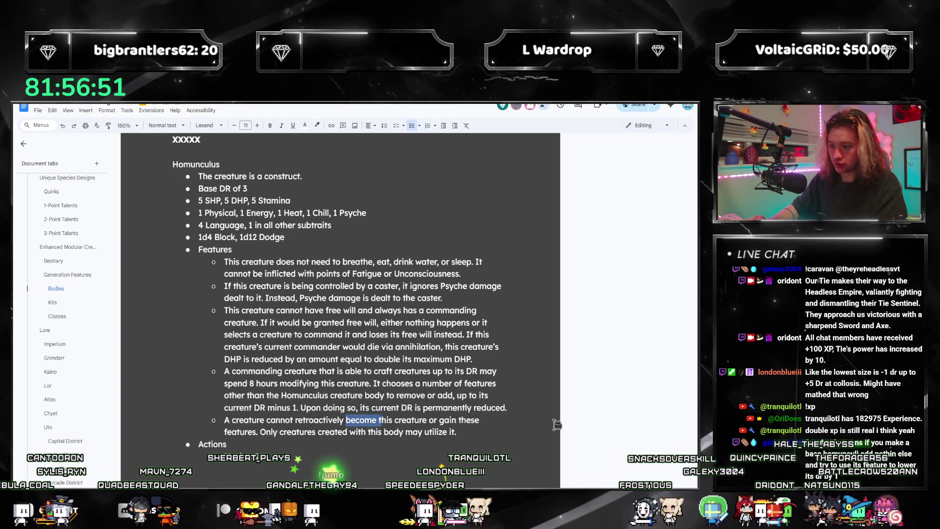
pyautogui.write('gain')
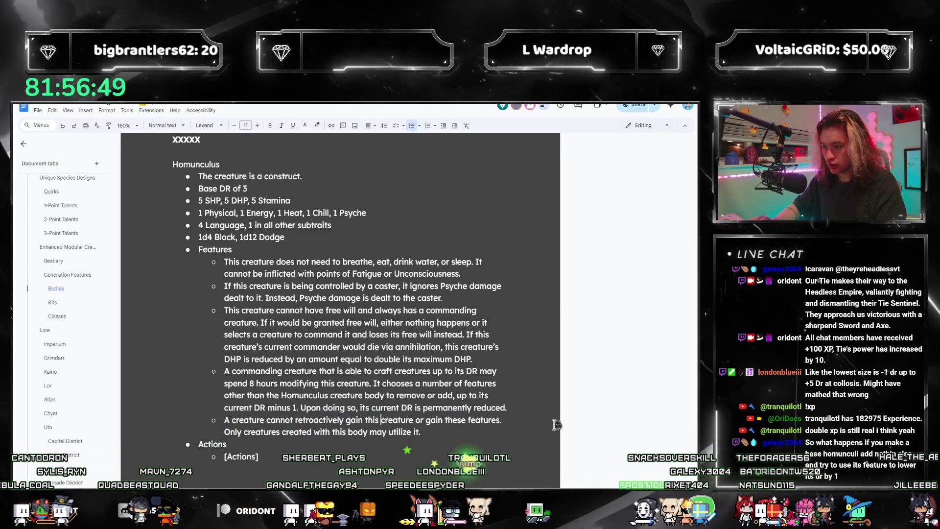
pyautogui.hotkey('ctrl', 'Right')
pyautogui.hotkey('ctrl', 'Right')
pyautogui.write('body')
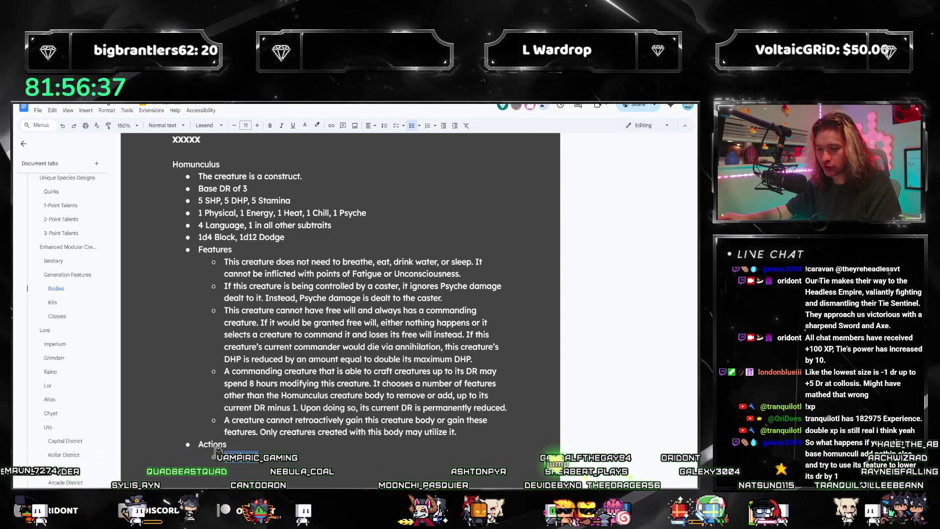
pyautogui.scroll(-2, 215, 450)
pyautogui.hotkey('alt', 'Tab')
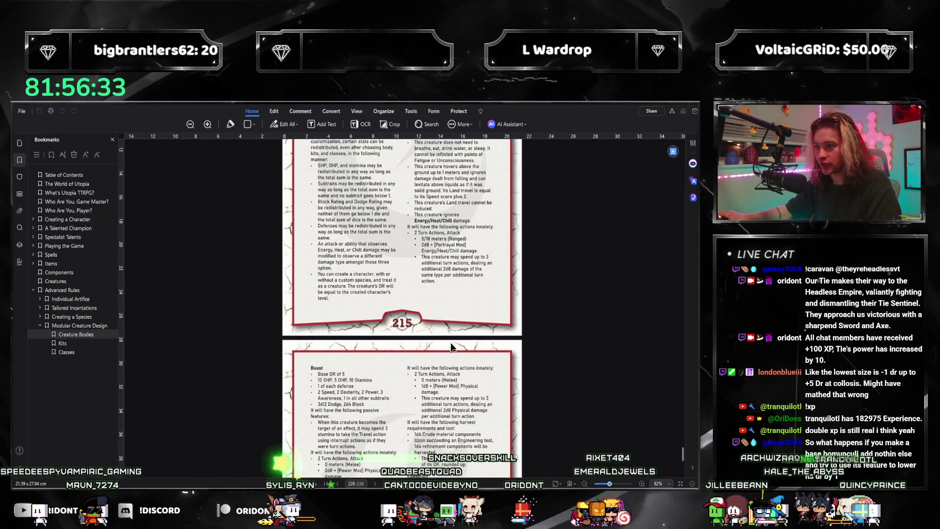
# - Give the Homunculus attack a '0 meters (Melee)' range and '1d8 + [Power Mod]' damage, checking the rulebook PDF
pyautogui.hotkey('alt', 'Tab')
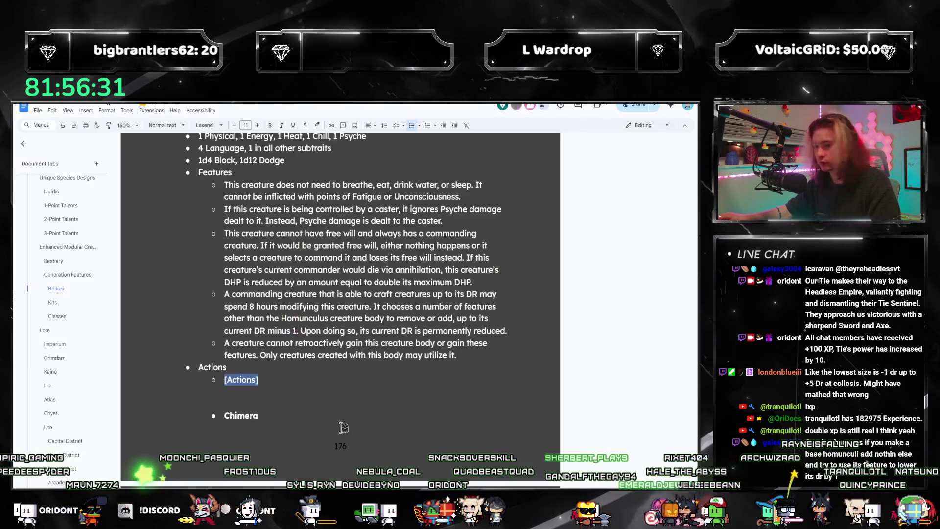
pyautogui.write('2 Turn')
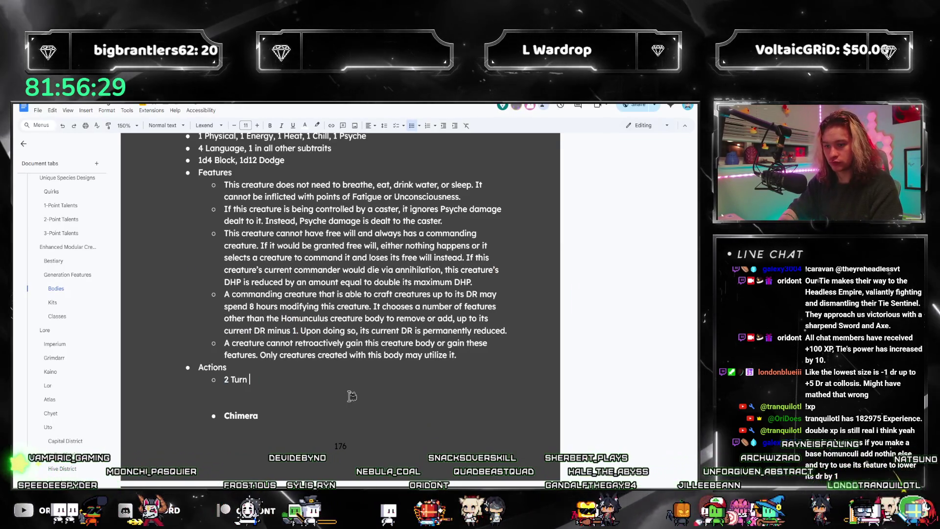
pyautogui.write(' Actions (Attack')
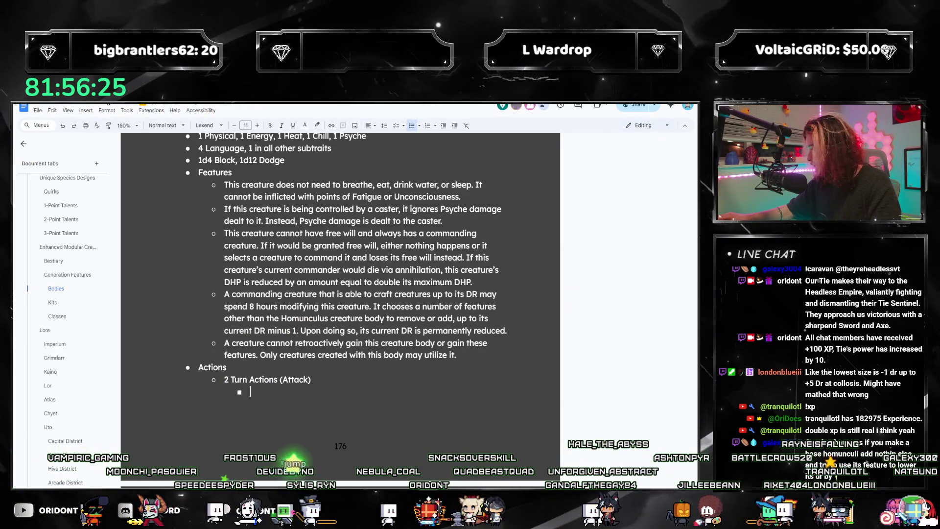
pyautogui.hotkey('alt', 'Tab')
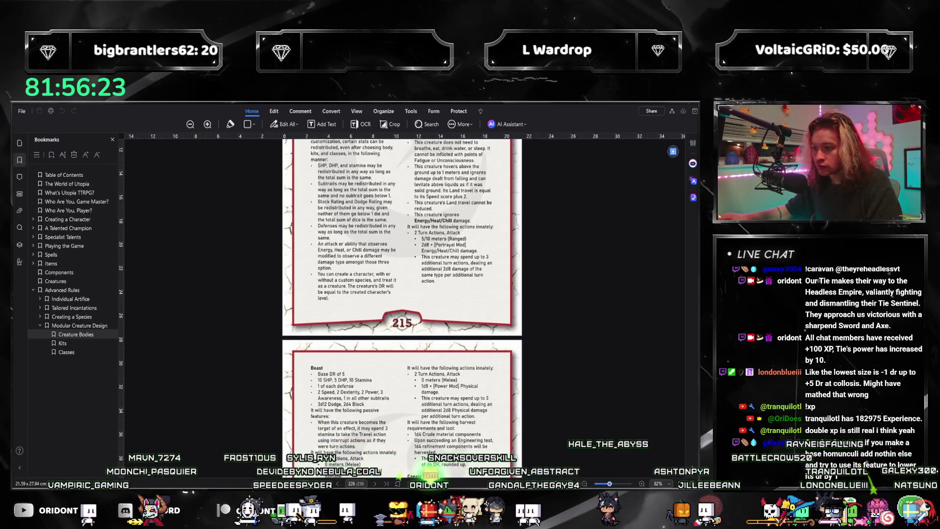
pyautogui.hotkey('alt', 'Tab')
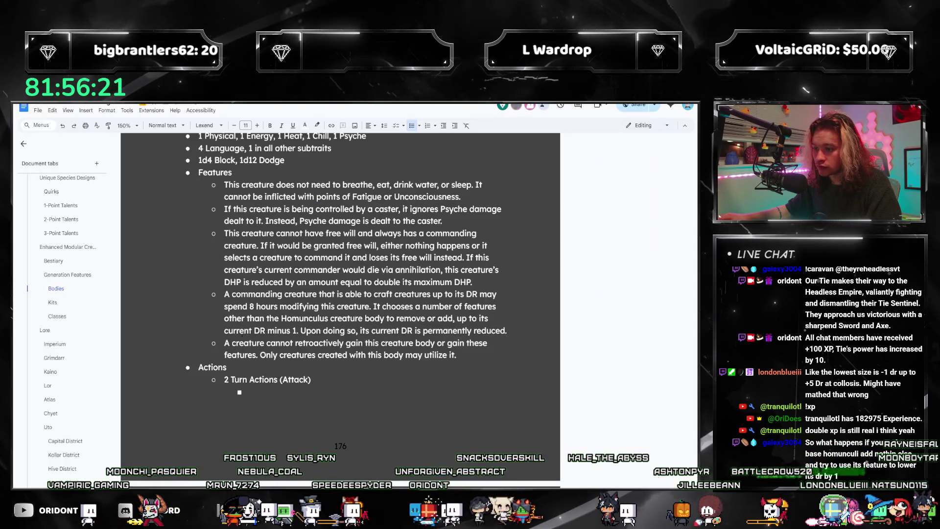
pyautogui.press('Down')
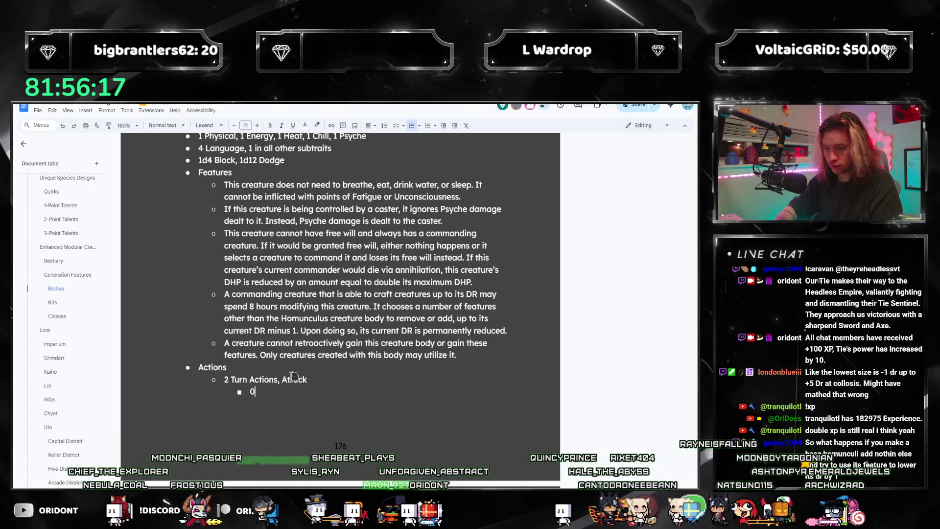
pyautogui.write('0 meters (Melee')
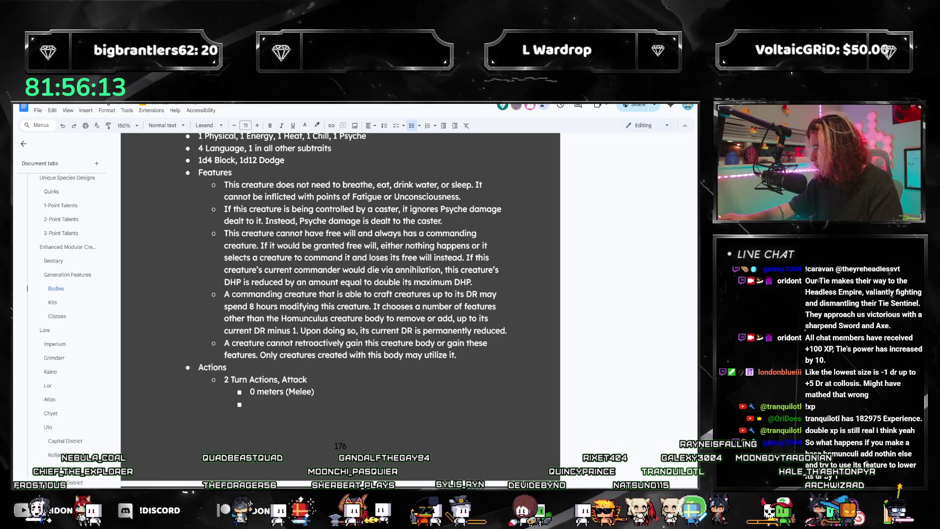
pyautogui.hotkey('alt', 'Tab')
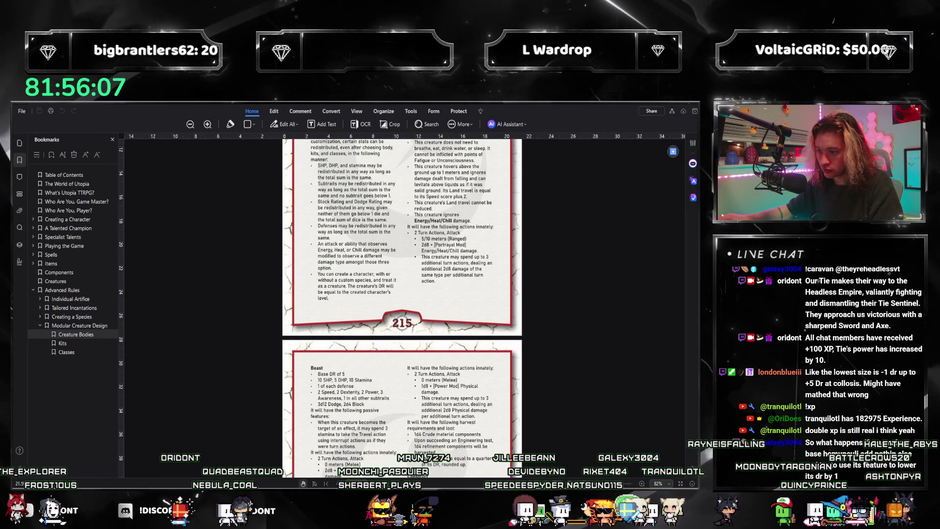
pyautogui.hotkey('alt', 'Tab')
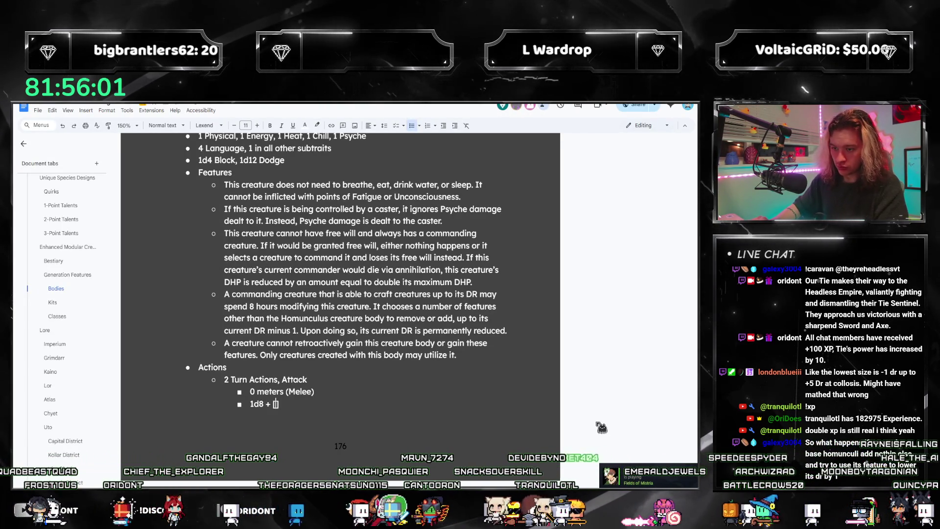
pyautogui.write('Power Mod')
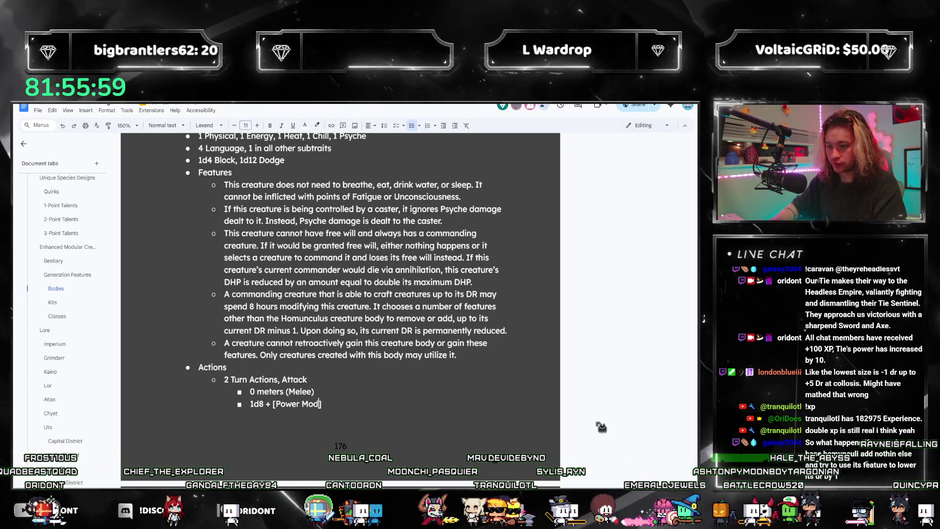
# - Finish the damage as 'Physical damage' and start a harvesting and loot bullet, cross-checking the PDF
pyautogui.press('End')
pyautogui.write('Physical damag')
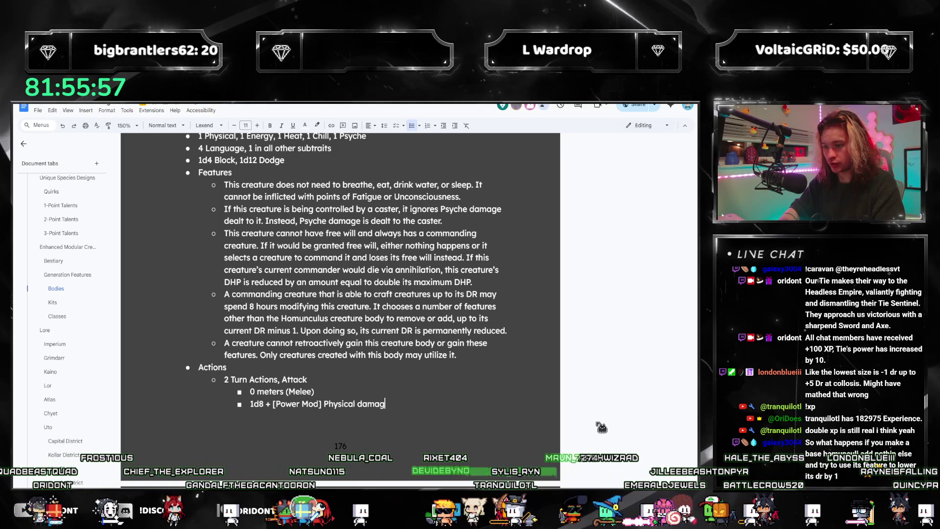
pyautogui.write('e')
pyautogui.hotkey('alt', 'Tab')
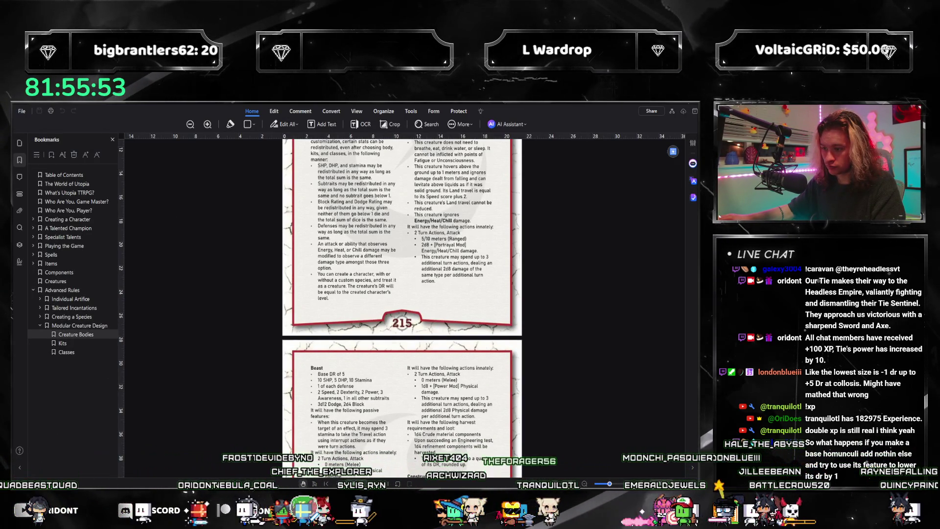
pyautogui.hotkey('alt', 'Tab')
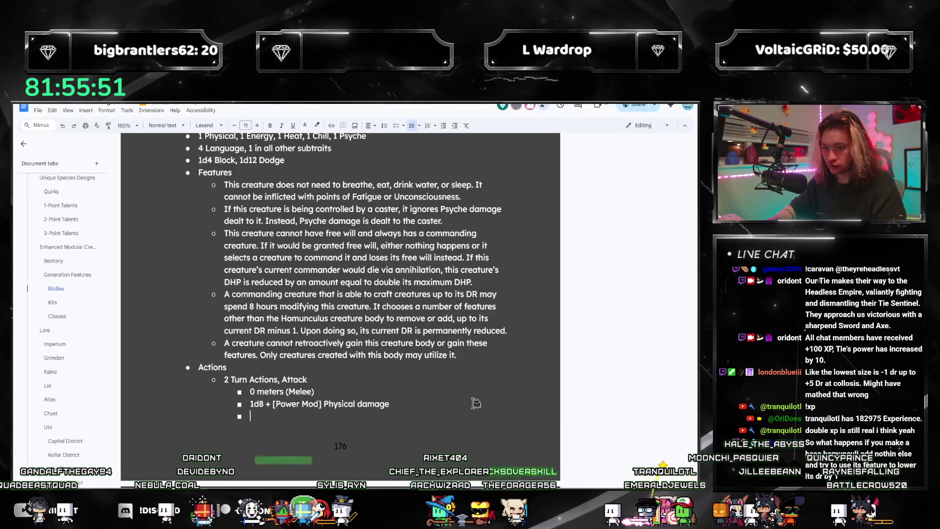
pyautogui.hotkey('alt', 'Tab')
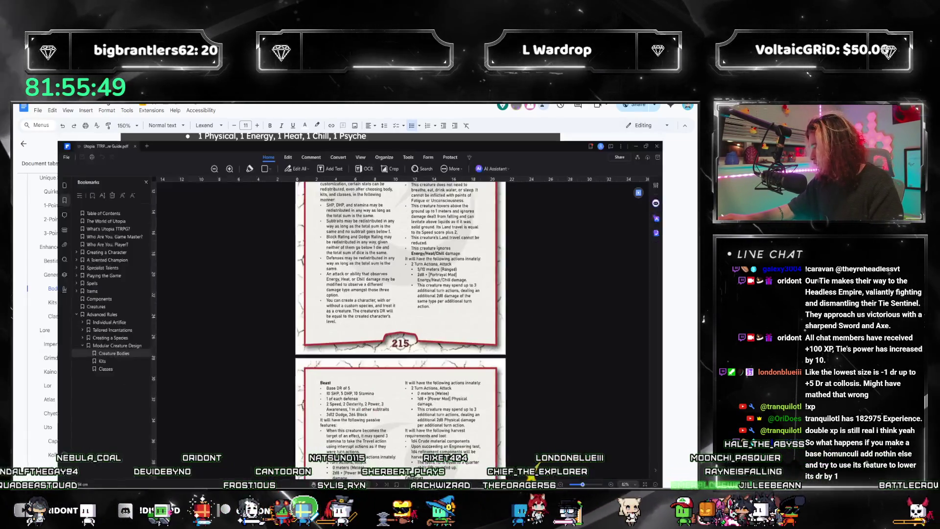
pyautogui.scroll(-3, 384, 358)
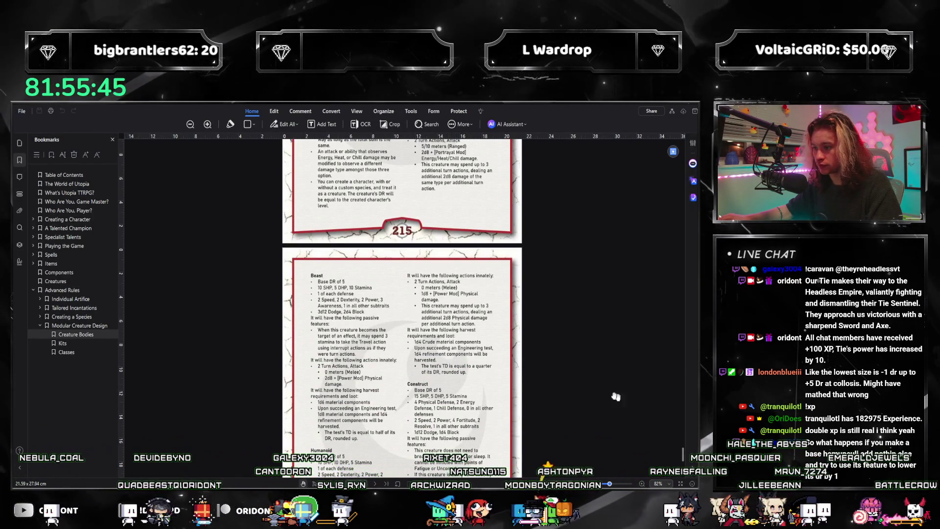
pyautogui.hotkey('alt', 'Tab')
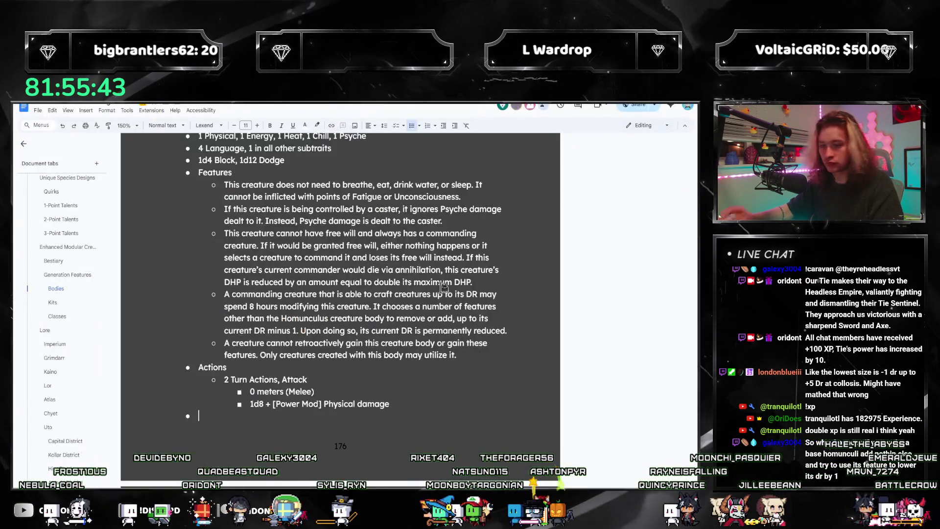
pyautogui.write('It will have the fo')
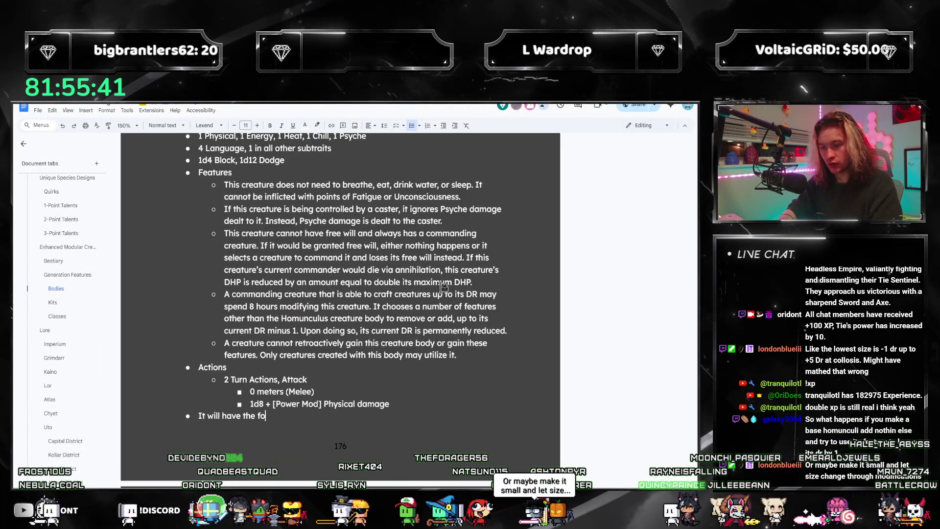
pyautogui.write('llowing harvesting ')
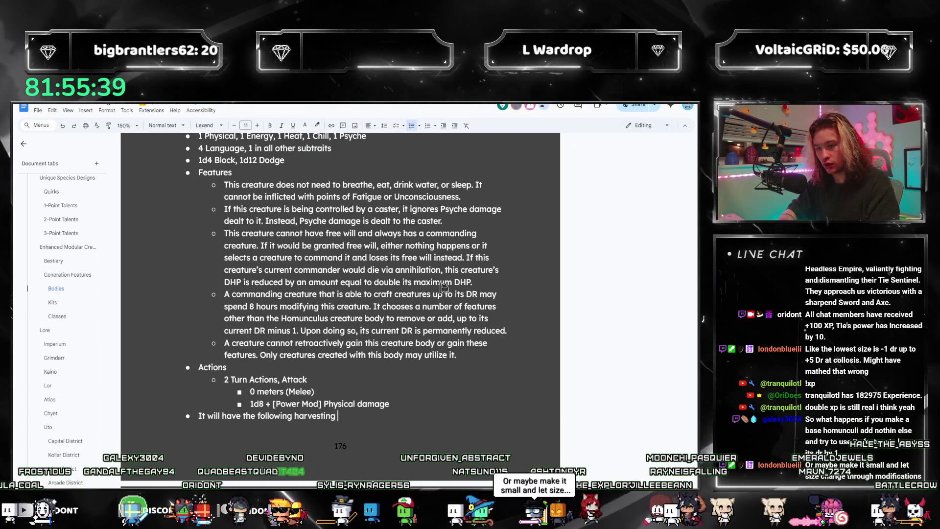
pyautogui.write('requirements and loot')
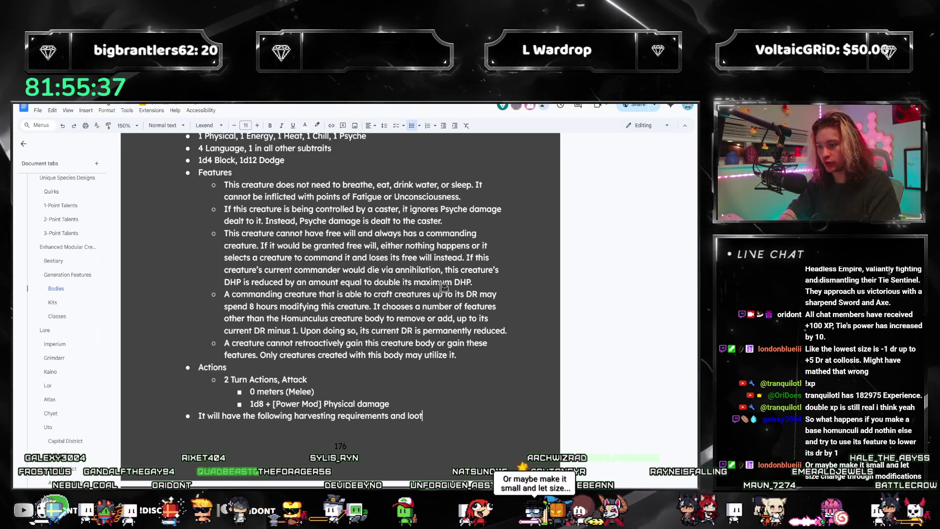
pyautogui.write(':')
pyautogui.scroll(-2, 443, 286)
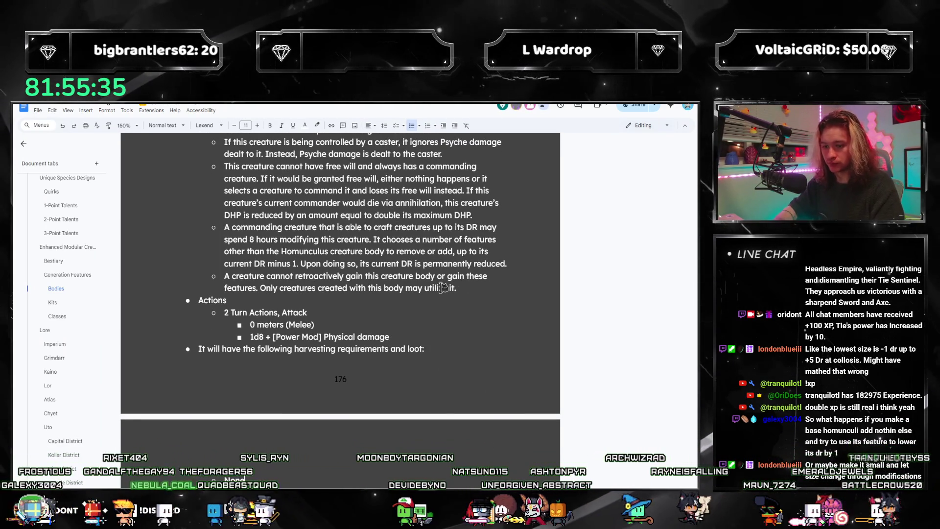
# - Rewrite the harvesting bullet as 'This creature cannot be harvested for components.'
pyautogui.hotkey('alt', 'Tab')
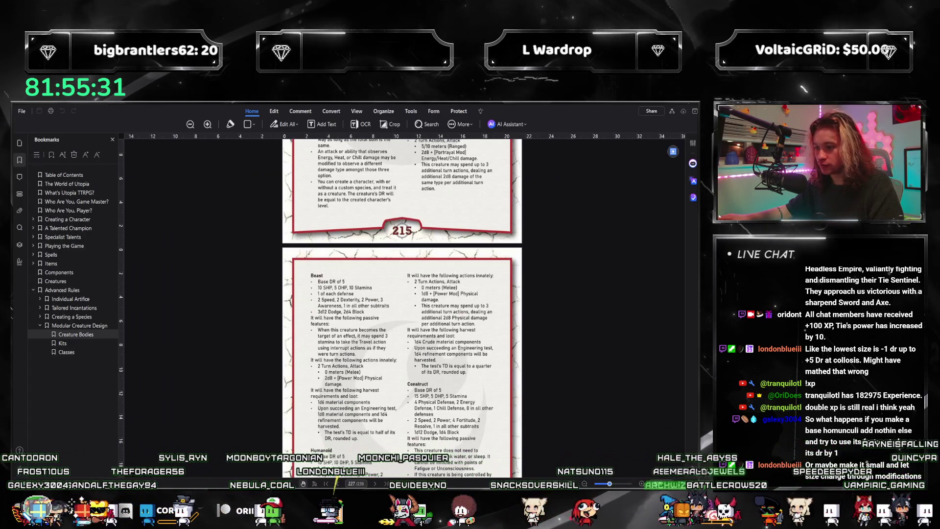
pyautogui.hotkey('alt', 'Tab')
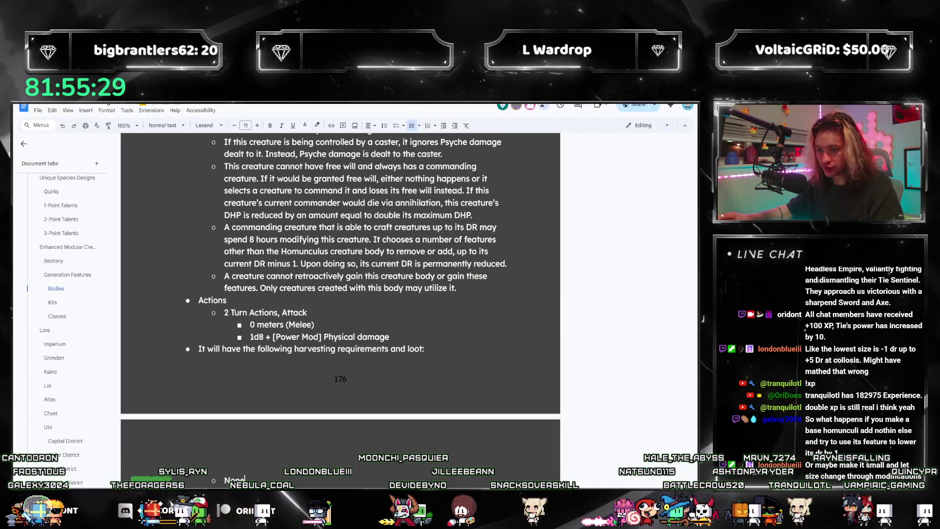
pyautogui.click(175, 349)
pyautogui.write('This creature cannot be harvested f')
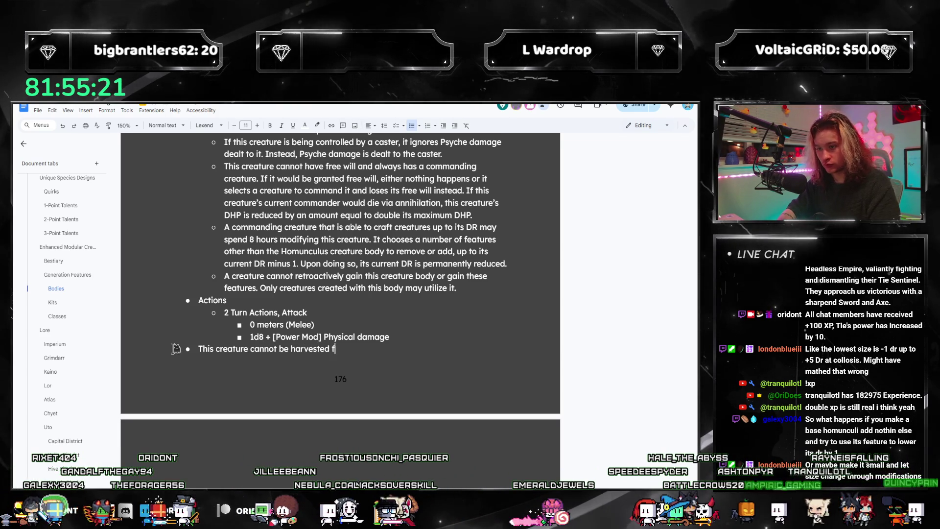
pyautogui.write('or components.')
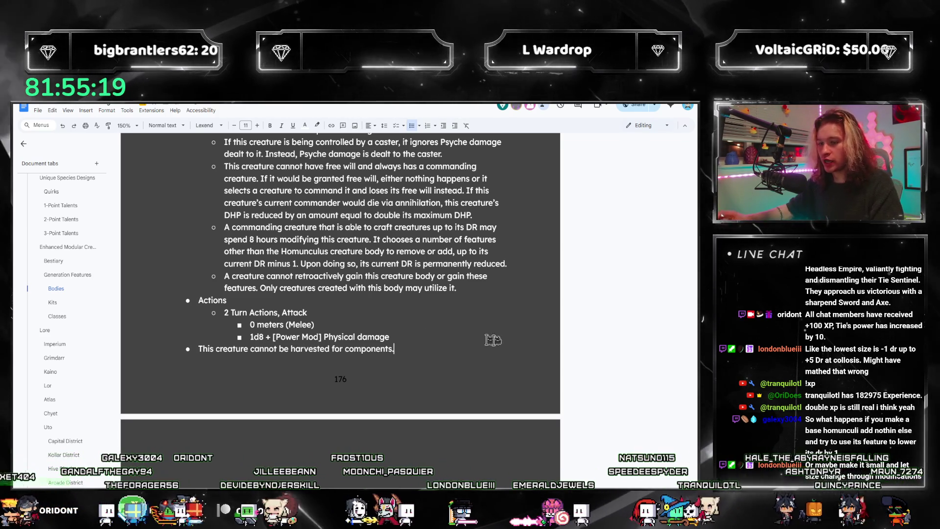
pyautogui.scroll(2, 485, 353)
pyautogui.scroll(1, 470, 382)
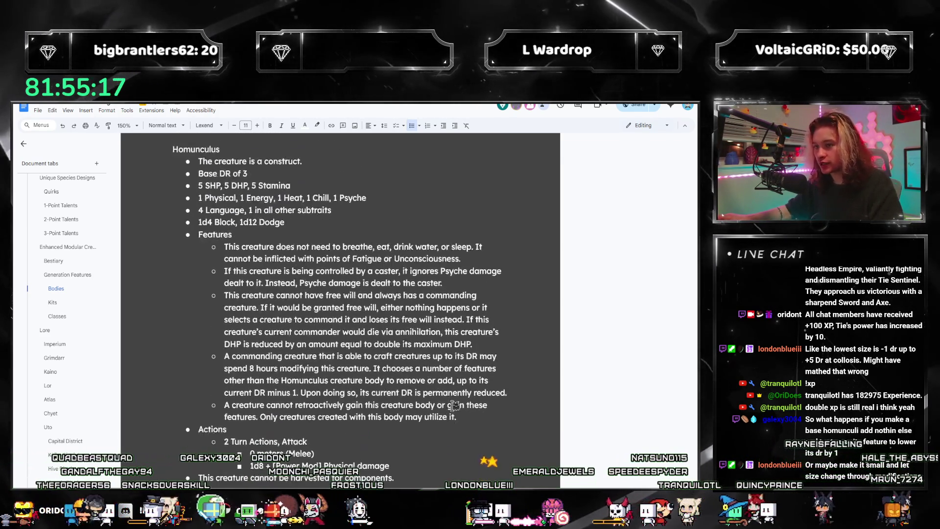
pyautogui.scroll(-1, 455, 405)
pyautogui.moveTo(395, 425); pyautogui.dragTo(205, 424)
pyautogui.moveTo(405, 425); pyautogui.dragTo(170, 423)
pyautogui.moveTo(285, 424); pyautogui.dragTo(171, 423)
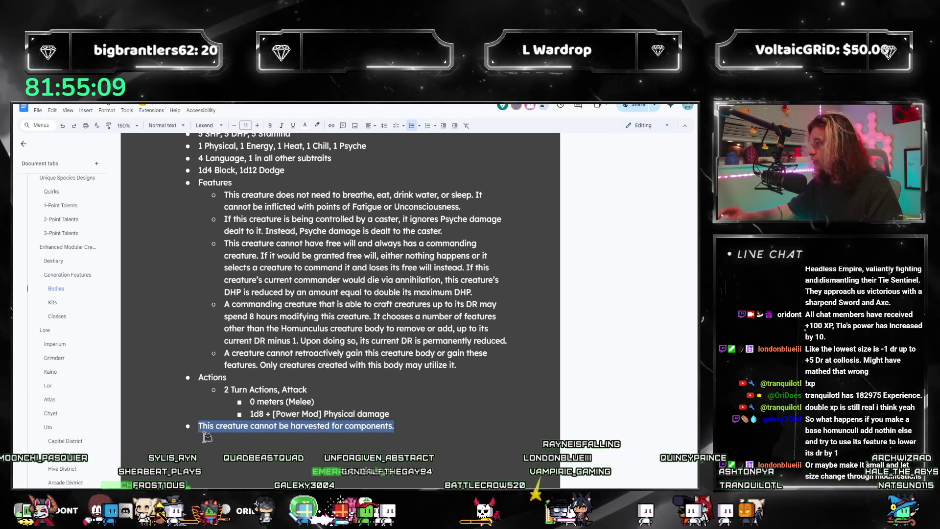
pyautogui.click(460, 456)
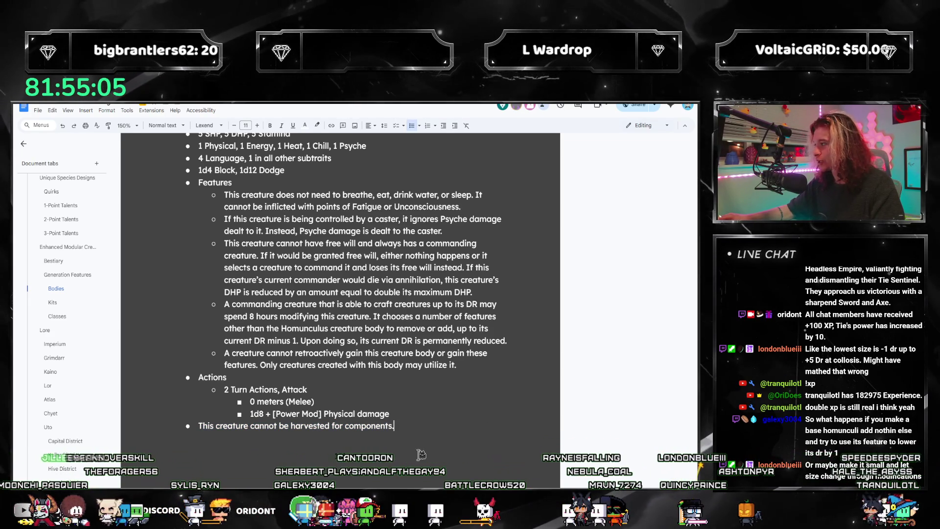
pyautogui.scroll(-1, 421, 455)
pyautogui.scroll(-2, 424, 438)
pyautogui.scroll(-2, 415, 439)
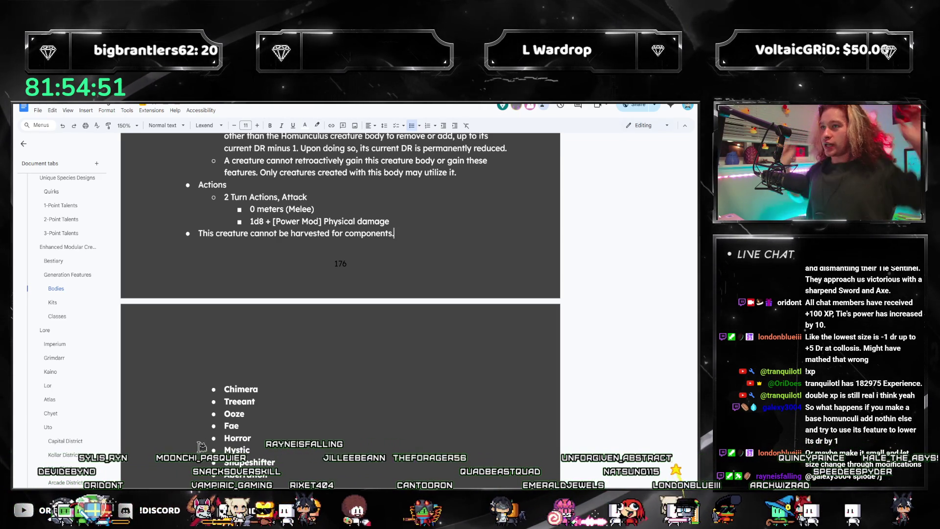
pyautogui.scroll(3, 348, 298)
pyautogui.click(347, 298)
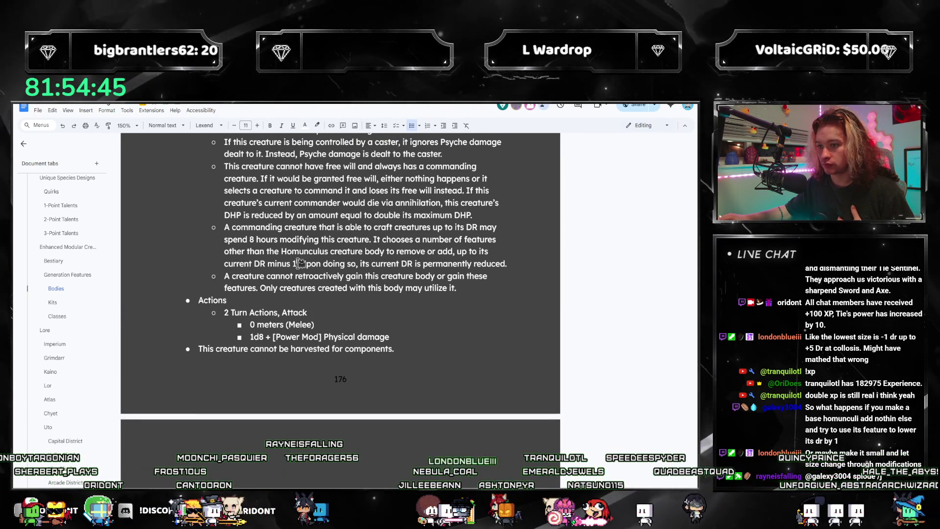
pyautogui.write(', minimum fo')
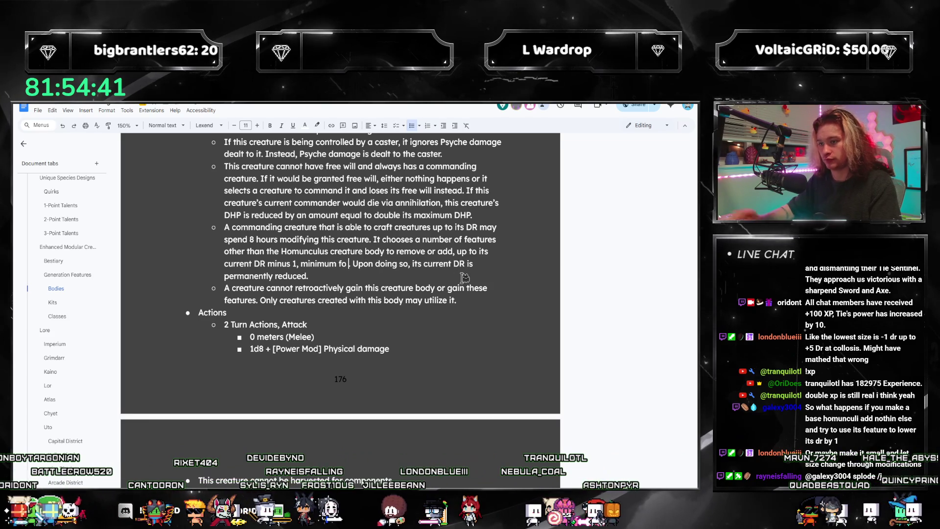
# - Remove the mistyped 'fo' and reread the commanding-creature, Base DR and crafting lines
pyautogui.press('BackSpace')
pyautogui.press('BackSpace')
pyautogui.write('of 3')
pyautogui.scroll(1, 319, 314)
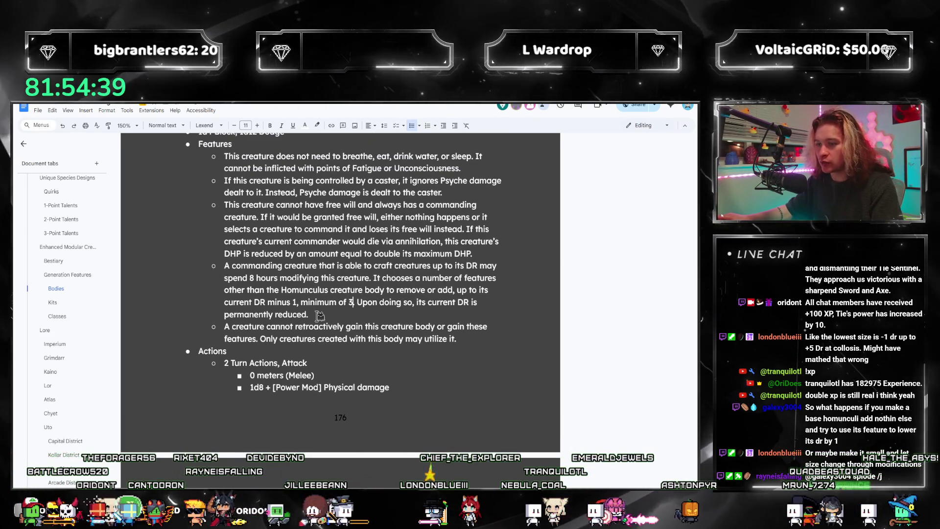
pyautogui.tripleClick(319, 314)
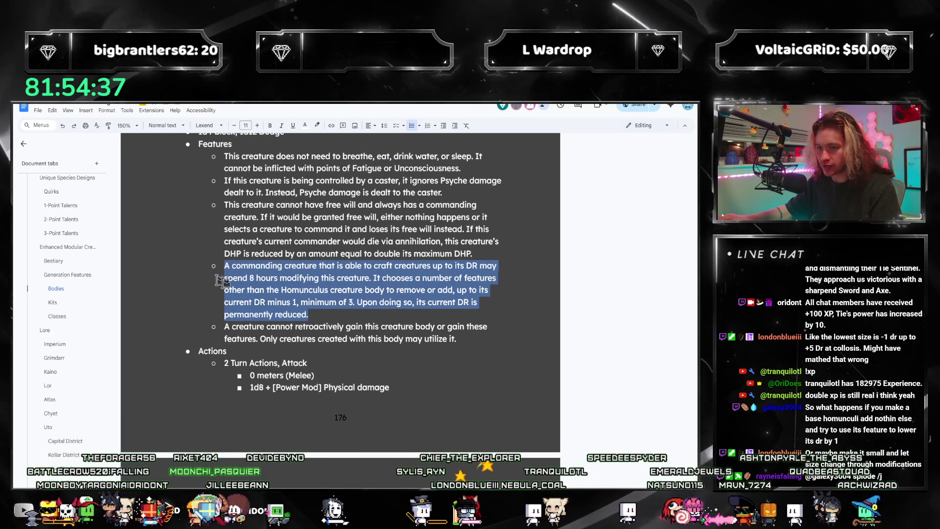
pyautogui.click(371, 307)
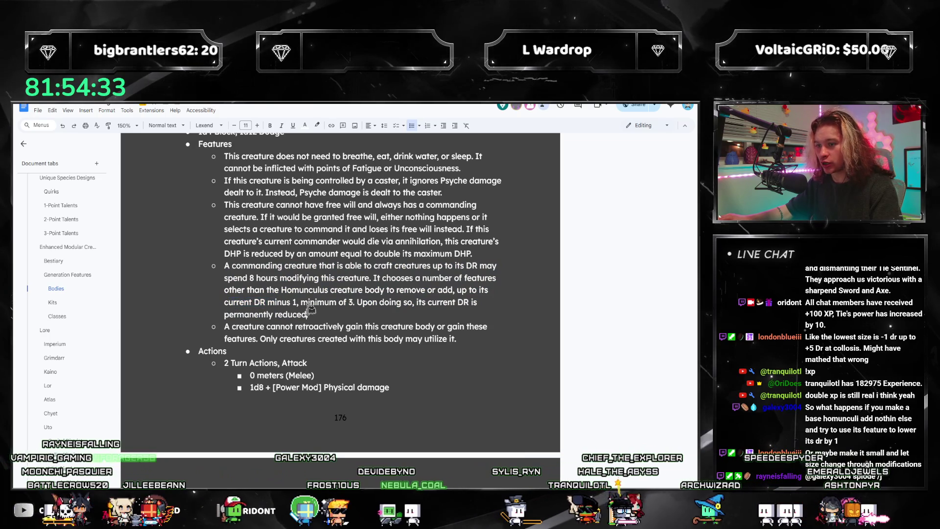
pyautogui.scroll(2, 402, 329)
pyautogui.tripleClick(223, 159)
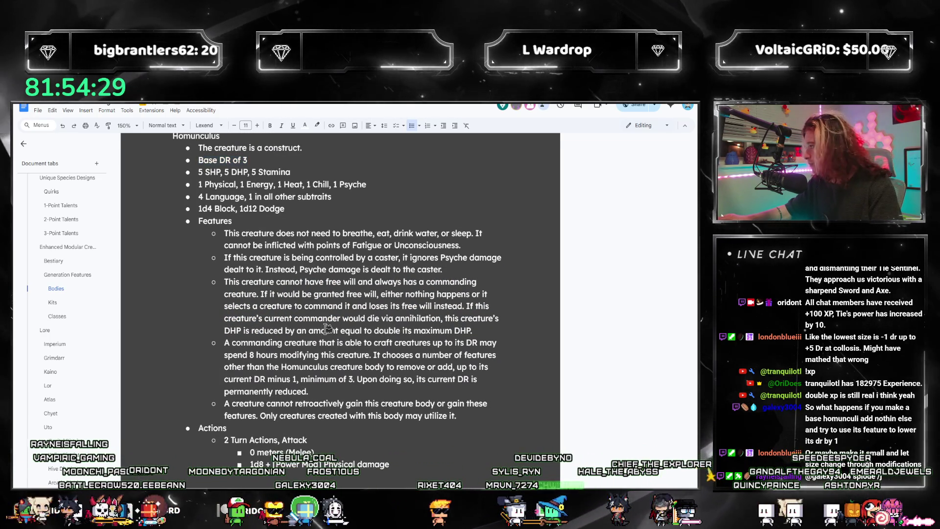
pyautogui.scroll(-2, 381, 319)
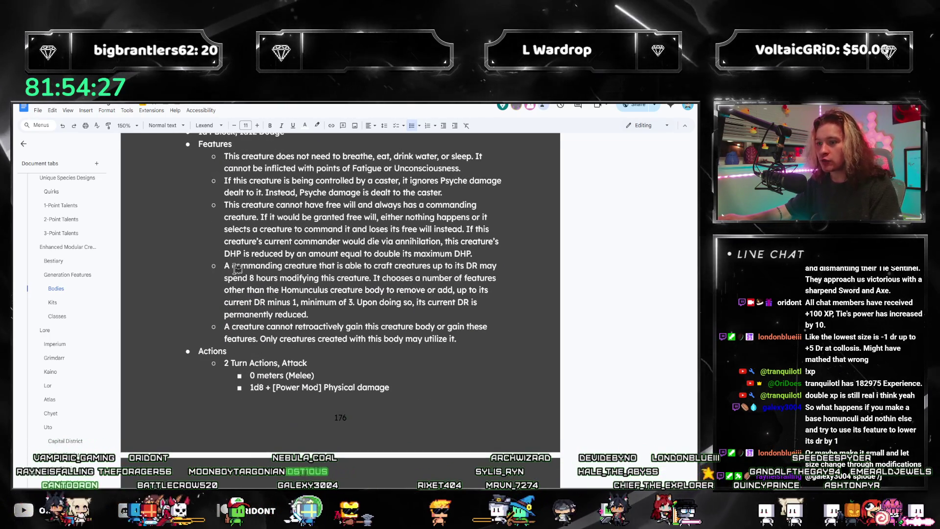
pyautogui.moveTo(224, 265); pyautogui.dragTo(441, 290)
pyautogui.click(446, 288)
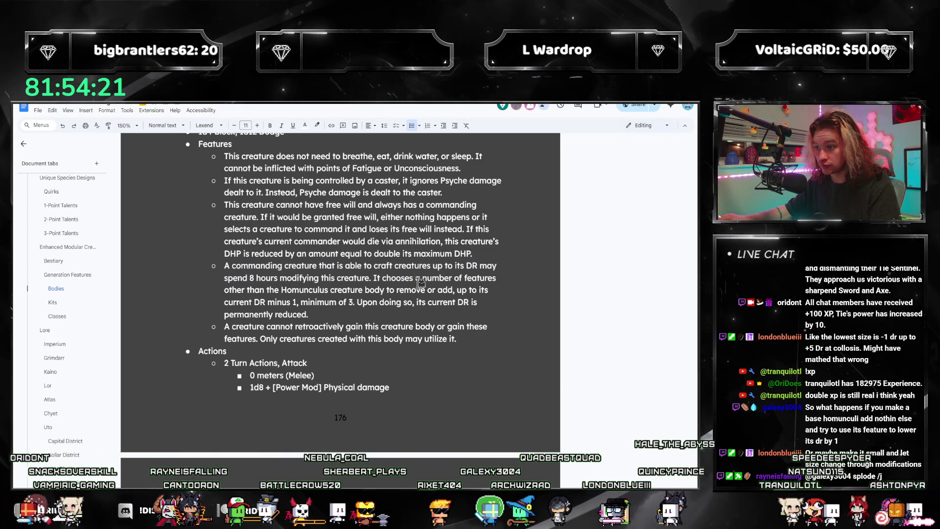
# - Change 'a number of' features to 'one or more' and delete the ', minimum of 3' clause
pyautogui.moveTo(414, 280); pyautogui.dragTo(465, 280)
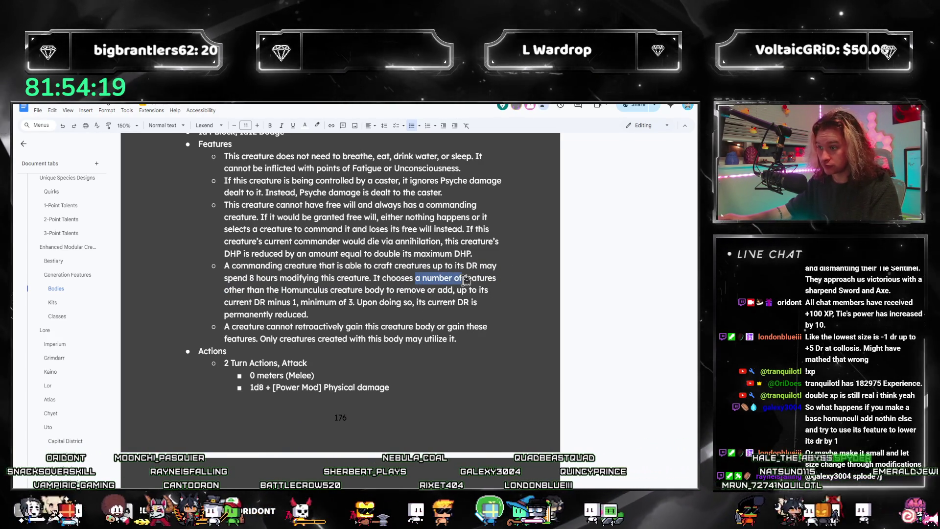
pyautogui.write('one or more')
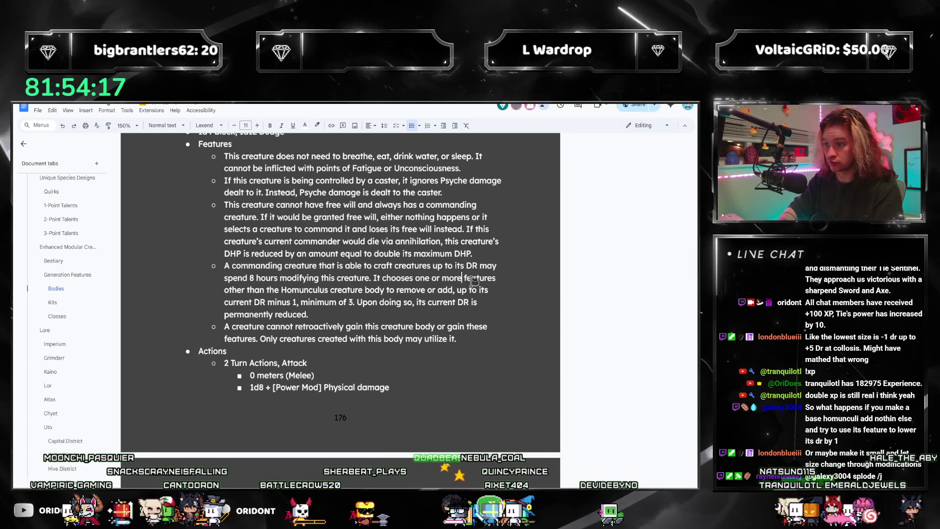
pyautogui.click(283, 291)
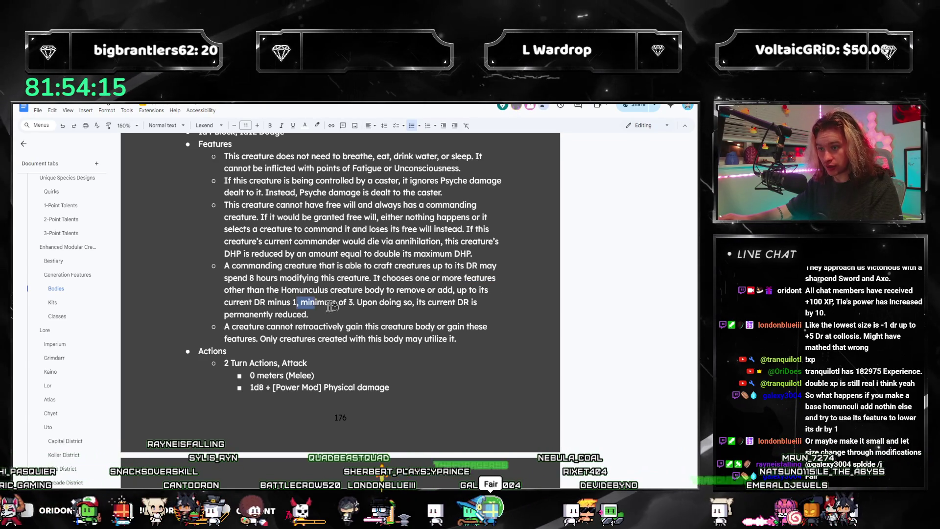
pyautogui.press('BackSpace')
pyautogui.click(358, 303)
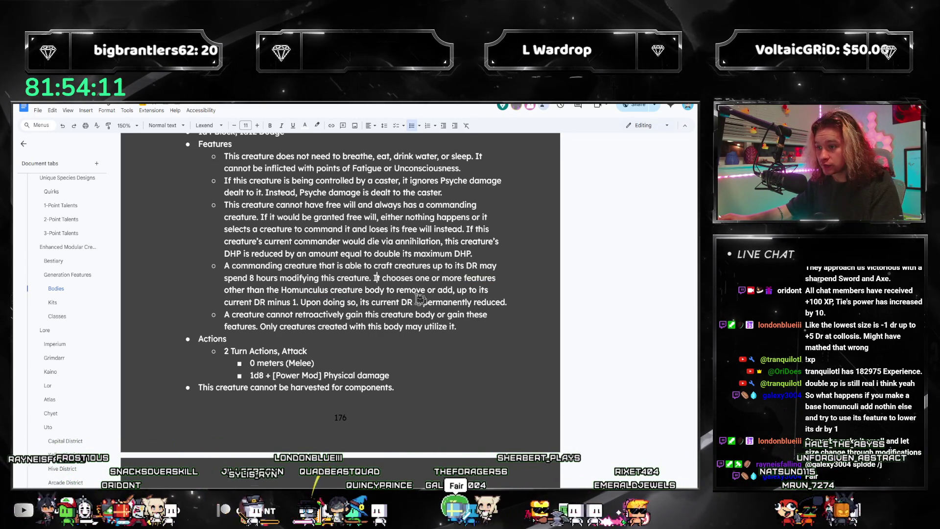
# - Reread the revised crafting paragraph and place the caret after the Actions heading
pyautogui.moveTo(373, 278)
pyautogui.mouseDown()
pyautogui.moveTo(223, 289)
pyautogui.moveTo(338, 291)
pyautogui.mouseUp()
pyautogui.moveTo(373, 266); pyautogui.dragTo(441, 290)
pyautogui.click(461, 277)
pyautogui.moveTo(257, 254); pyautogui.dragTo(461, 329)
pyautogui.click(463, 339)
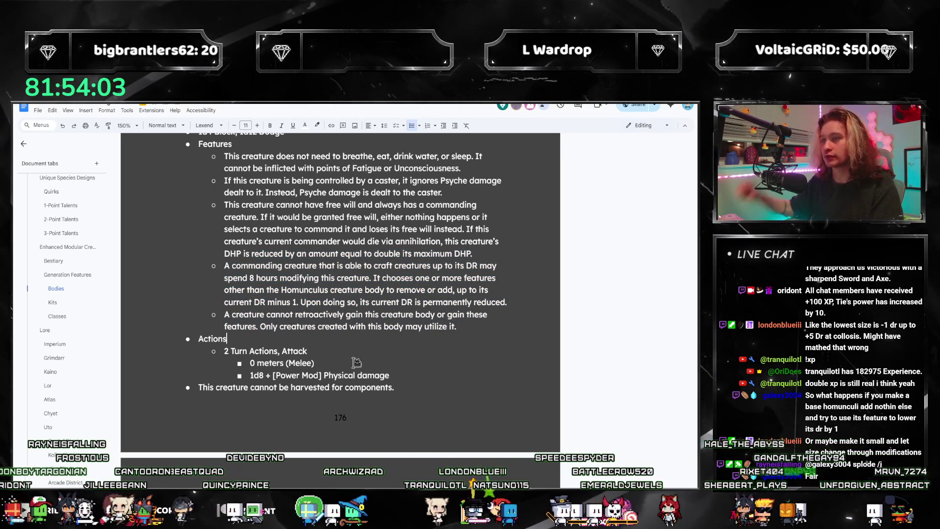
pyautogui.scroll(-2, 338, 309)
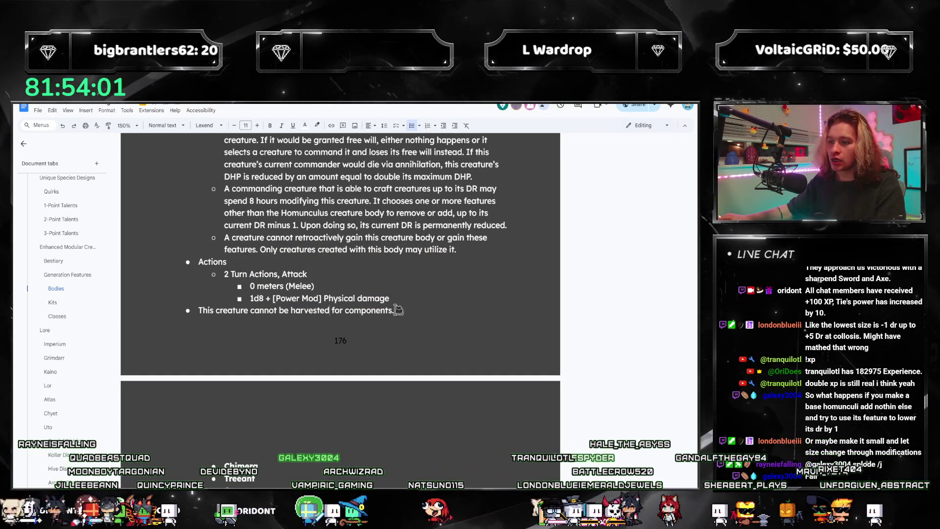
pyautogui.scroll(-2, 397, 310)
# - Check the finished harvesting line before starting the Chimera heading on the next page
pyautogui.click(413, 231)
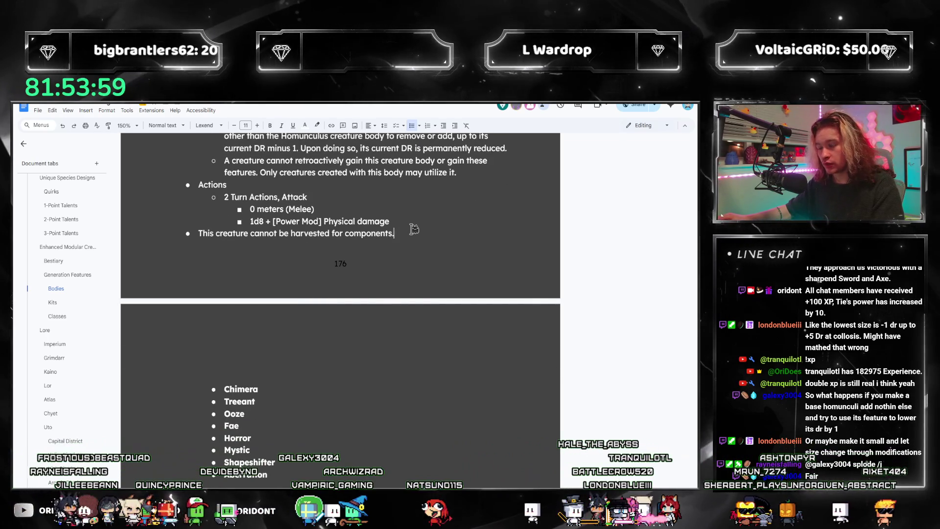
pyautogui.scroll(2, 414, 229)
pyautogui.tripleClick(397, 311)
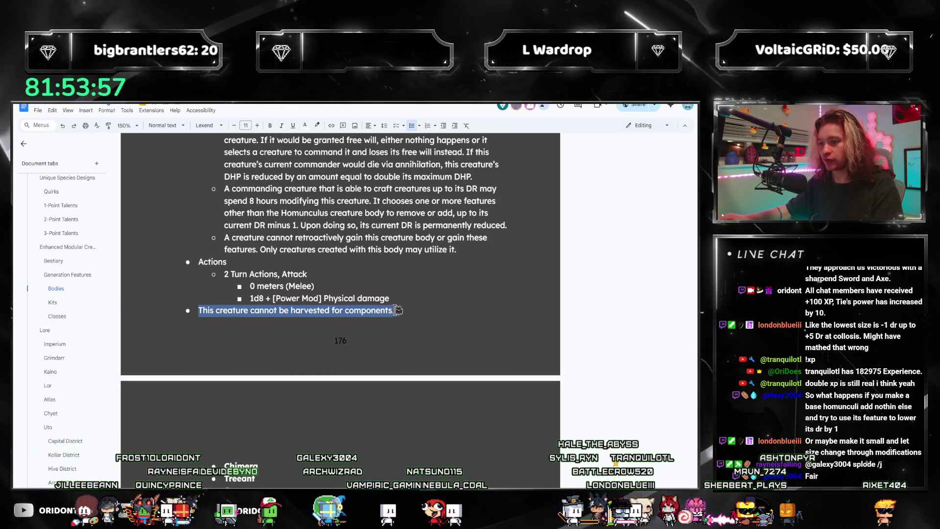
pyautogui.click(414, 296)
pyautogui.scroll(2, 414, 296)
pyautogui.scroll(2, 414, 296)
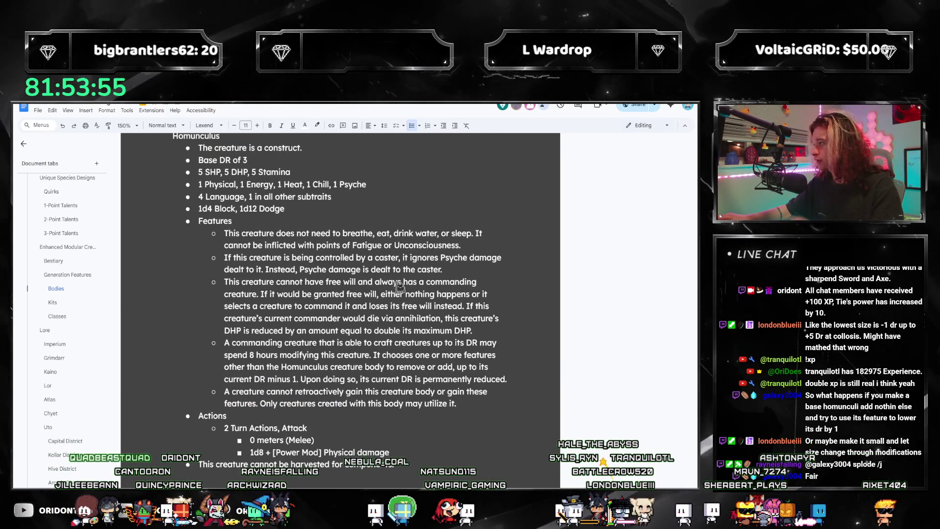
pyautogui.scroll(1, 341, 265)
pyautogui.scroll(-3, 346, 272)
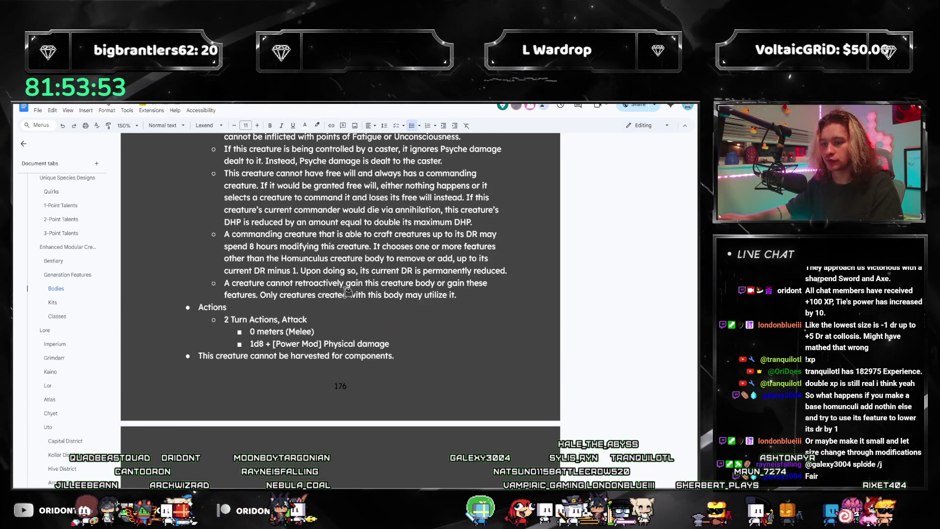
pyautogui.scroll(-1, 359, 289)
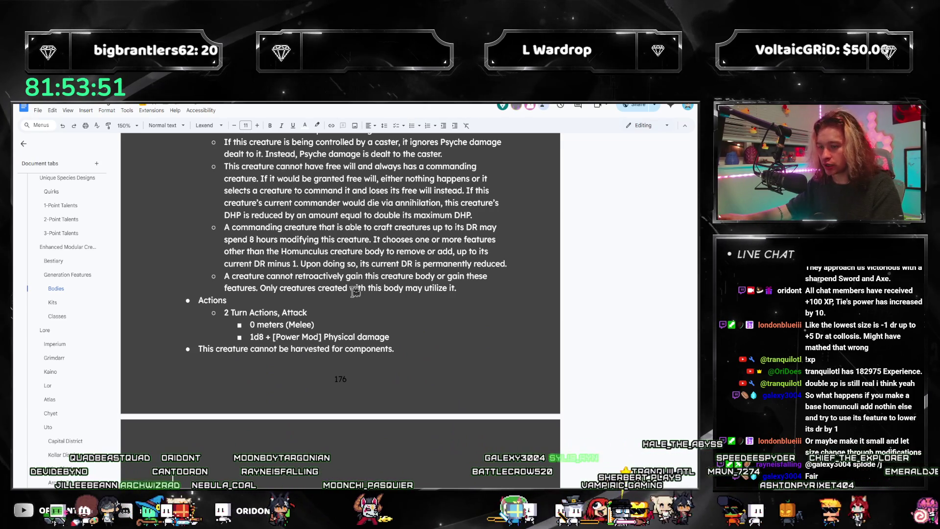
pyautogui.scroll(2, 355, 290)
pyautogui.scroll(2, 356, 287)
pyautogui.scroll(-2, 357, 236)
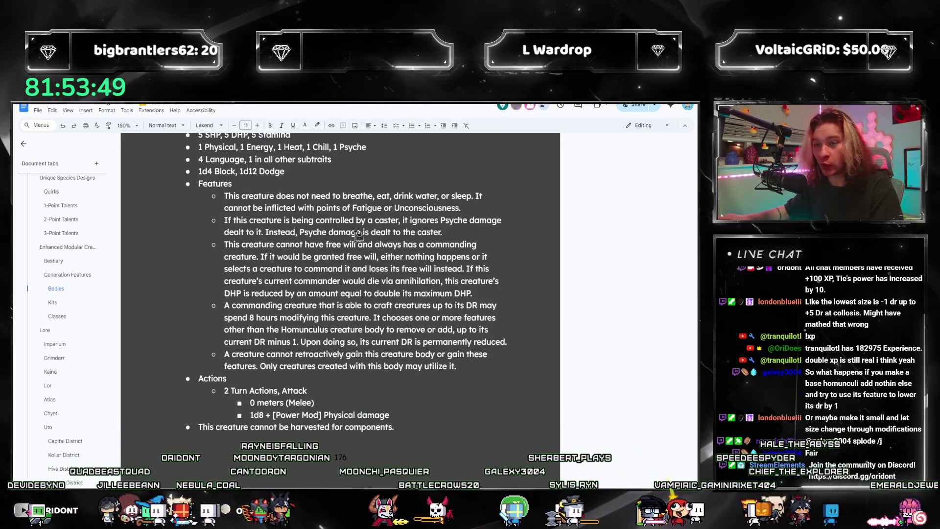
pyautogui.scroll(-3, 358, 235)
pyautogui.scroll(-2, 382, 248)
pyautogui.write('Chim')
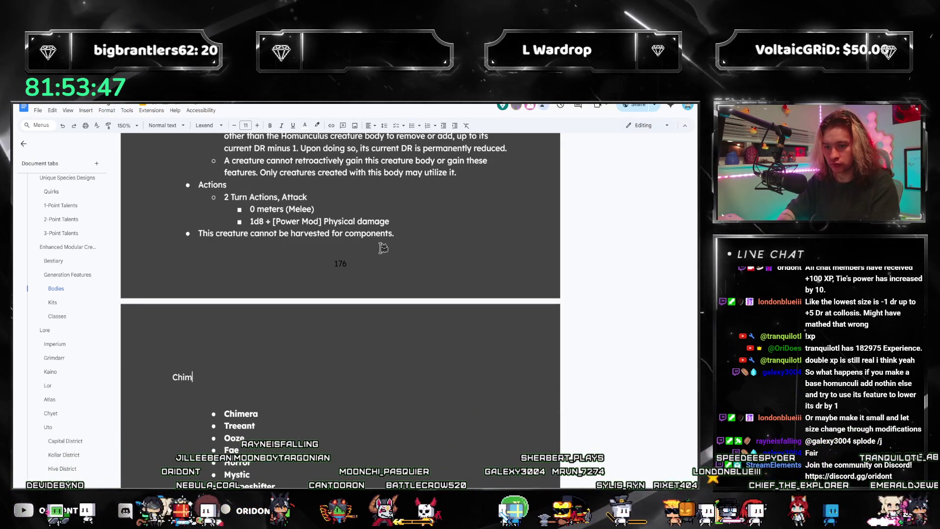
pyautogui.write('era')
# - Add the Chimera entry with 'abomination' and 'Base DR of [X]' bullets, then go to the chimera meaning search
pyautogui.press('Return')
pyautogui.scroll(4, 383, 248)
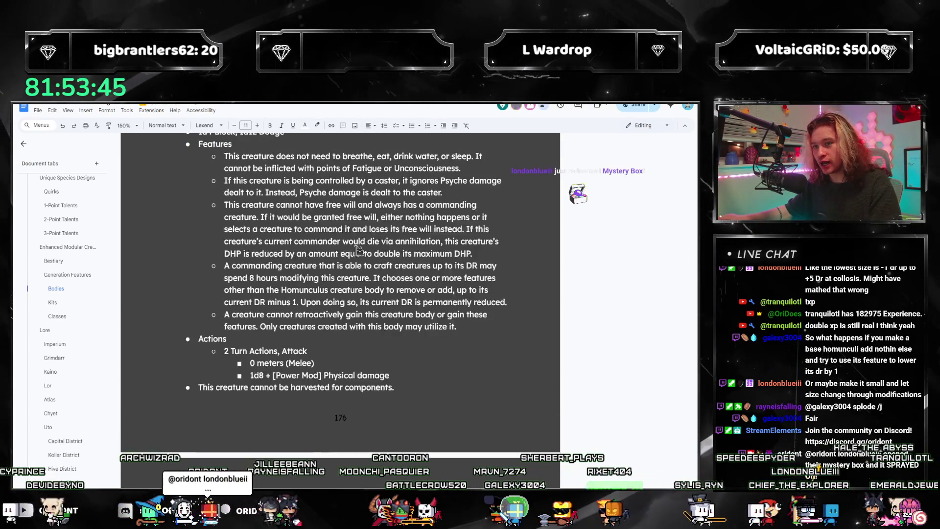
pyautogui.scroll(1, 375, 243)
pyautogui.scroll(-1, 371, 240)
pyautogui.scroll(-3, 371, 240)
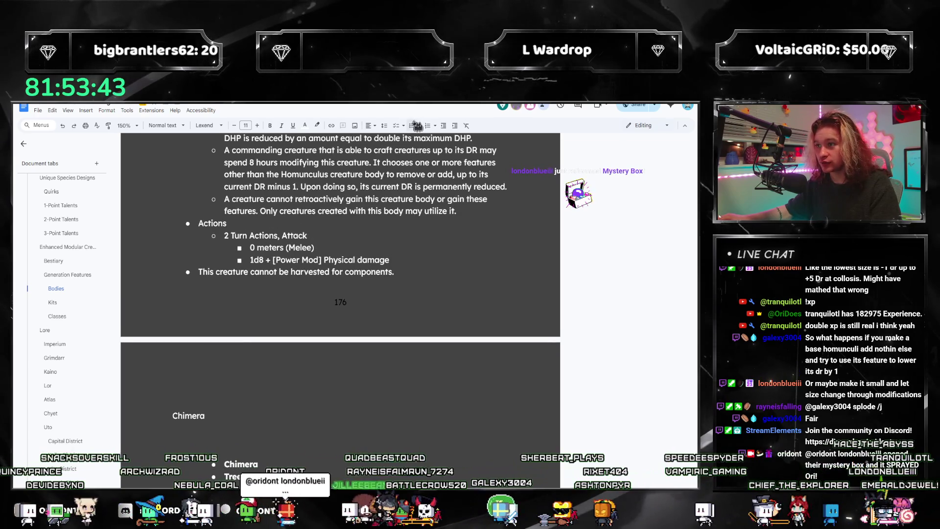
pyautogui.scroll(8, 382, 280)
pyautogui.scroll(1, 378, 277)
pyautogui.scroll(-10, 374, 277)
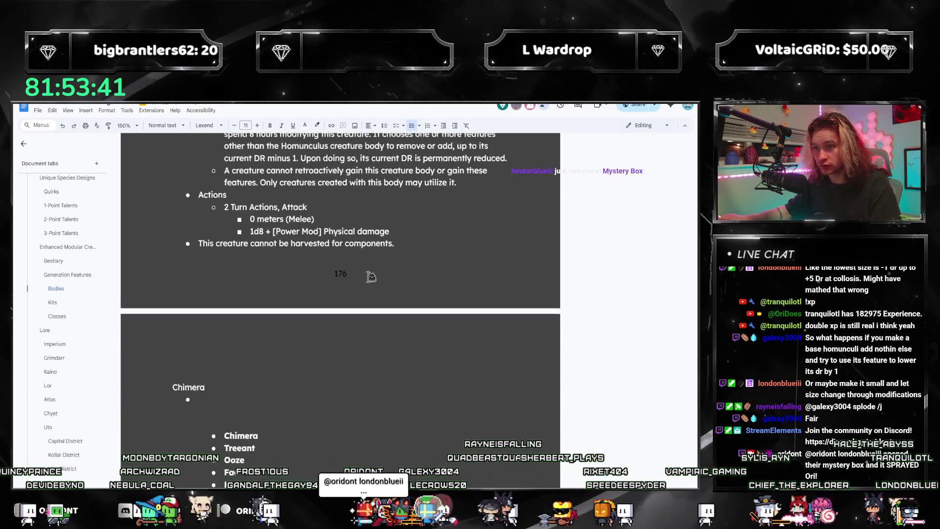
pyautogui.scroll(1, 371, 276)
pyautogui.write('This creature is an')
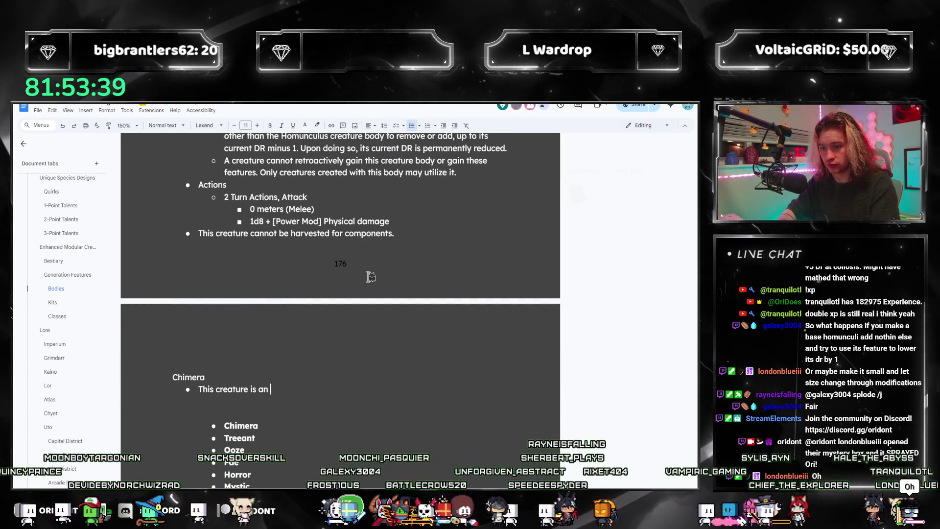
pyautogui.write(' abomination.')
pyautogui.press('Return')
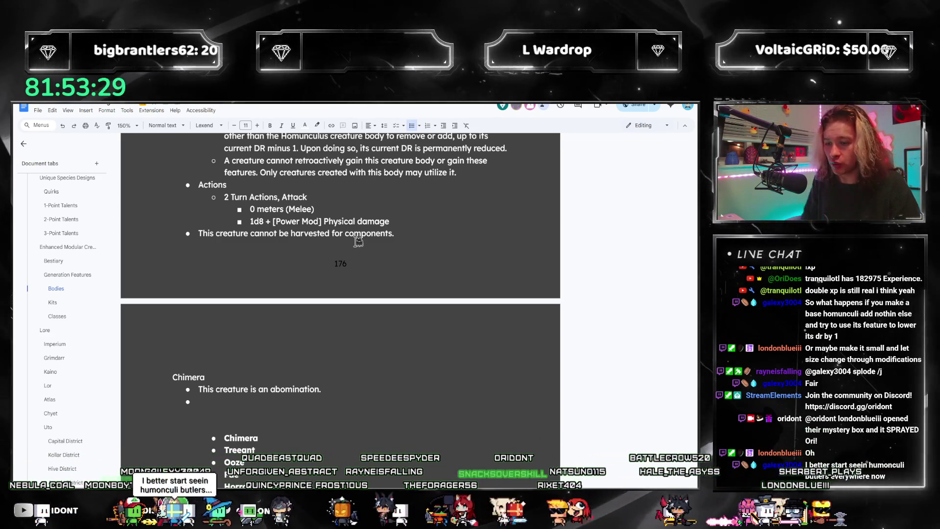
pyautogui.scroll(1, 361, 369)
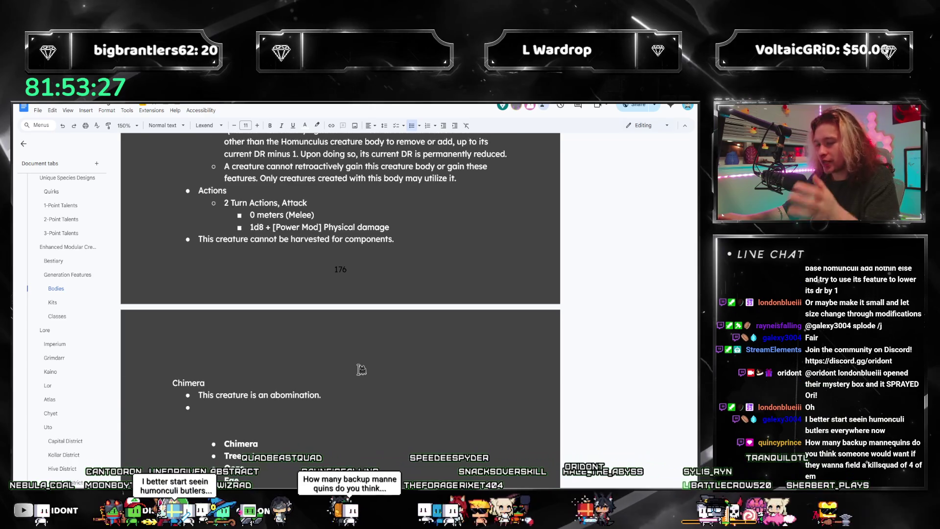
pyautogui.scroll(5, 360, 369)
pyautogui.scroll(-3, 338, 375)
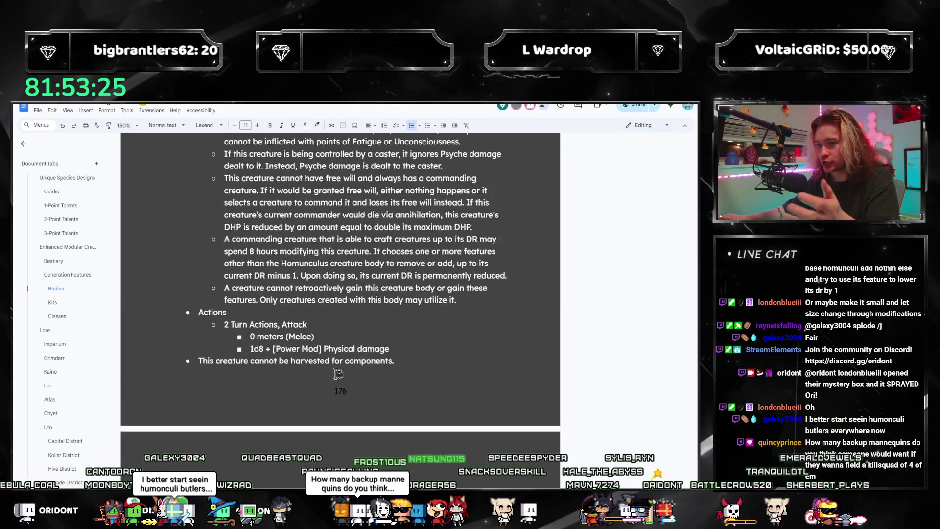
pyautogui.scroll(-2, 336, 397)
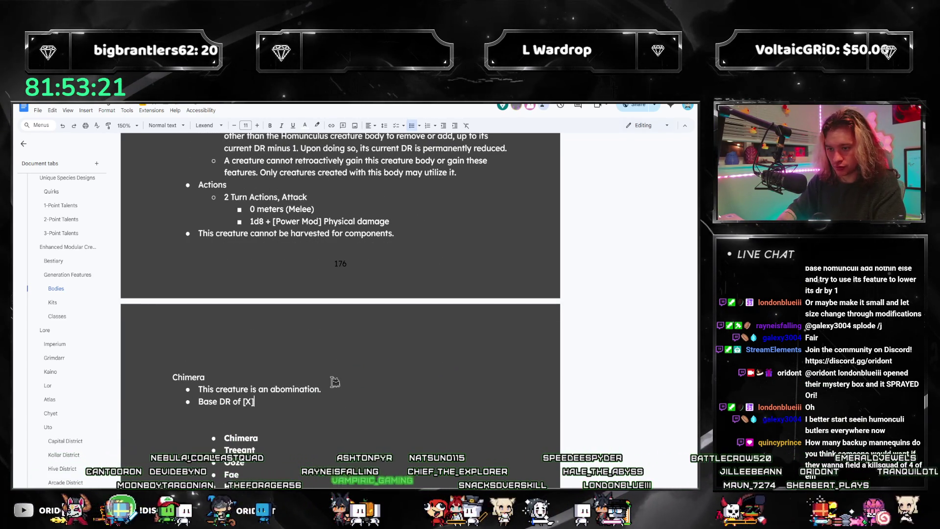
pyautogui.scroll(1, 363, 346)
pyautogui.scroll(5, 358, 366)
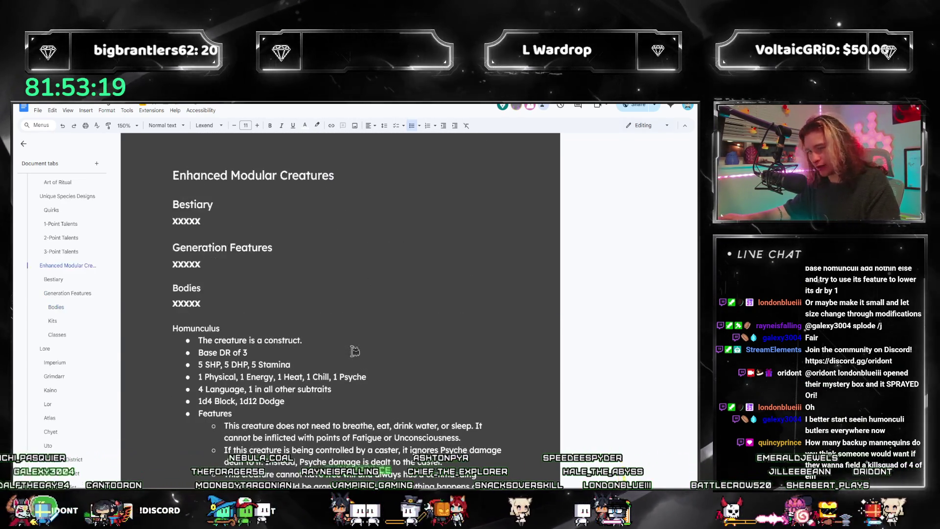
pyautogui.scroll(-3, 345, 366)
pyautogui.scroll(-2, 345, 368)
pyautogui.scroll(-3, 340, 323)
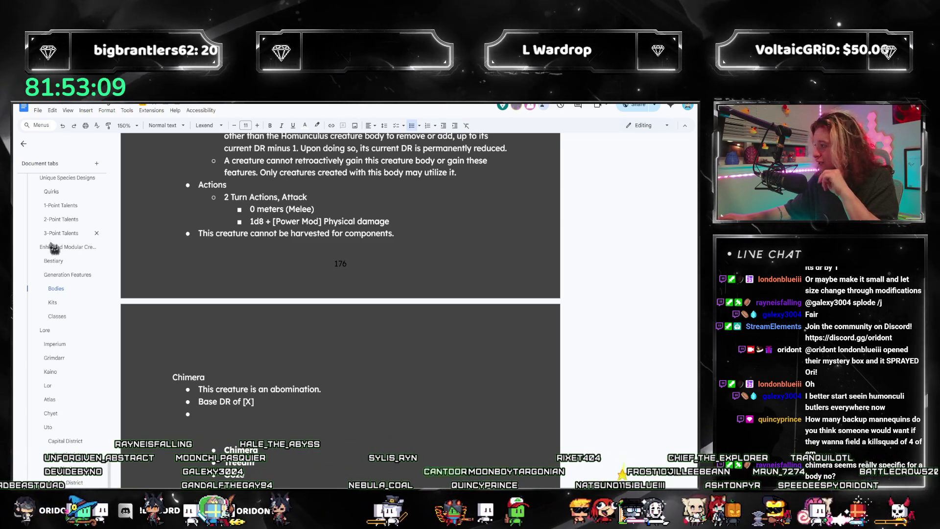
pyautogui.scroll(-2, 317, 403)
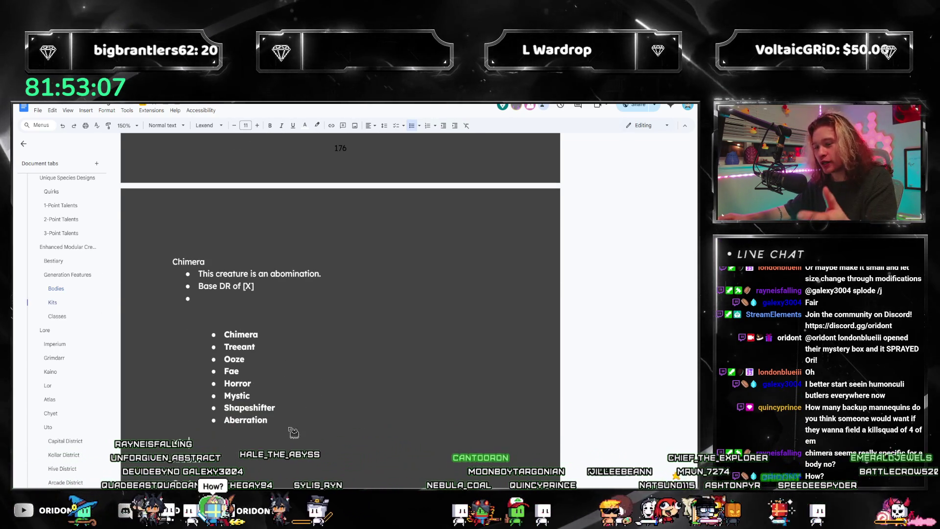
pyautogui.moveTo(294, 431); pyautogui.dragTo(227, 339)
pyautogui.click(246, 347)
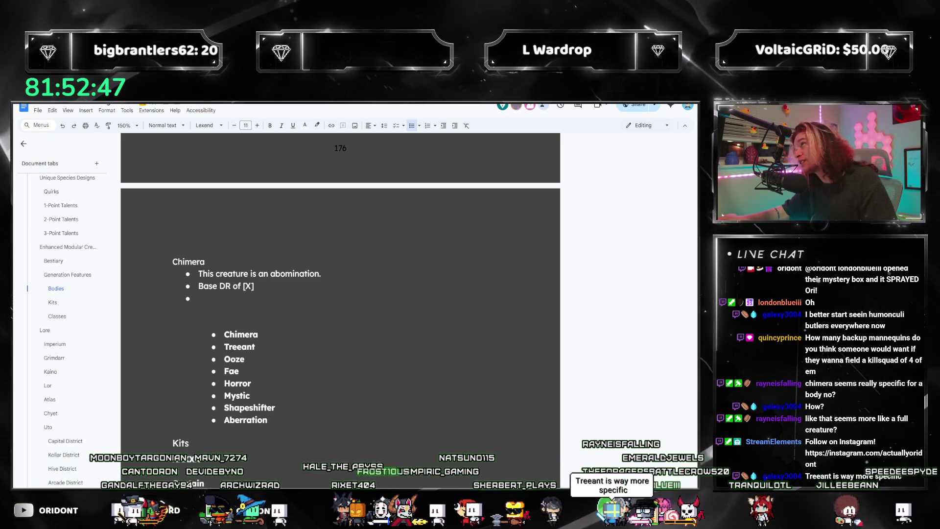
pyautogui.click(383, 391)
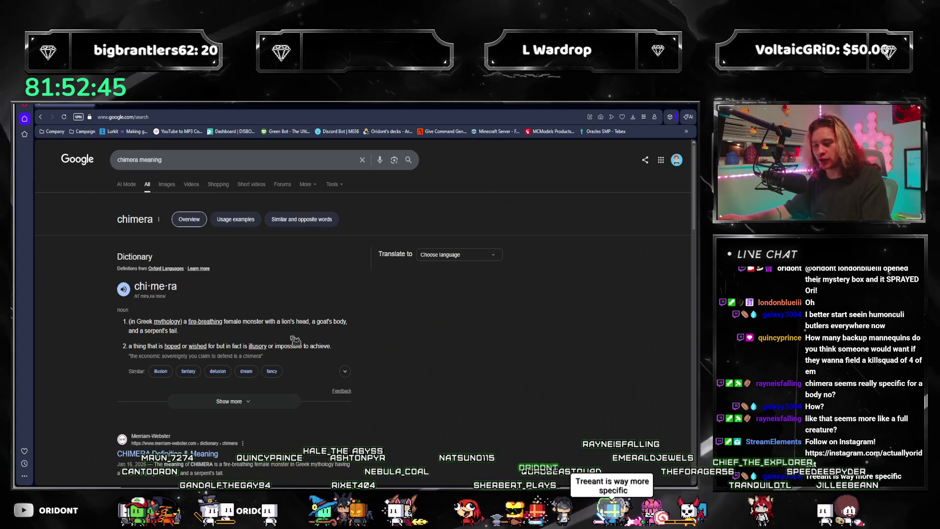
pyautogui.scroll(-1, 294, 339)
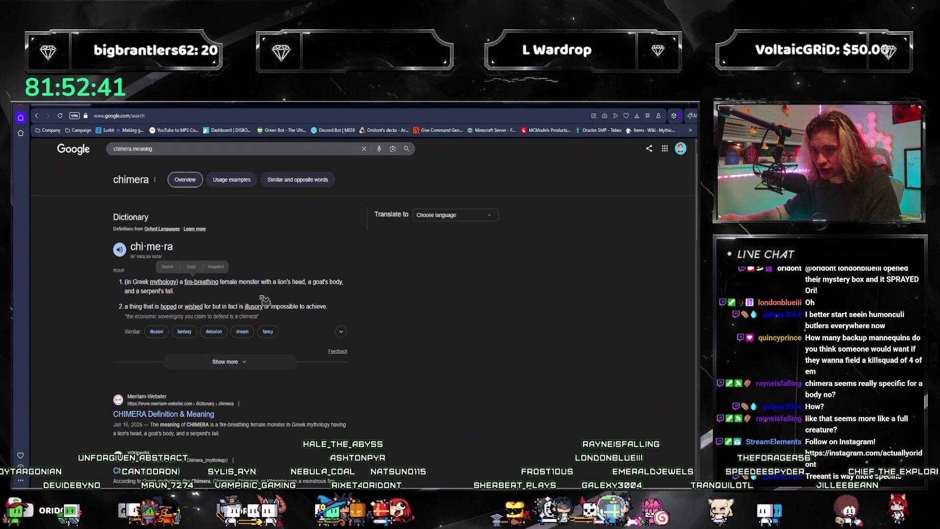
# - Read the dictionary definition of chimera and the Quora and Reddit results, then return to the document
pyautogui.tripleClick(278, 283)
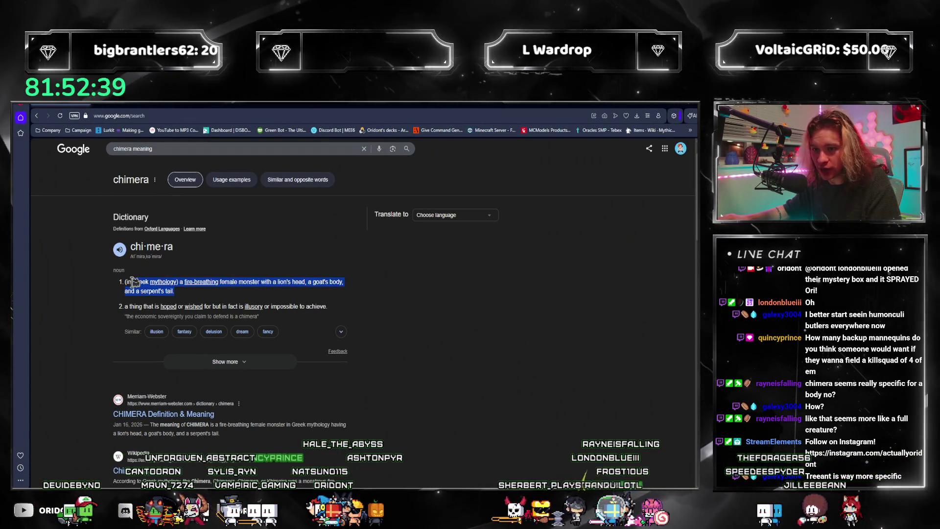
pyautogui.click(373, 343)
pyautogui.scroll(-5, 382, 335)
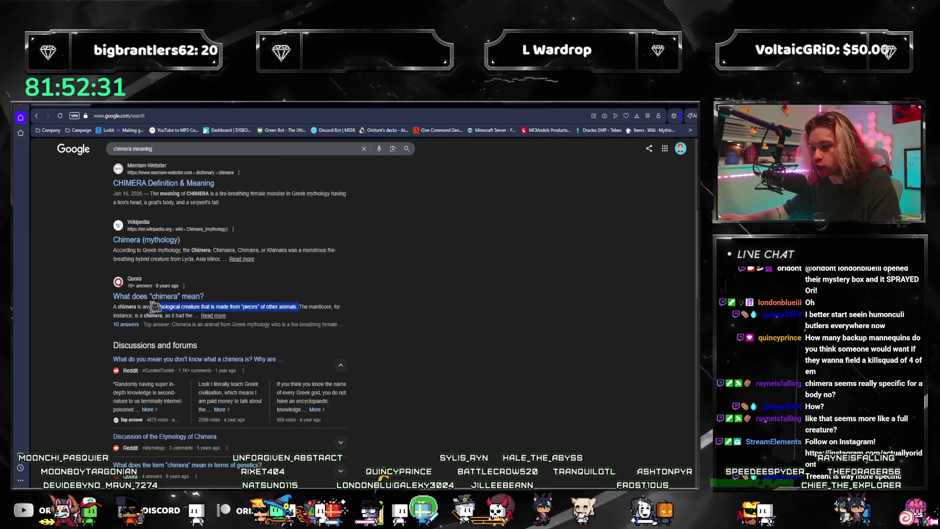
pyautogui.click(493, 439)
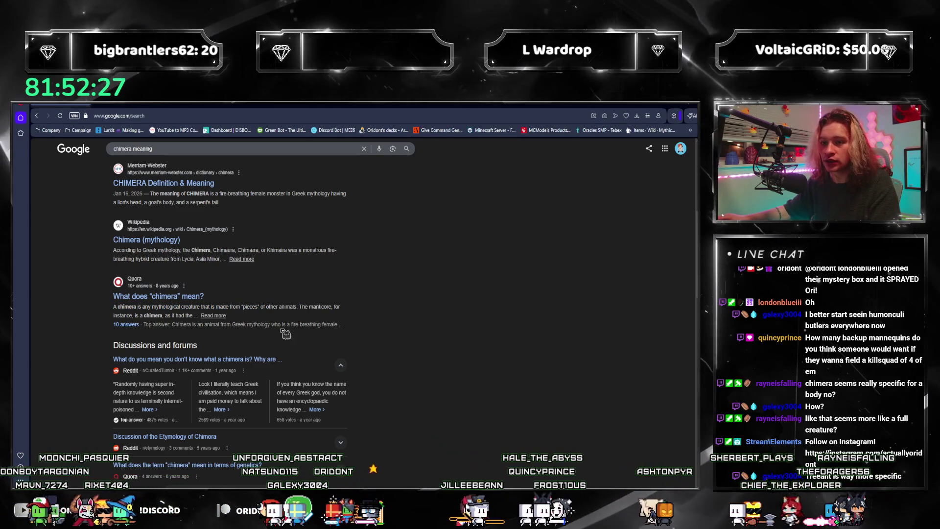
pyautogui.scroll(1, 285, 331)
pyautogui.scroll(1, 285, 333)
pyautogui.scroll(1, 286, 332)
pyautogui.scroll(3, 283, 309)
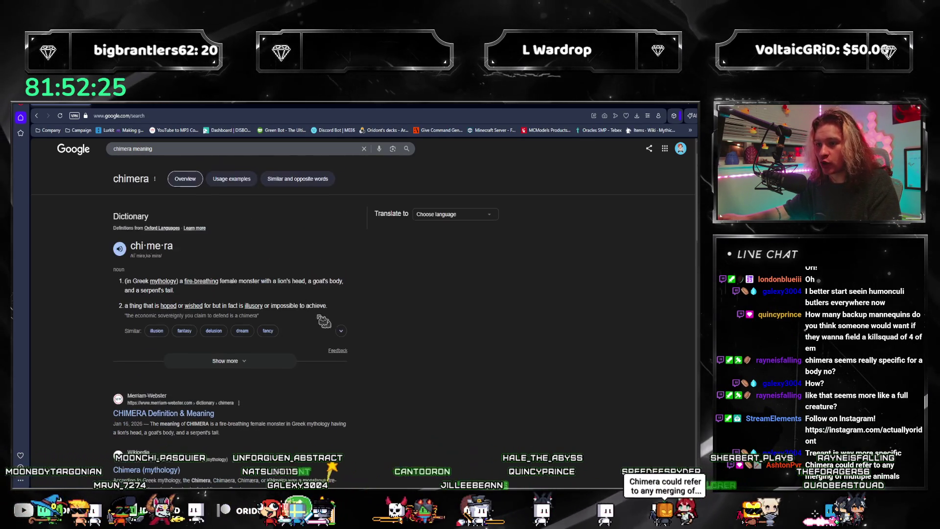
pyautogui.click(388, 325)
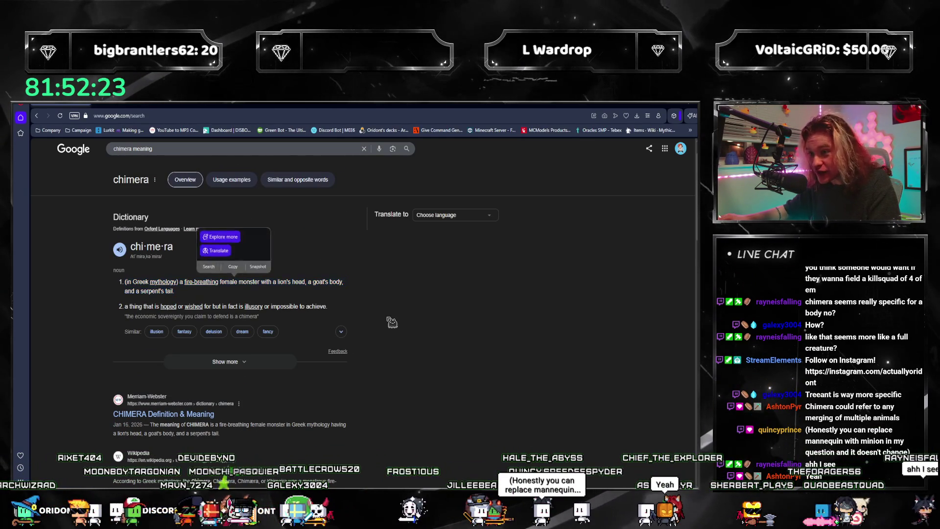
pyautogui.scroll(-2, 348, 313)
pyautogui.scroll(-2, 360, 325)
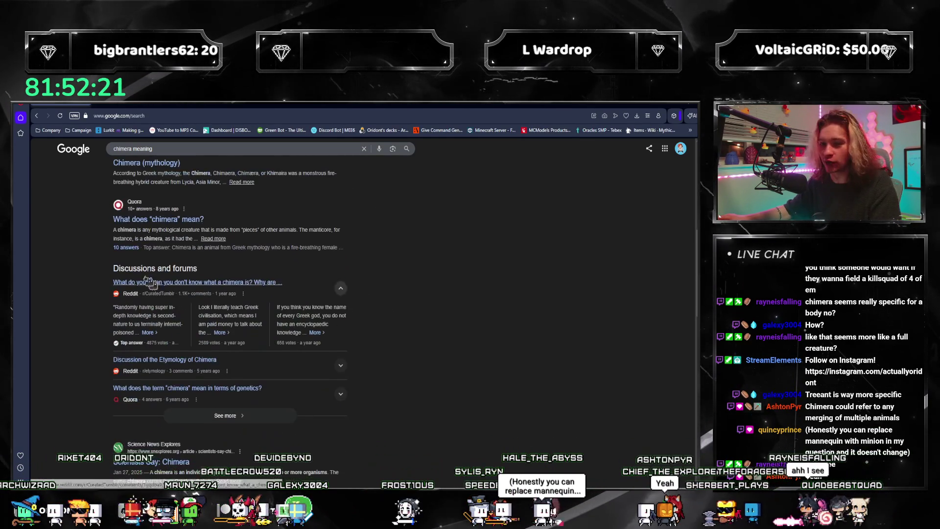
pyautogui.moveTo(115, 232); pyautogui.dragTo(228, 239)
pyautogui.click(398, 284)
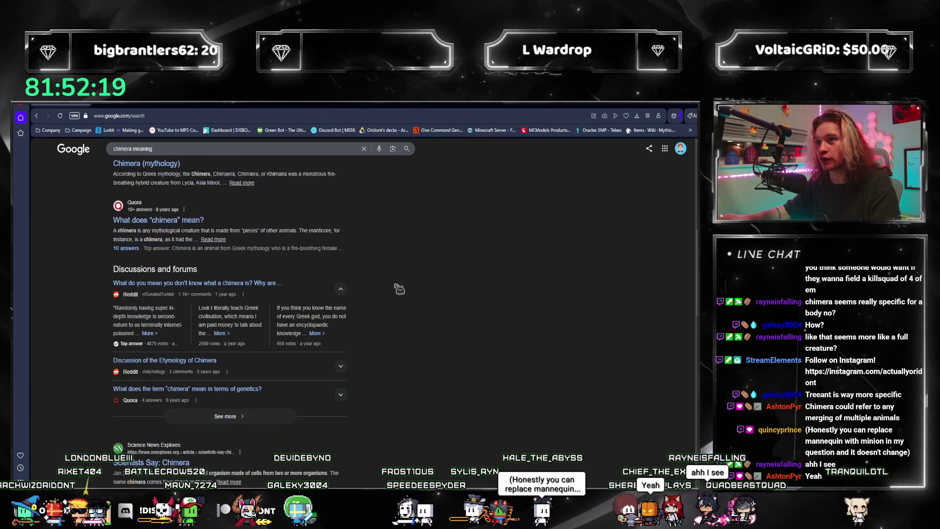
pyautogui.scroll(2, 294, 358)
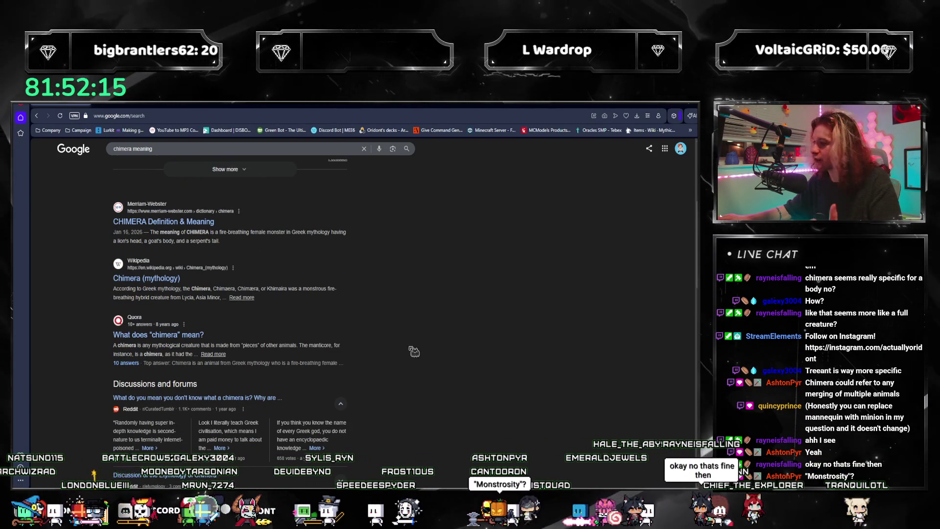
pyautogui.scroll(1, 499, 282)
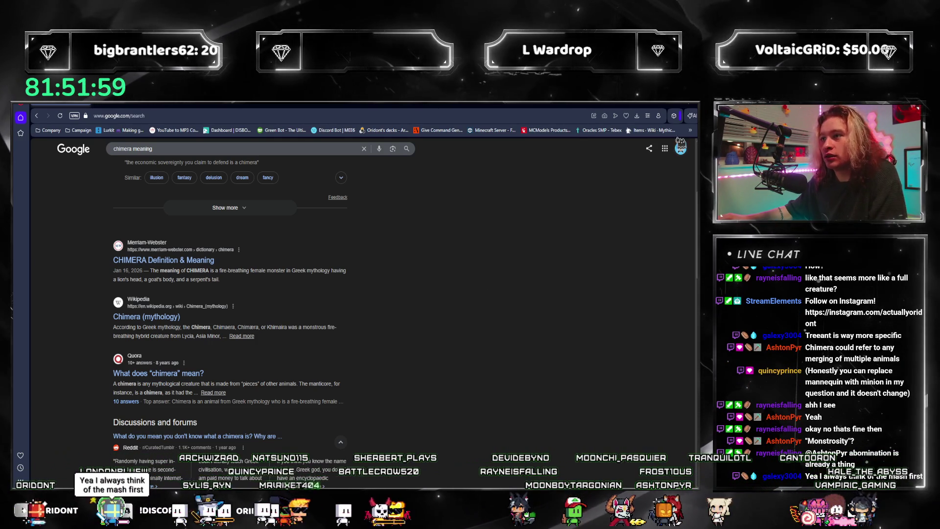
pyautogui.hotkey('alt', 'Tab')
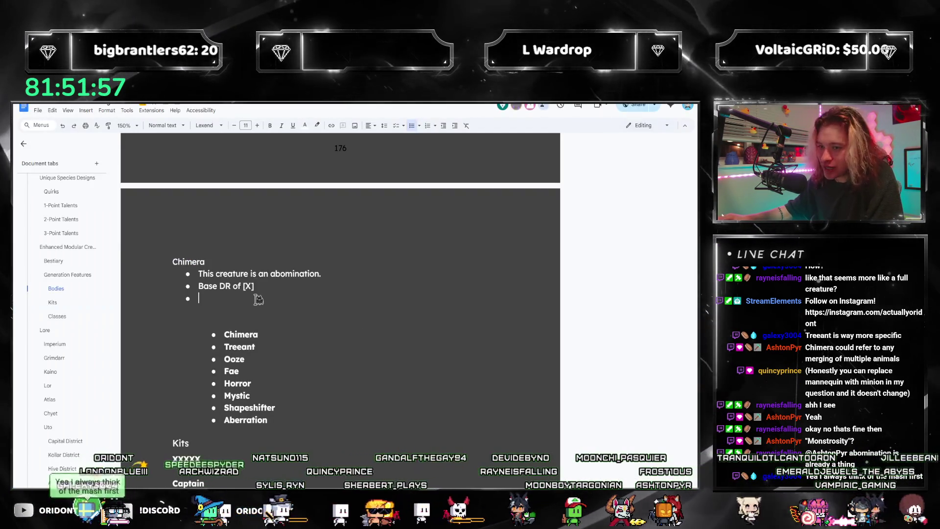
# - Check the word Aberration under Chimera, then jump to the 3-Point Talents section
pyautogui.doubleClick(265, 417)
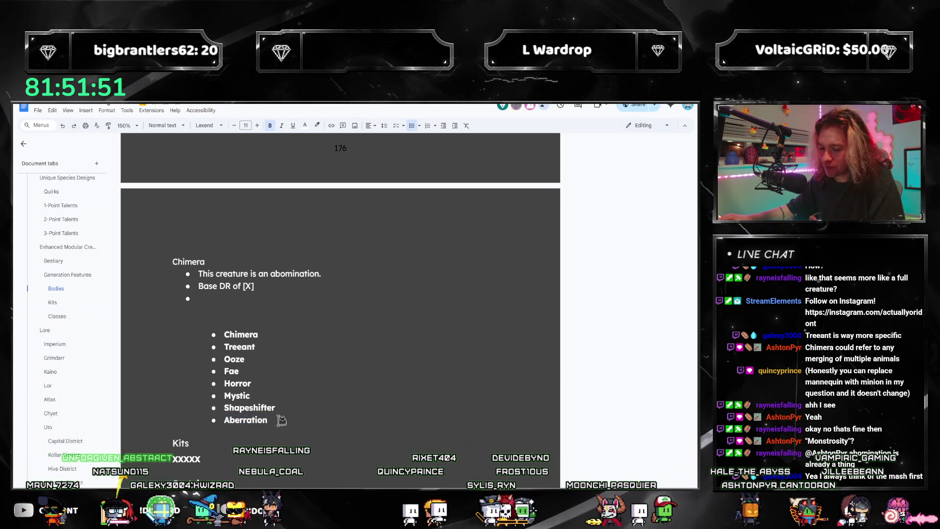
pyautogui.click(298, 297)
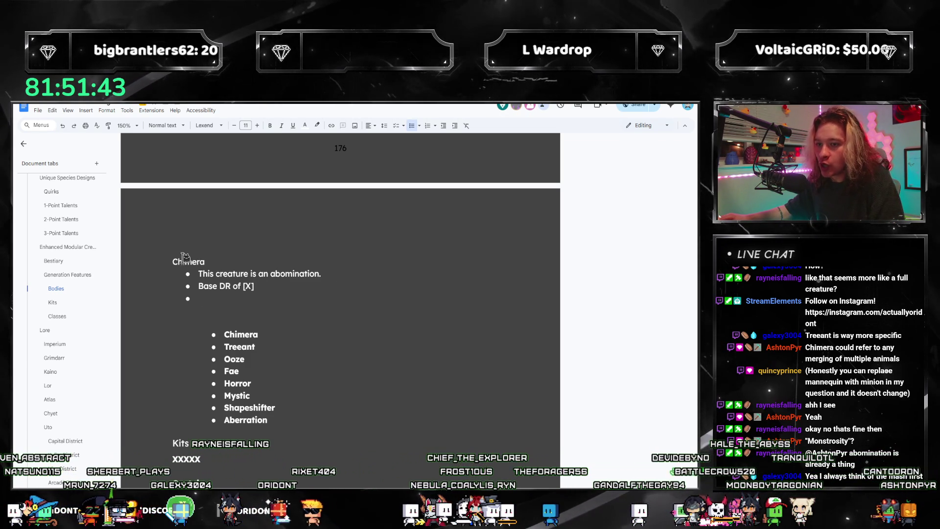
pyautogui.scroll(2, 243, 286)
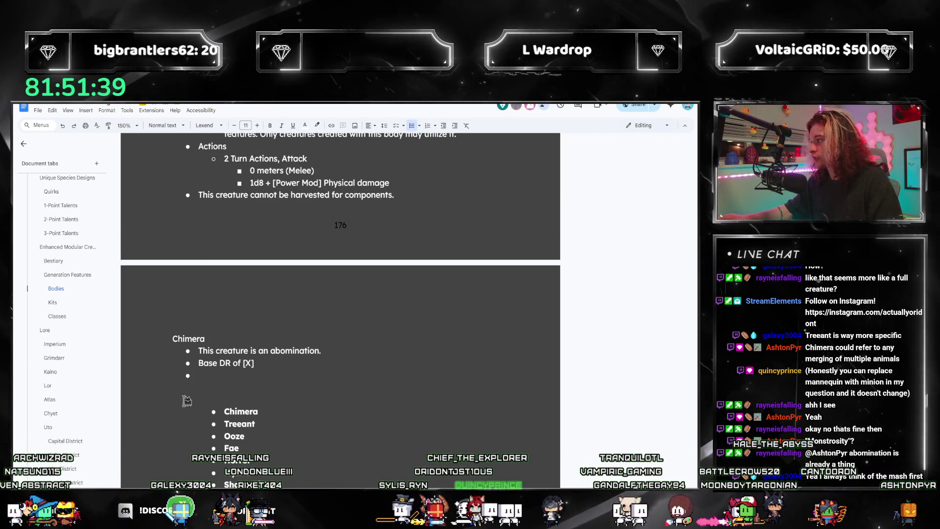
pyautogui.scroll(3, 74, 334)
pyautogui.scroll(3, 72, 335)
pyautogui.scroll(3, 73, 334)
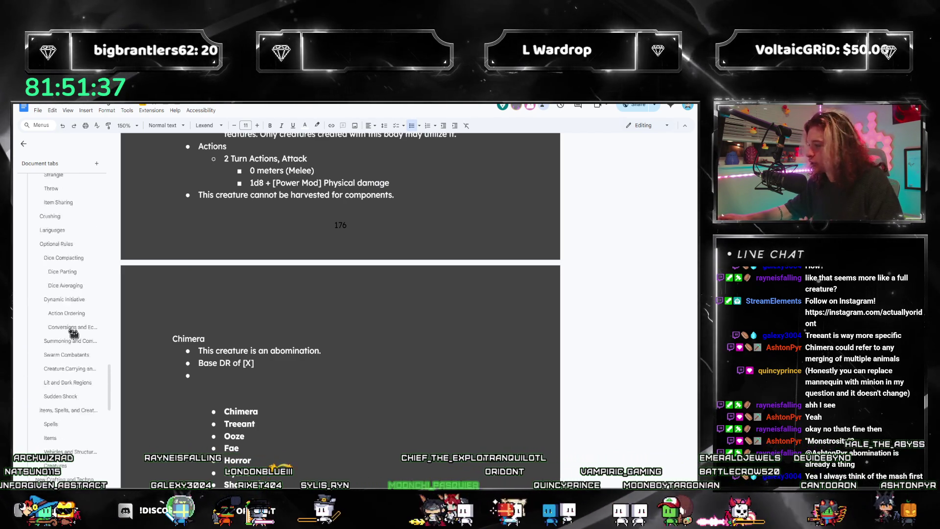
pyautogui.scroll(3, 73, 336)
pyautogui.scroll(3, 72, 338)
pyautogui.scroll(5, 72, 338)
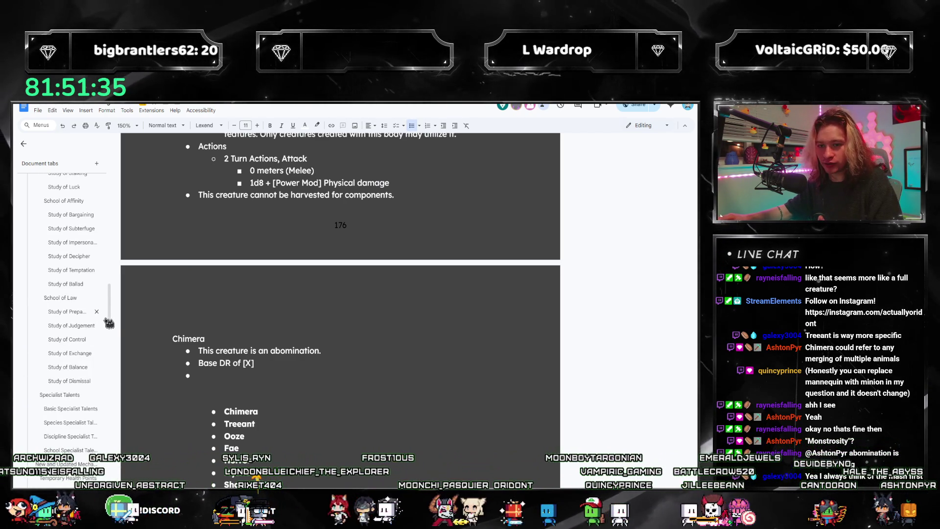
pyautogui.moveTo(111, 314); pyautogui.dragTo(87, 482)
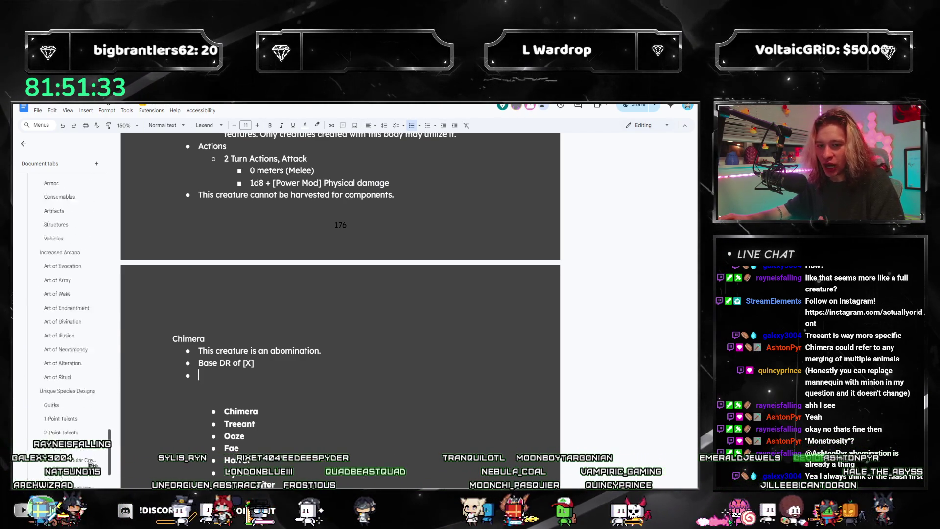
pyautogui.scroll(-2, 90, 486)
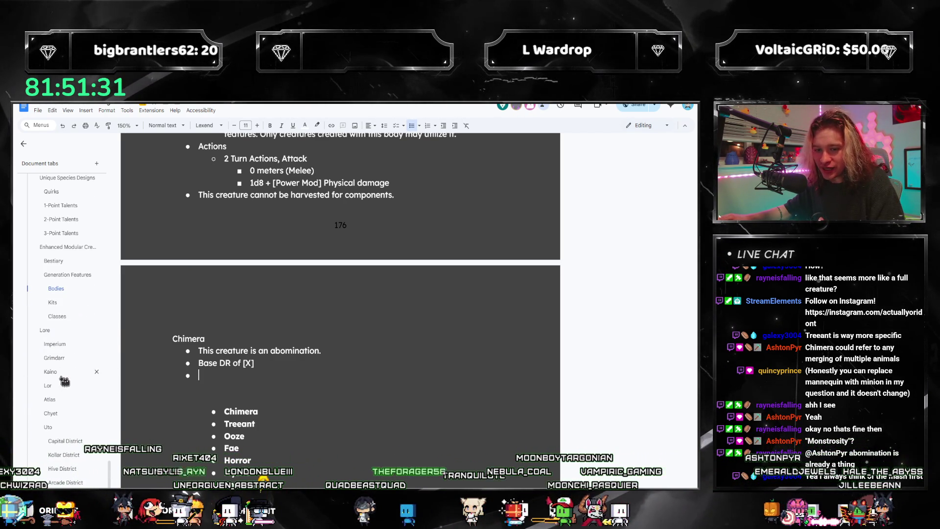
pyautogui.click(61, 232)
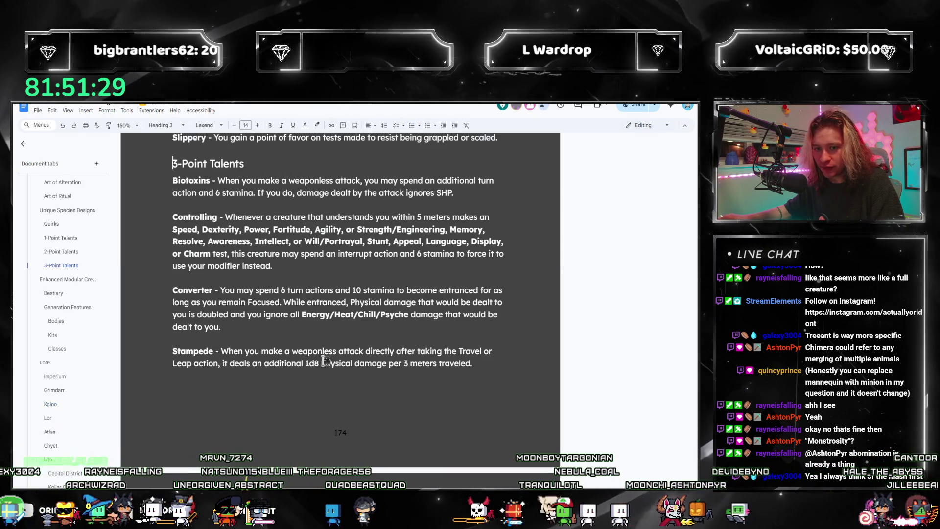
pyautogui.scroll(2, 324, 360)
pyautogui.scroll(-2, 324, 360)
pyautogui.scroll(-2, 241, 203)
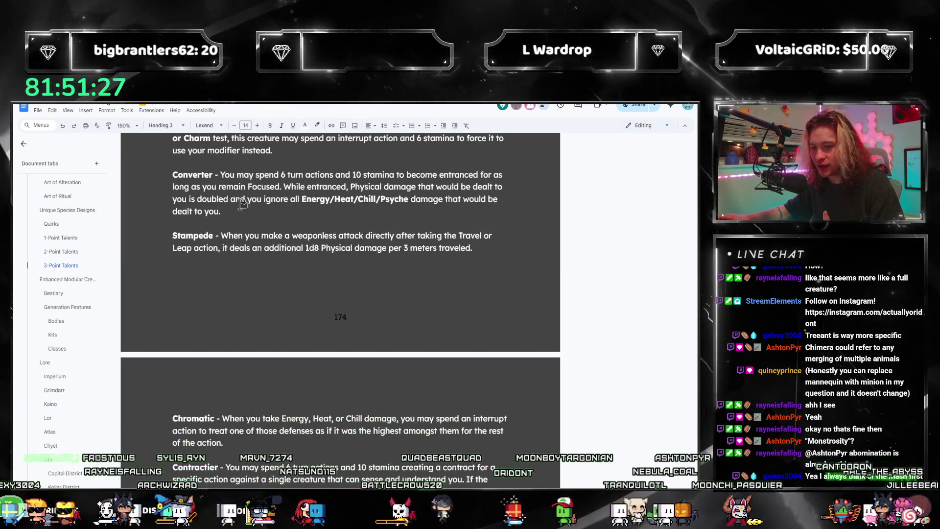
pyautogui.scroll(-5, 115, 188)
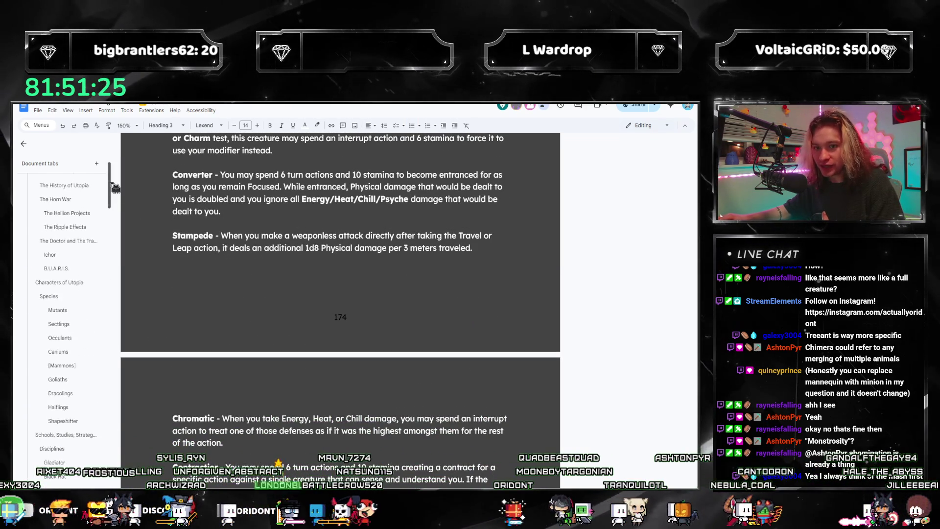
pyautogui.scroll(-1, 85, 293)
# - Jump to the Mutants section and read the Strong Defense talent description
pyautogui.click(59, 274)
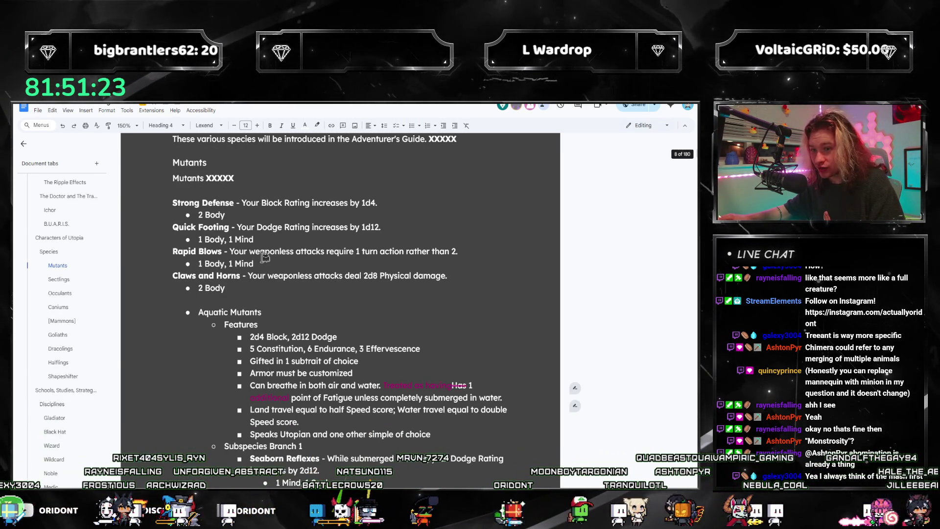
pyautogui.moveTo(247, 205)
pyautogui.mouseDown()
pyautogui.moveTo(224, 228)
pyautogui.moveTo(458, 251)
pyautogui.mouseUp()
pyautogui.click(236, 239)
pyautogui.moveTo(248, 275); pyautogui.dragTo(447, 276)
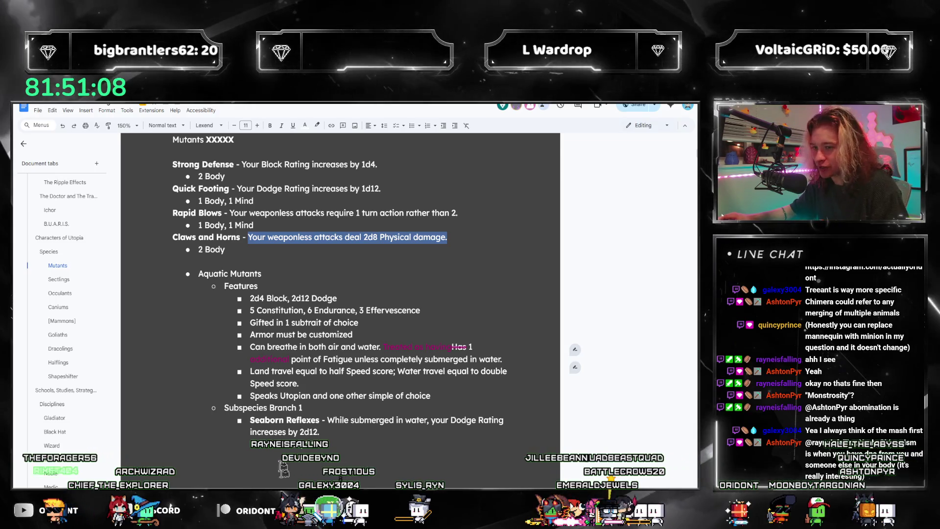
pyautogui.scroll(-3, 315, 318)
pyautogui.scroll(-1, 315, 309)
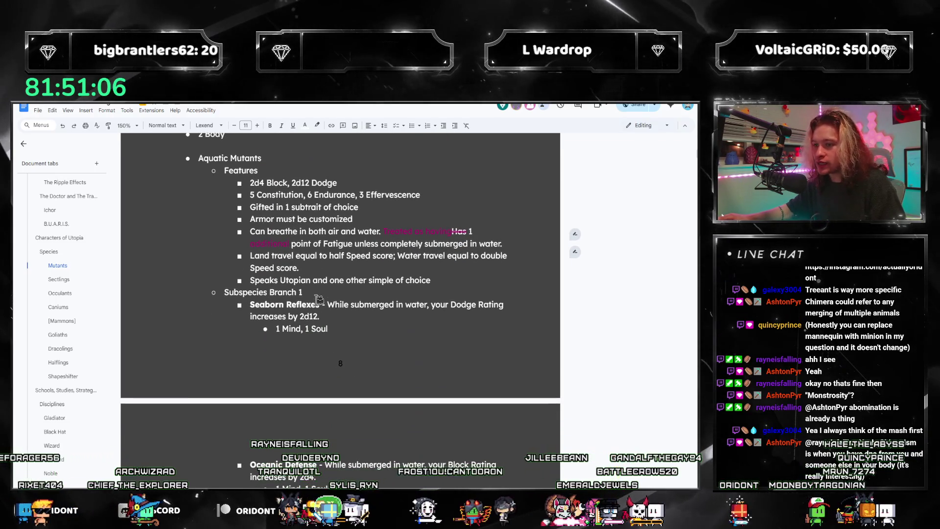
pyautogui.scroll(2, 301, 292)
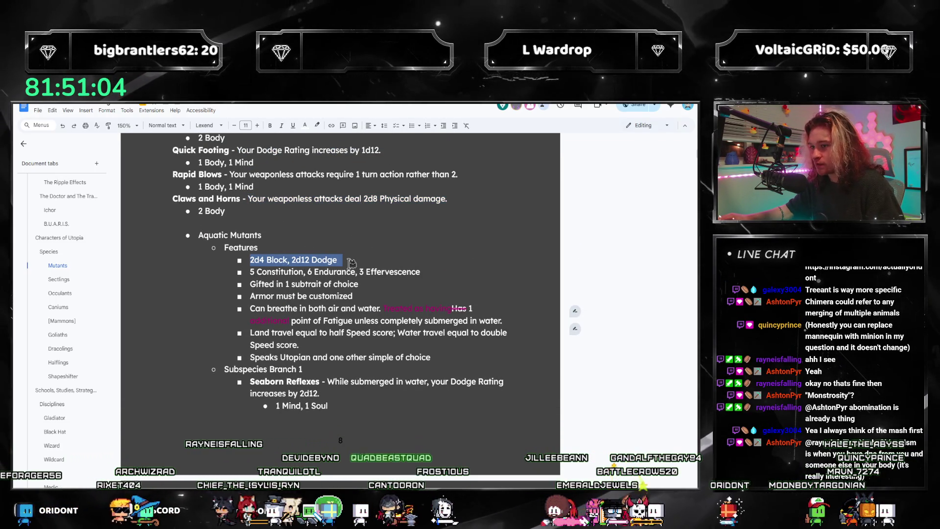
pyautogui.scroll(4, 328, 285)
pyautogui.scroll(2, 329, 285)
# - Open and dismiss the View menu twice, then read the Rapid Blows description
pyautogui.click(71, 112)
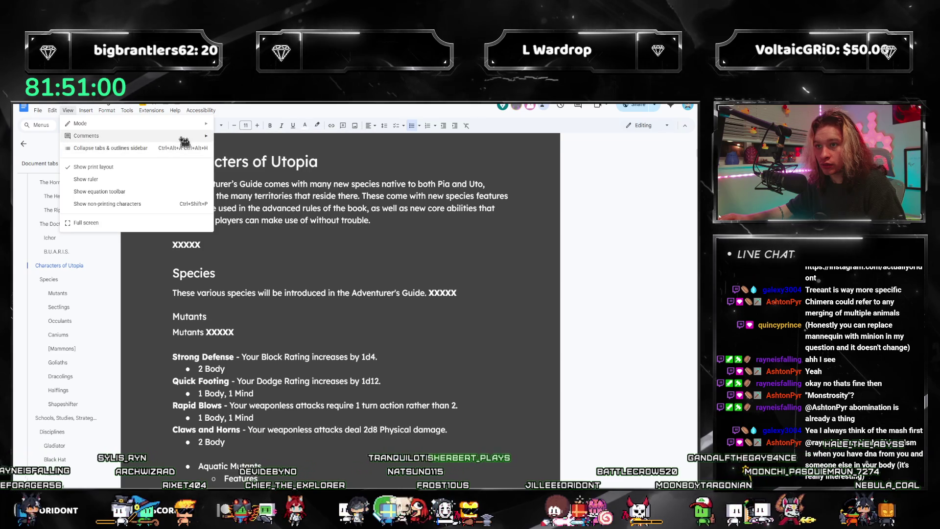
pyautogui.press('Escape')
pyautogui.scroll(-3, 281, 340)
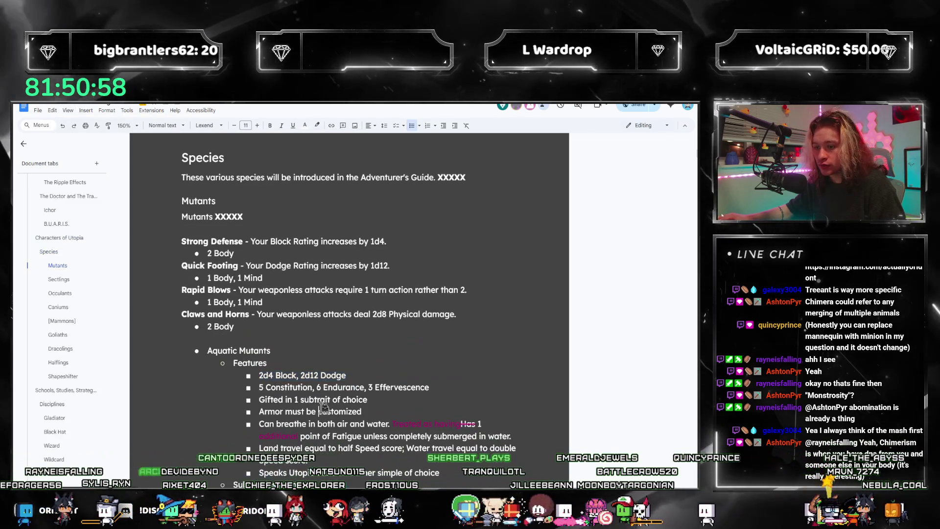
pyautogui.scroll(-1, 281, 339)
pyautogui.scroll(5, 220, 301)
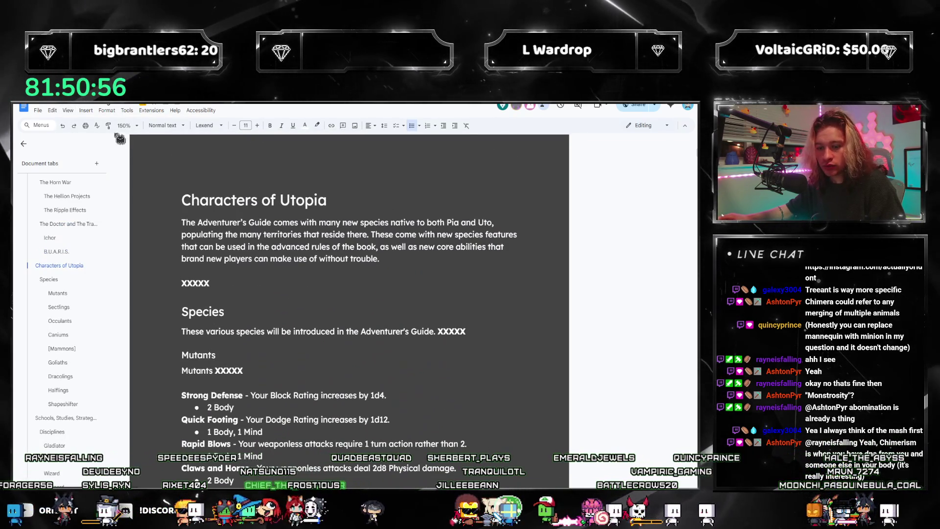
pyautogui.click(68, 110)
pyautogui.moveTo(87, 136)
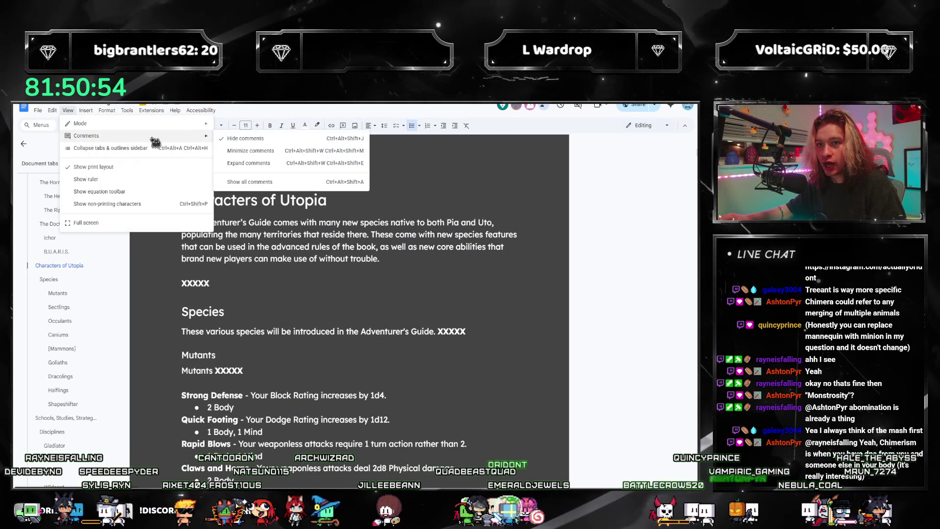
pyautogui.click(266, 324)
pyautogui.scroll(-3, 266, 324)
pyautogui.scroll(-2, 294, 346)
pyautogui.scroll(1, 316, 364)
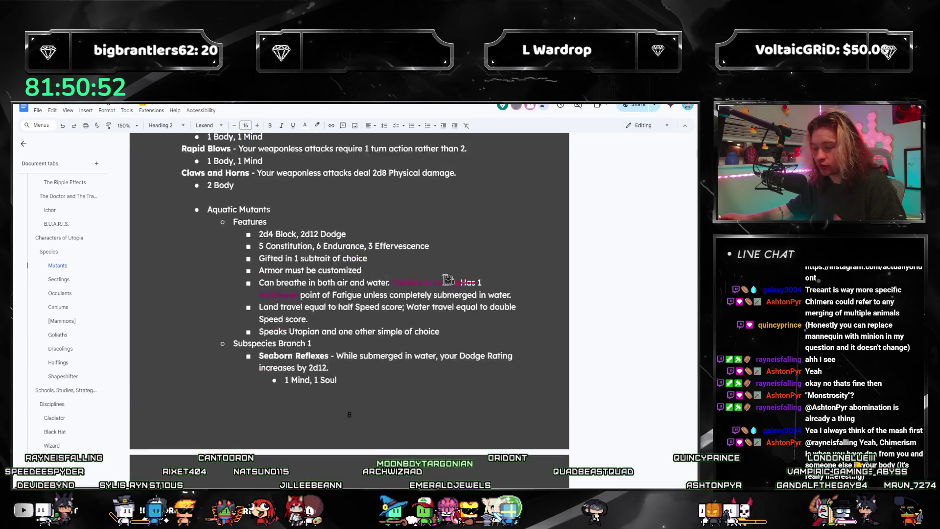
pyautogui.scroll(-2, 315, 326)
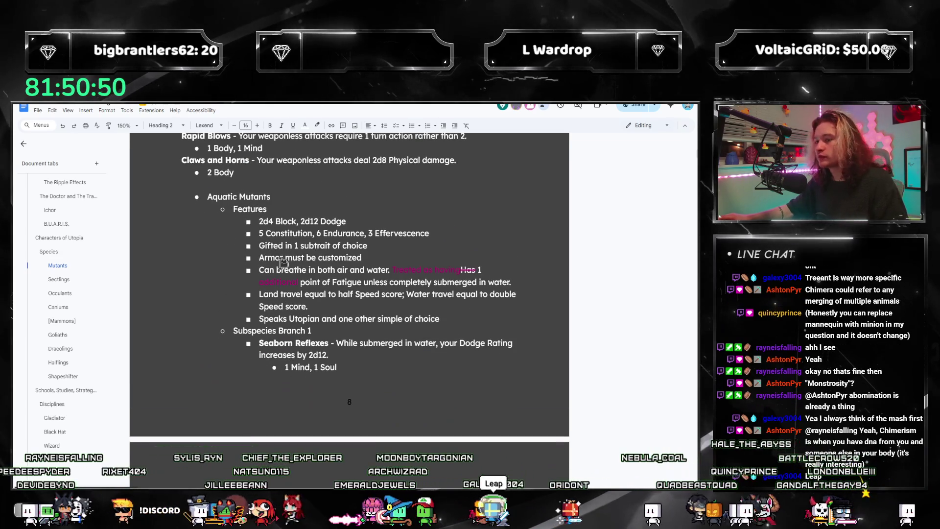
pyautogui.scroll(1, 268, 243)
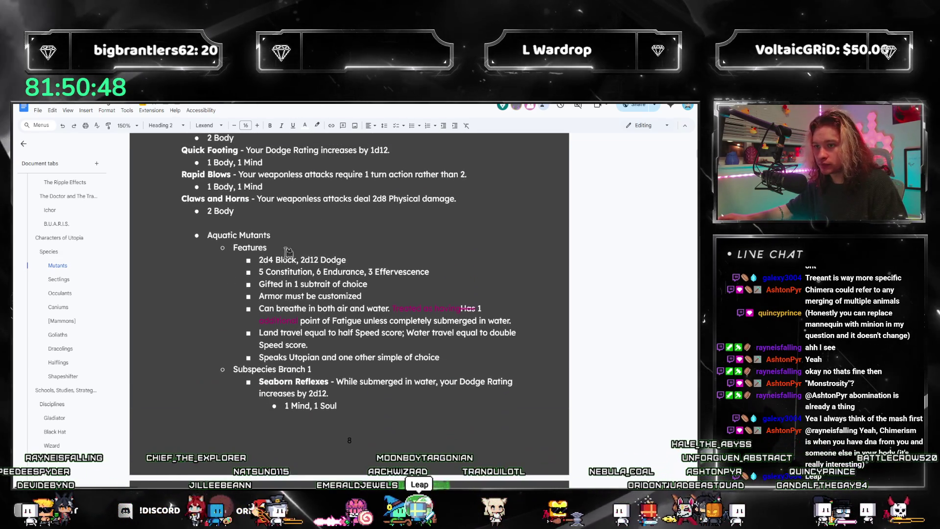
pyautogui.scroll(4, 242, 287)
pyautogui.moveTo(237, 328)
pyautogui.mouseDown()
pyautogui.moveTo(430, 328)
pyautogui.moveTo(372, 336)
pyautogui.mouseUp()
pyautogui.moveTo(252, 285); pyautogui.dragTo(309, 315)
pyautogui.scroll(-3, 308, 316)
pyautogui.click(301, 288)
pyautogui.scroll(-1, 305, 270)
pyautogui.scroll(-4, 308, 291)
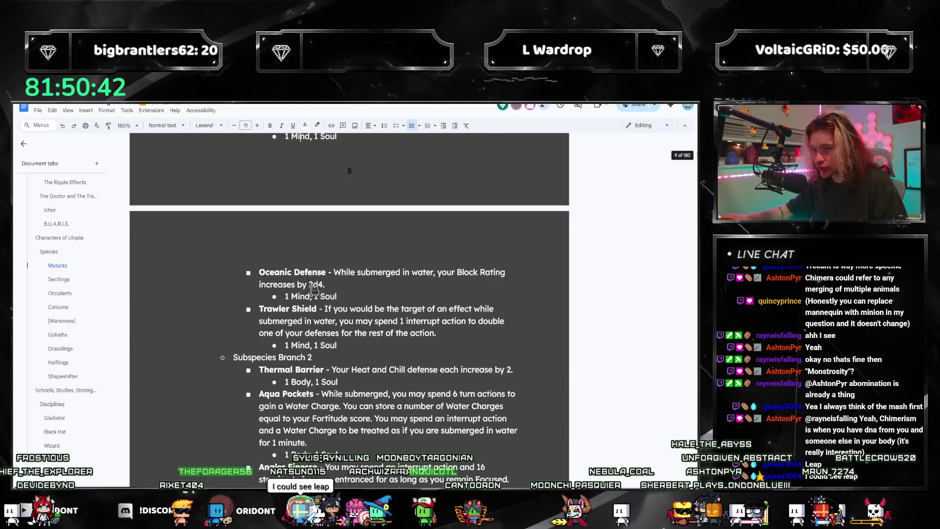
pyautogui.scroll(-5, 313, 294)
pyautogui.scroll(-5, 324, 308)
pyautogui.scroll(1, 327, 312)
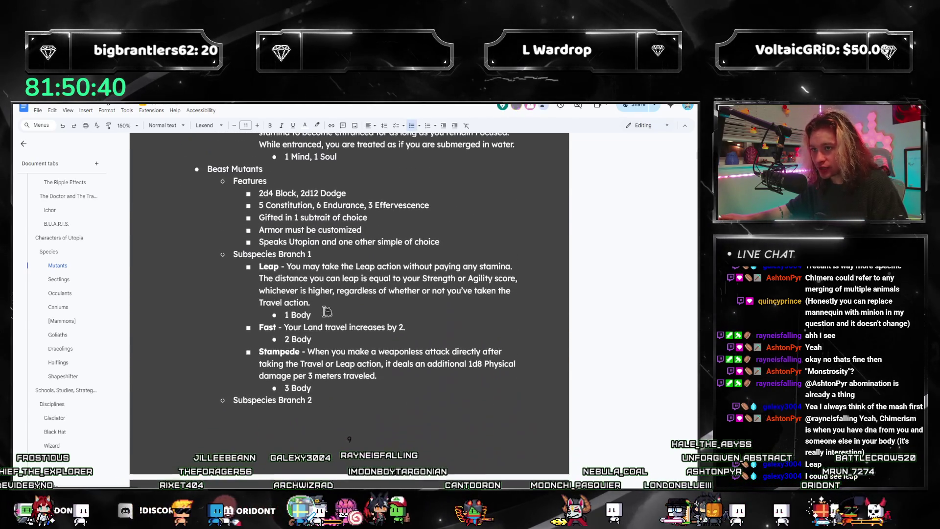
pyautogui.scroll(-1, 315, 310)
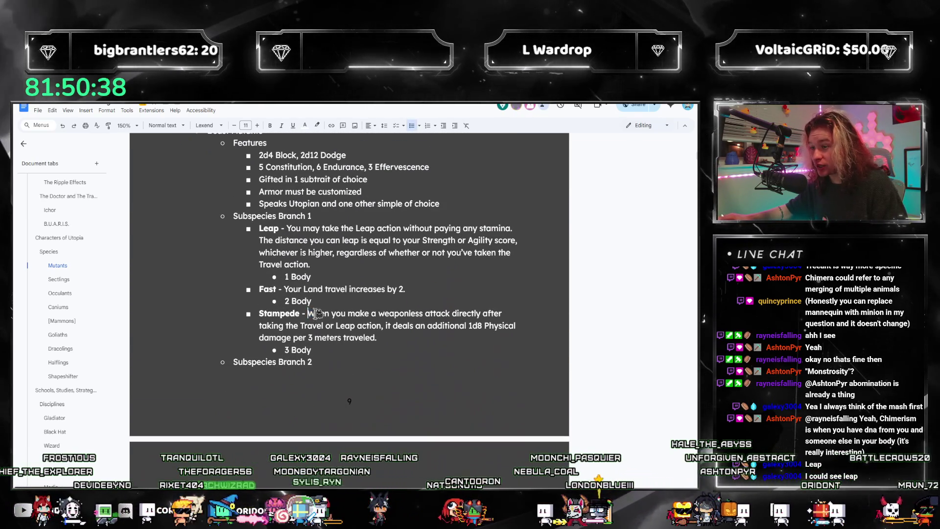
pyautogui.moveTo(308, 313); pyautogui.dragTo(377, 337)
pyautogui.click(362, 320)
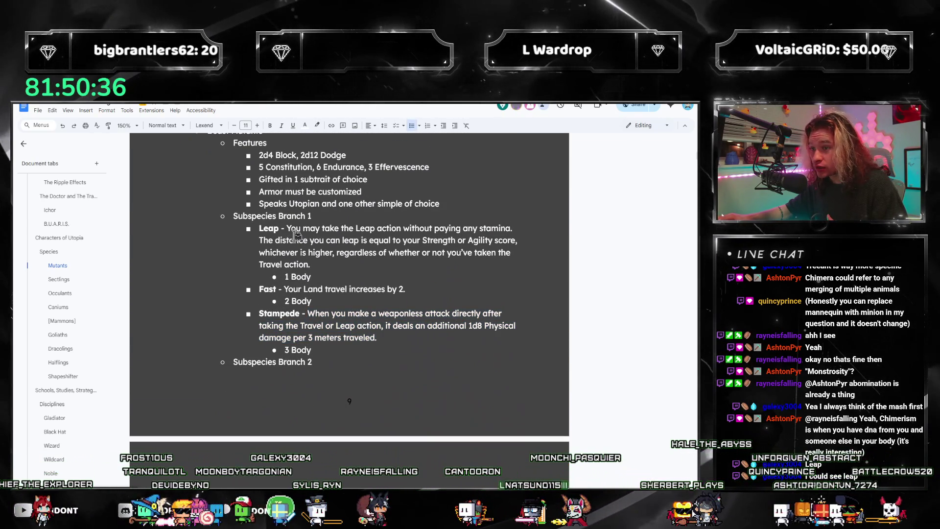
pyautogui.click(377, 323)
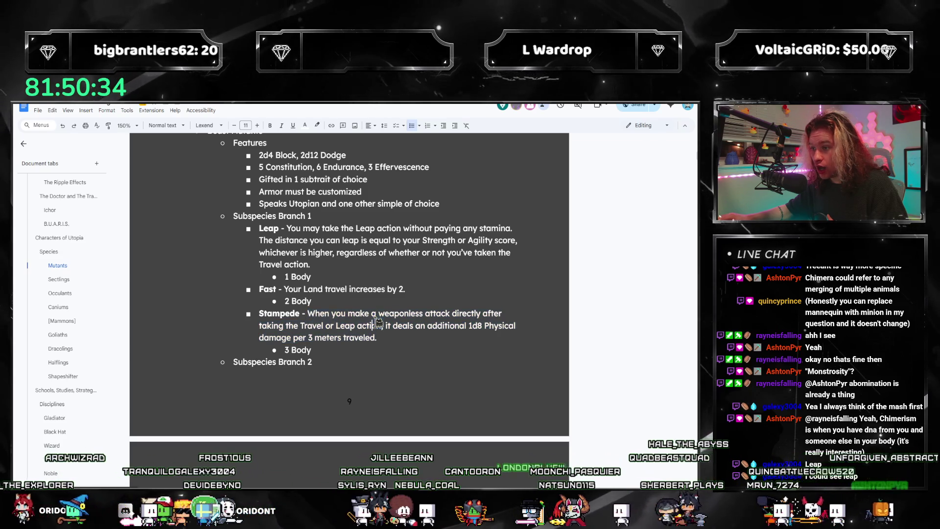
pyautogui.click(350, 317)
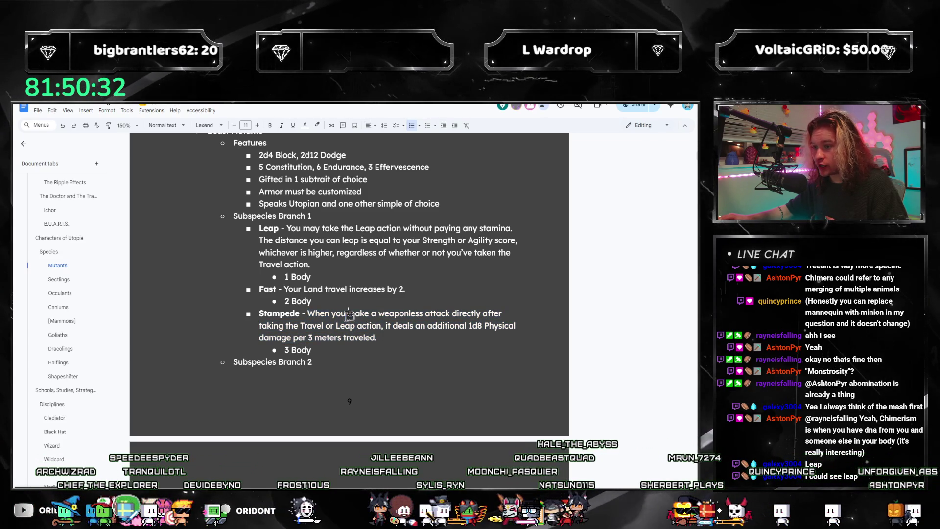
pyautogui.click(376, 317)
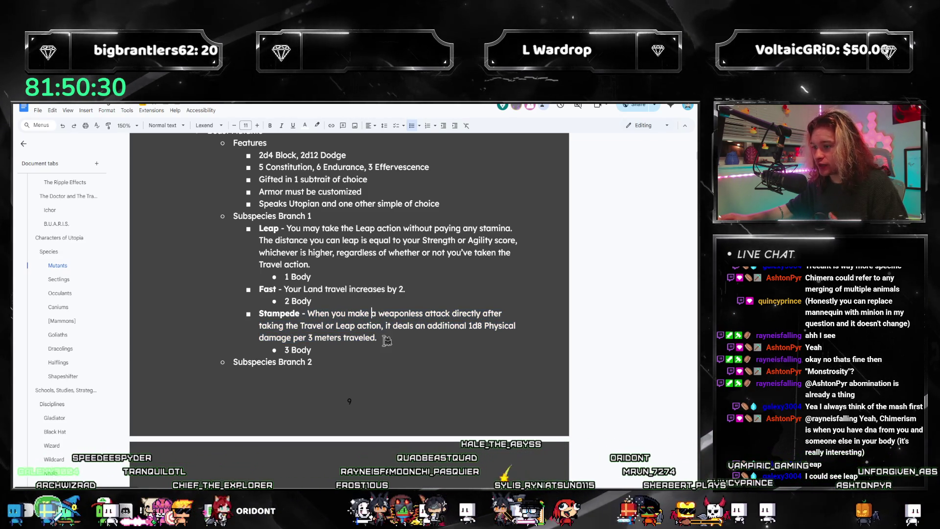
pyautogui.scroll(-2, 390, 334)
pyautogui.scroll(-2, 374, 361)
pyautogui.scroll(-1, 373, 361)
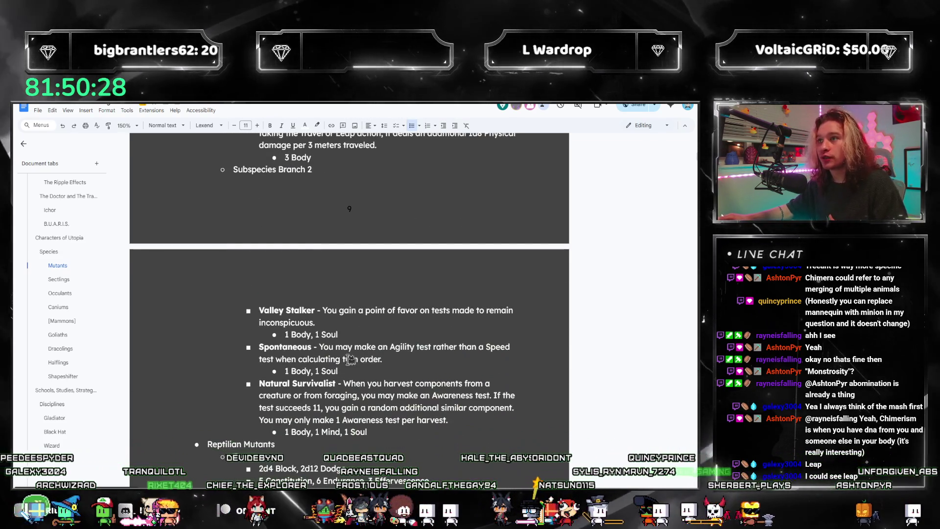
pyautogui.scroll(-2, 360, 349)
pyautogui.scroll(-2, 349, 338)
pyautogui.scroll(-3, 343, 330)
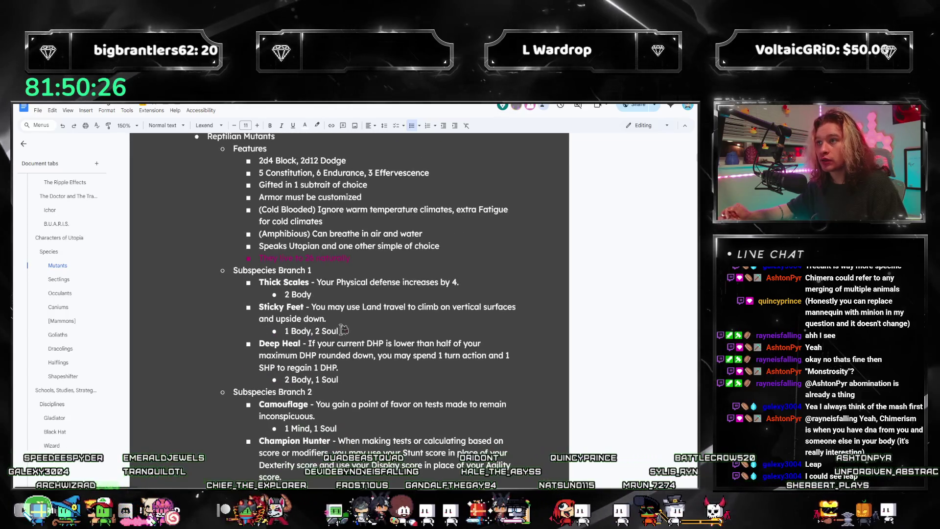
pyautogui.scroll(-2, 344, 330)
pyautogui.scroll(-4, 343, 327)
pyautogui.scroll(3, 343, 320)
pyautogui.scroll(3, 343, 317)
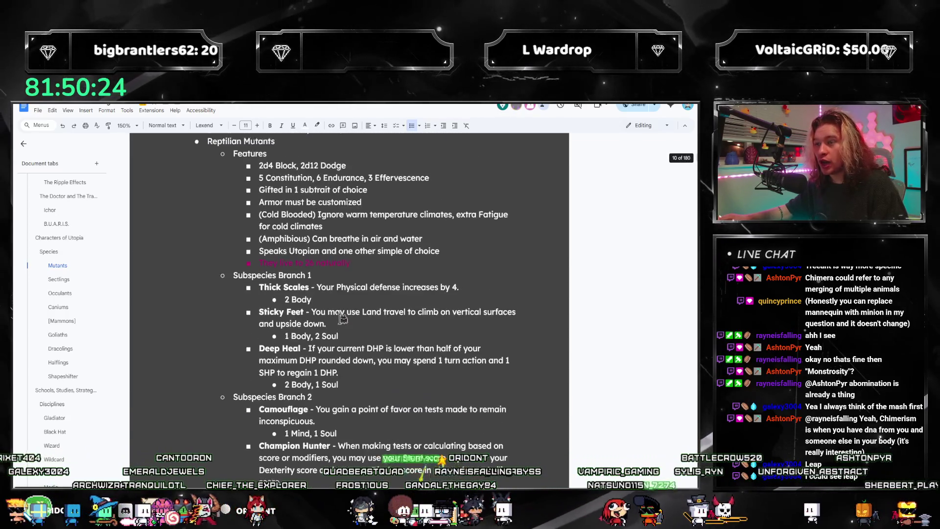
pyautogui.scroll(4, 343, 316)
pyautogui.scroll(4, 344, 313)
pyautogui.scroll(-1, 345, 307)
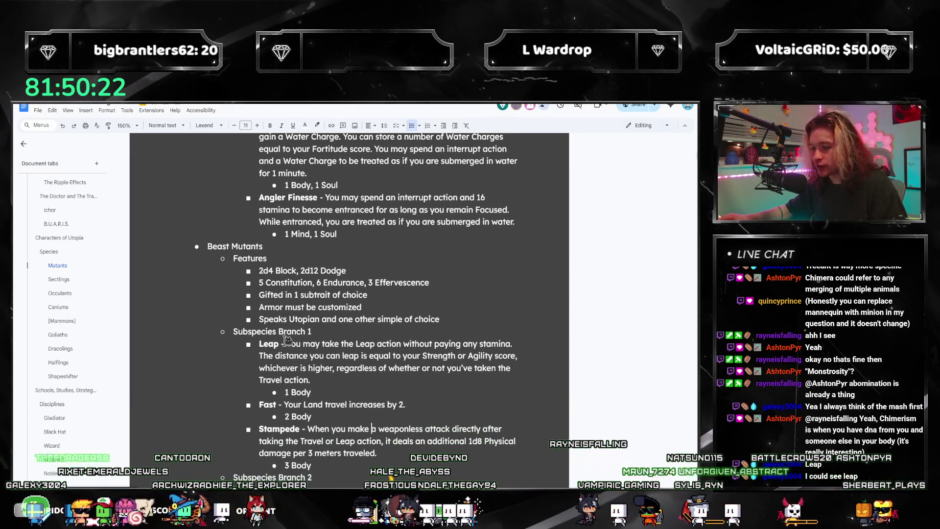
pyautogui.moveTo(283, 343); pyautogui.dragTo(322, 382)
pyautogui.click(333, 364)
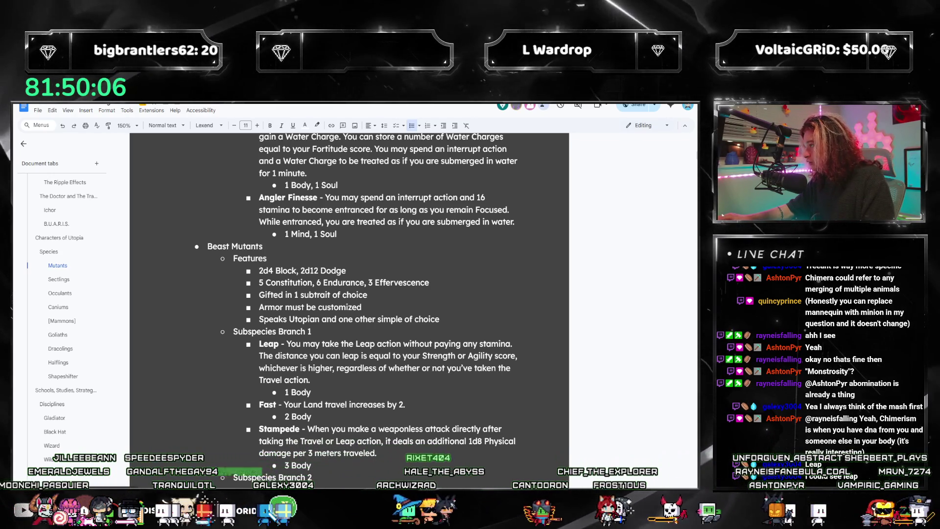
pyautogui.moveTo(391, 173); pyautogui.dragTo(305, 185)
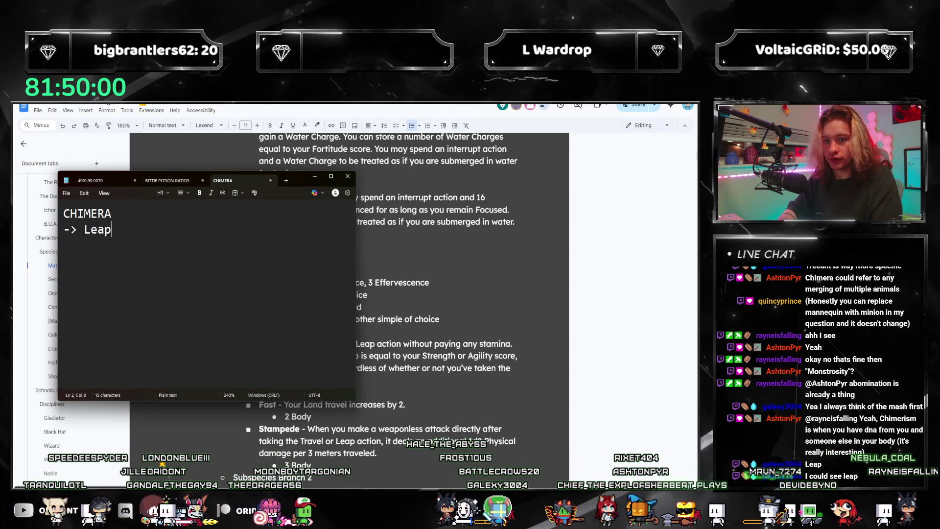
# - Add 'Stampede (3)' and mark 'Leap (1)' in the CHIMERA notes, then put Notepad away
pyautogui.press('Return')
pyautogui.write('-> Sta')
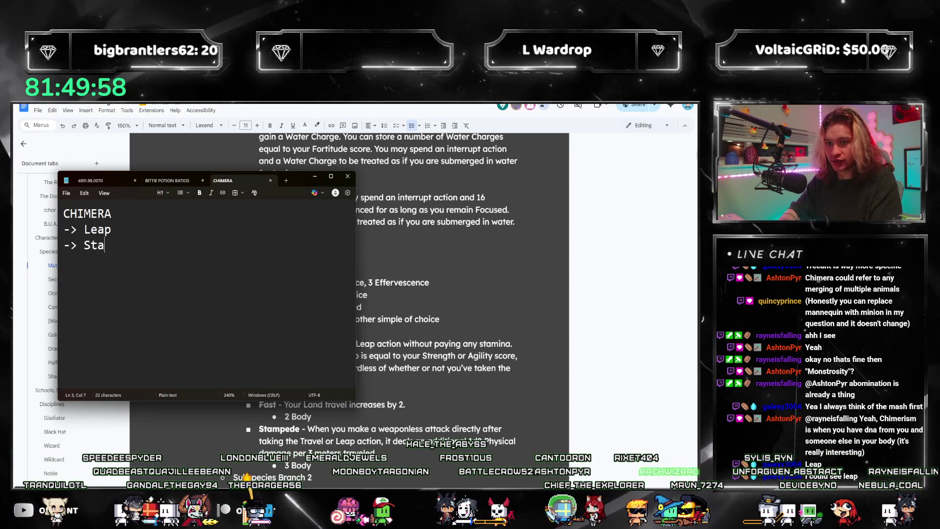
pyautogui.write('mpede')
pyautogui.press('Up')
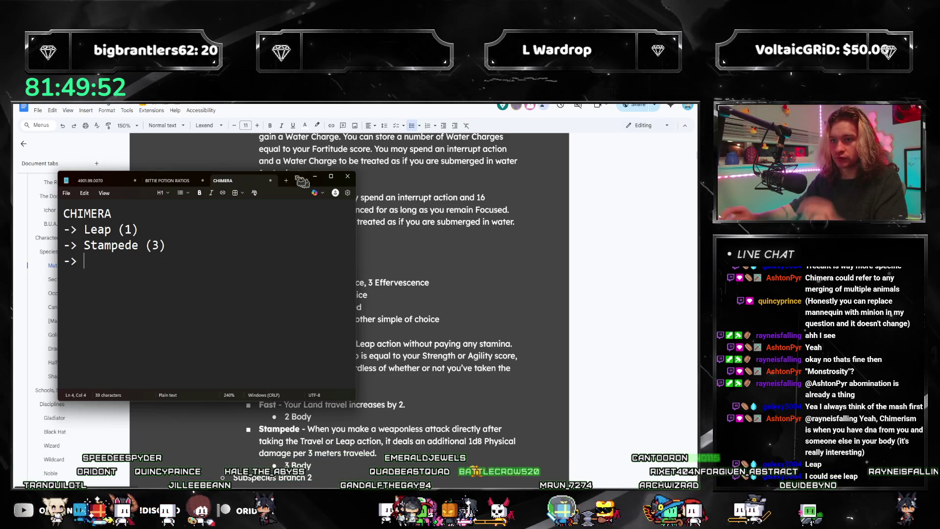
pyautogui.click(501, 245)
pyautogui.scroll(3, 501, 244)
pyautogui.scroll(3, 500, 244)
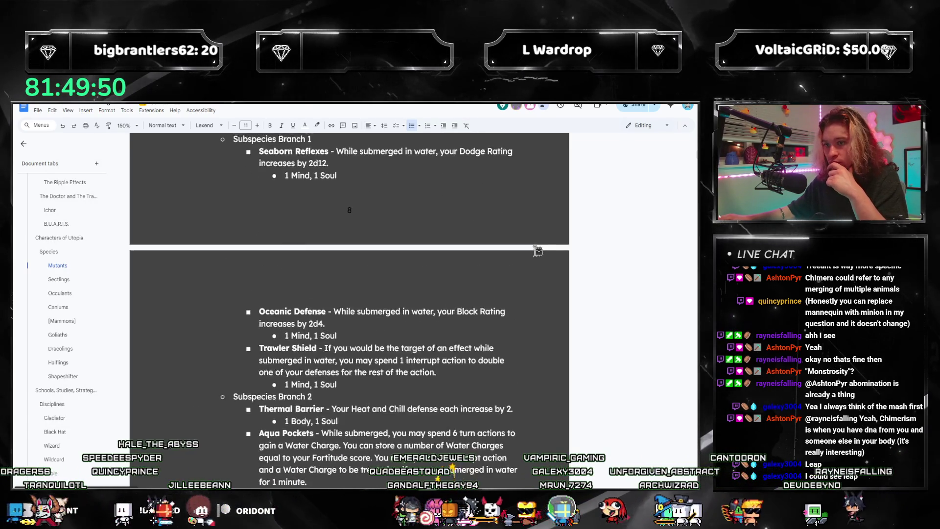
pyautogui.scroll(3, 500, 244)
pyautogui.scroll(3, 493, 242)
pyautogui.scroll(2, 434, 287)
pyautogui.scroll(-1, 435, 288)
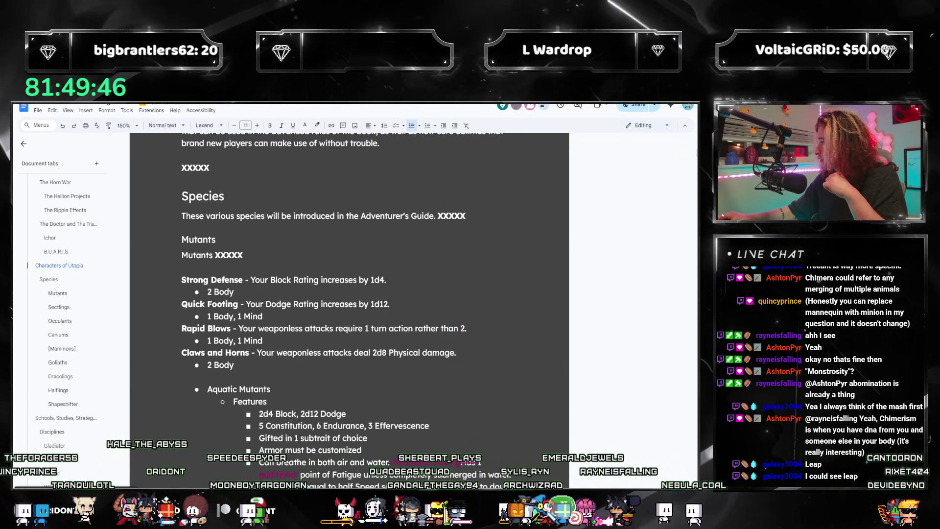
# - Note 'Block and Dodge (A lot)' as the third CHIMERA entry in Notepad, then hide the notes
pyautogui.hotkey('alt', 'Tab')
pyautogui.hotkey('alt', 'Tab')
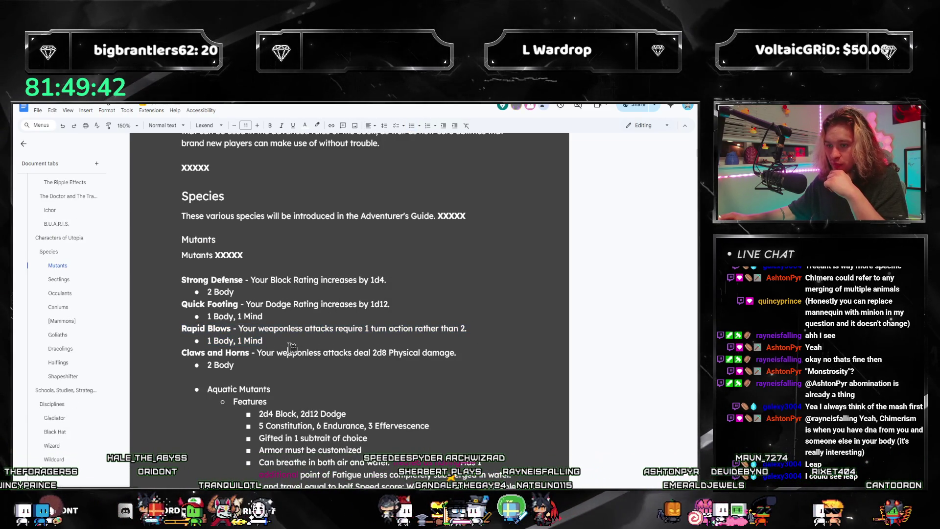
pyautogui.press('Right')
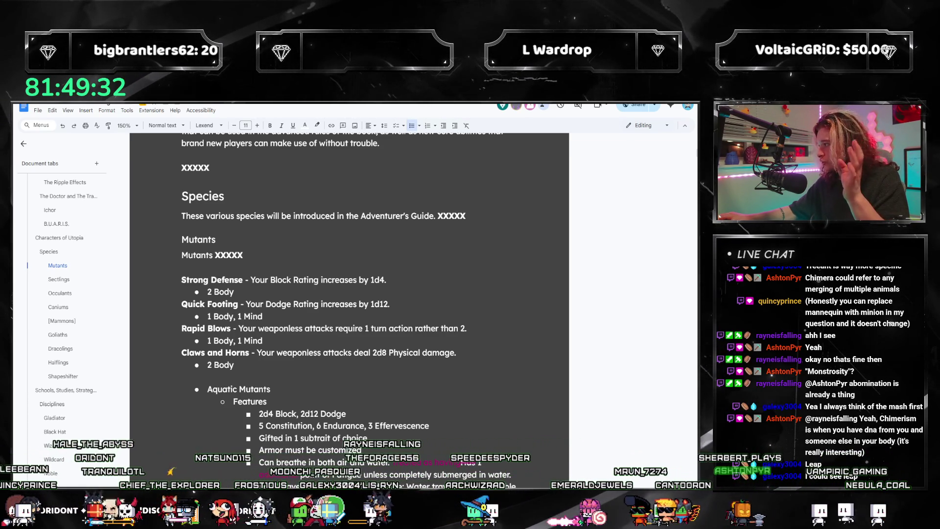
pyautogui.hotkey('alt', 'Tab')
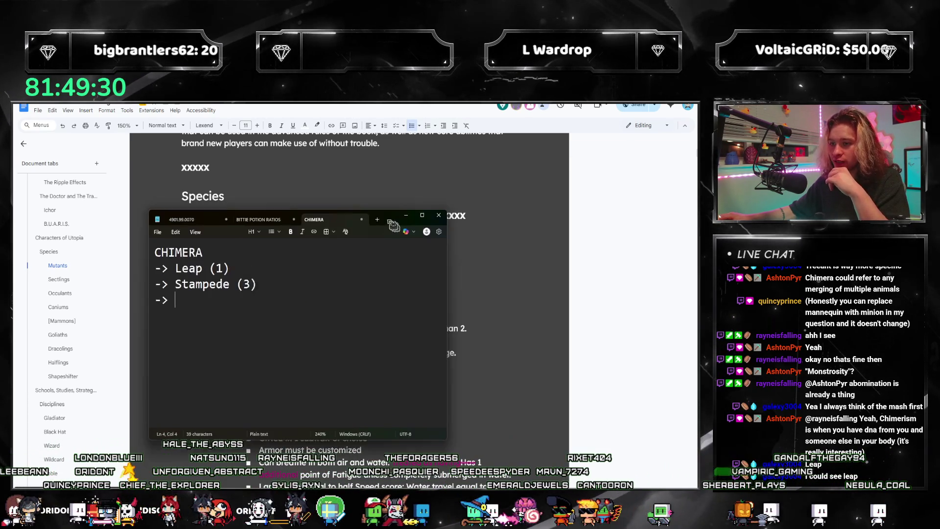
pyautogui.write('Block and ')
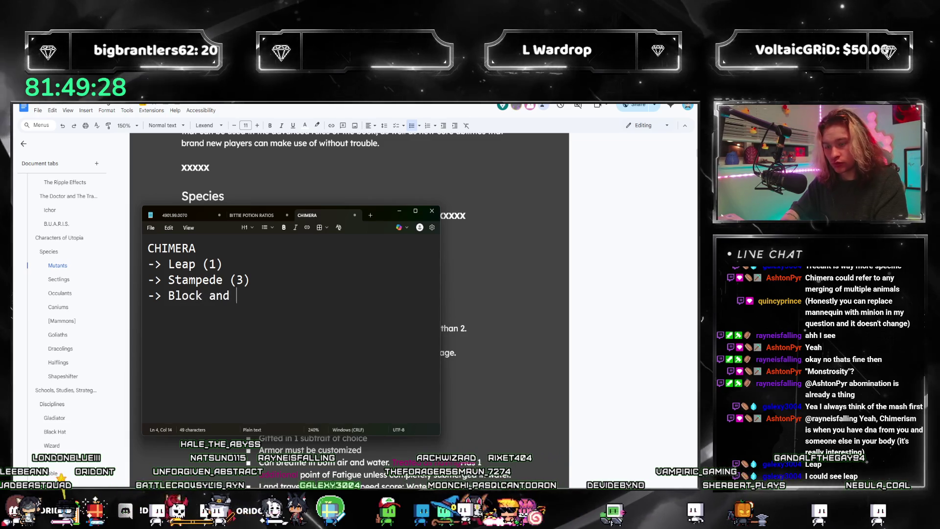
pyautogui.write('Dodge (A lot)')
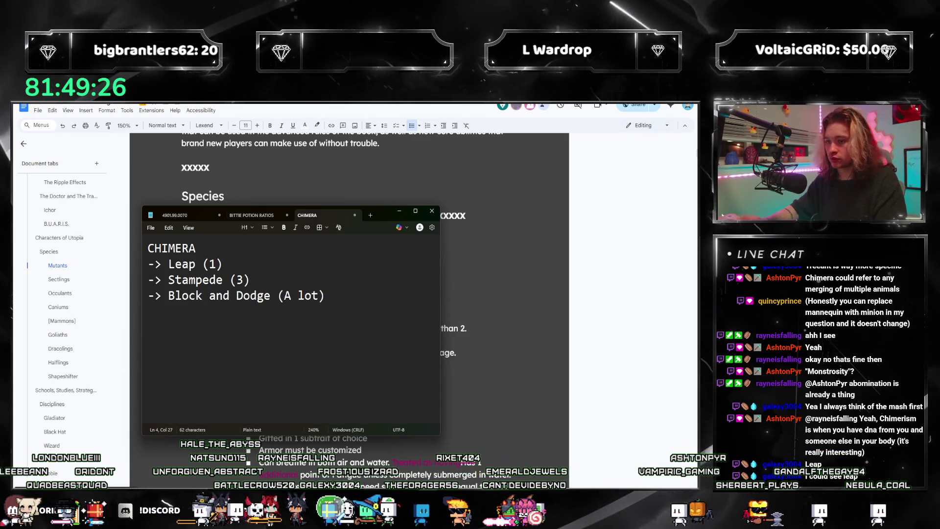
pyautogui.click(399, 211)
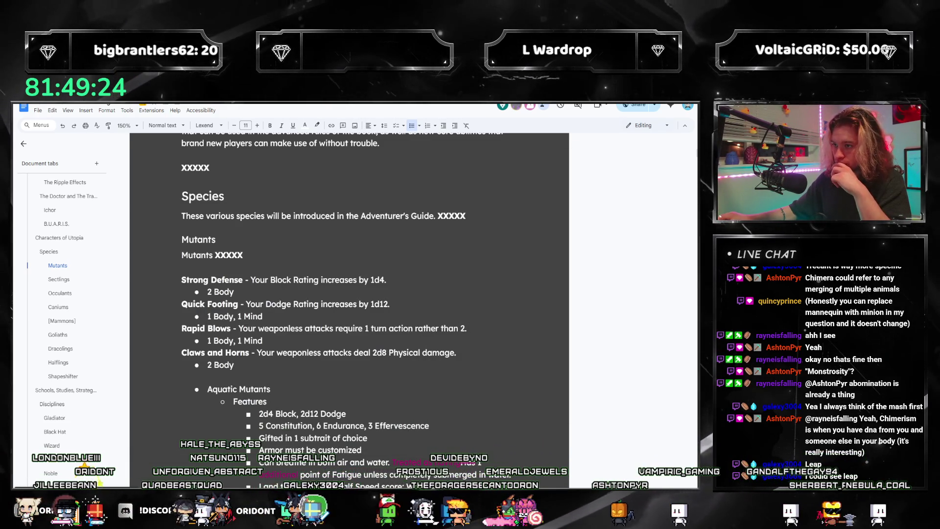
pyautogui.scroll(-3, 294, 308)
pyautogui.scroll(-5, 266, 329)
pyautogui.scroll(-5, 266, 329)
pyautogui.scroll(-5, 266, 329)
pyautogui.scroll(-5, 266, 330)
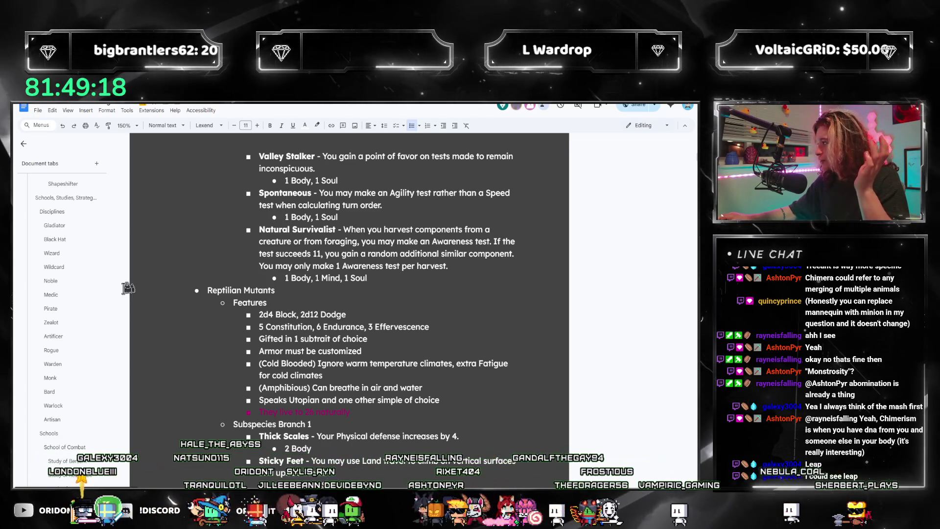
pyautogui.moveTo(57, 239)
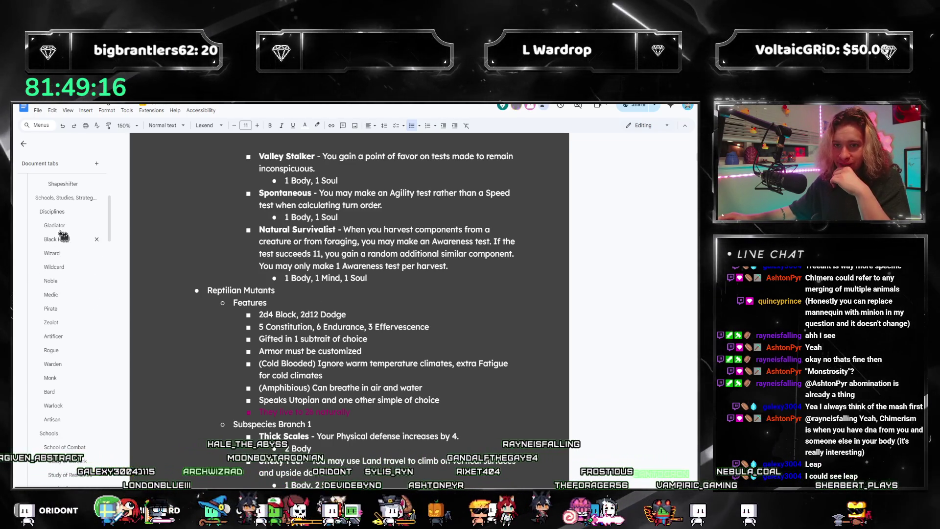
# - Jump to the Gladiator discipline via the document outline
pyautogui.click(55, 225)
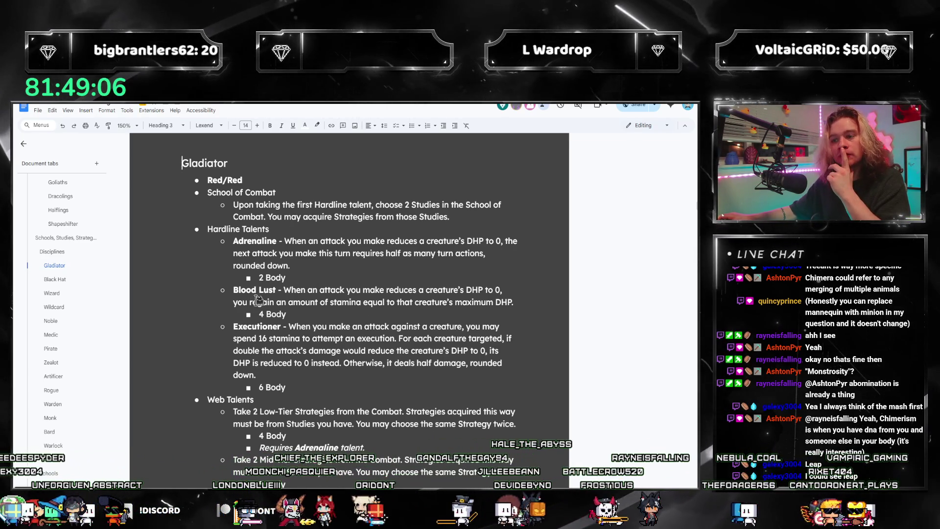
# - Read through the Gladiator's Adrenaline and Blood Lust talent descriptions
pyautogui.moveTo(300, 267); pyautogui.dragTo(234, 241)
pyautogui.click(311, 292)
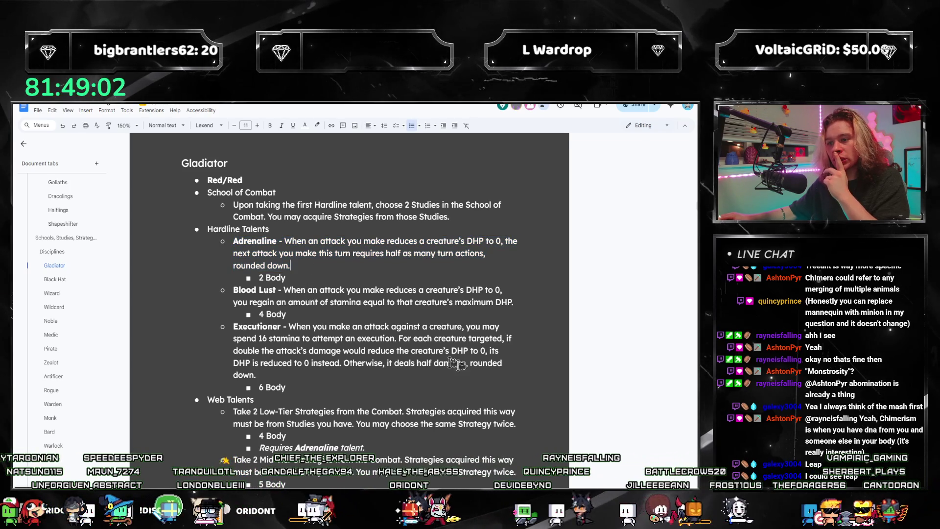
pyautogui.moveTo(382, 375); pyautogui.dragTo(230, 256)
pyautogui.click(334, 343)
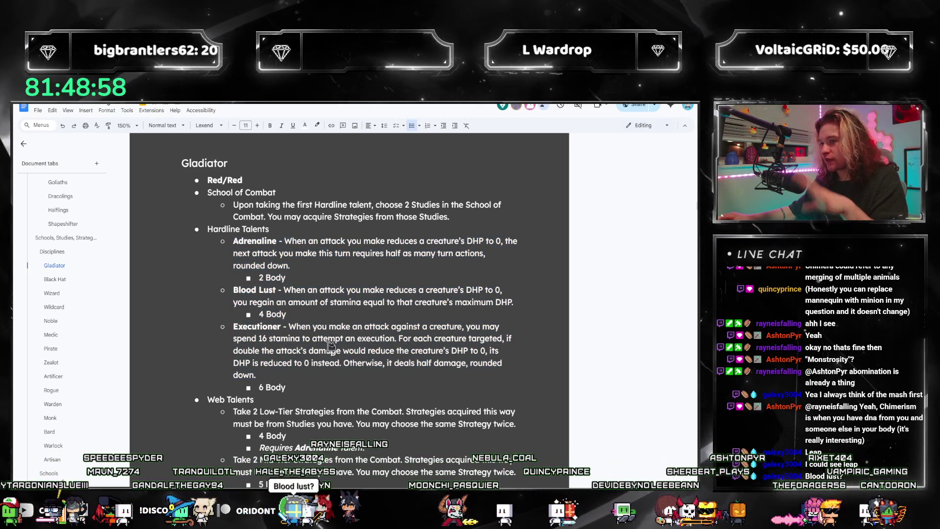
pyautogui.click(289, 302)
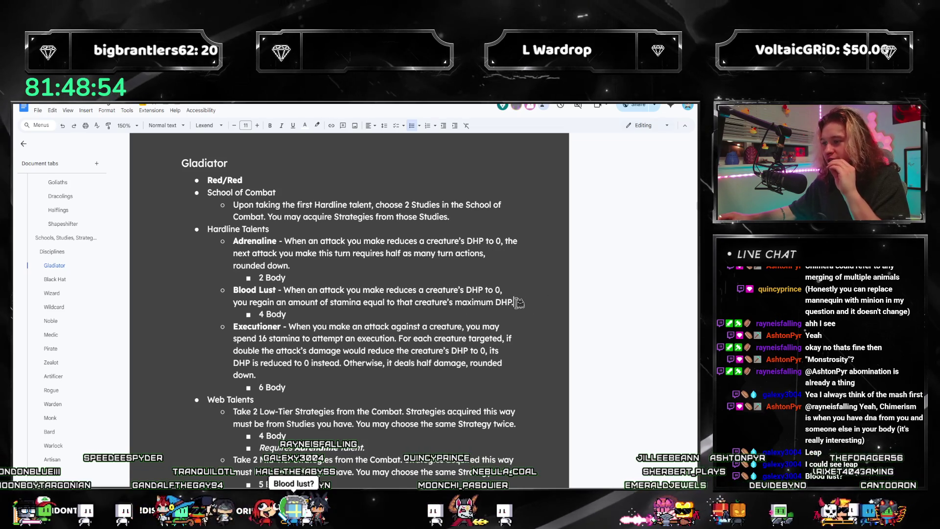
pyautogui.moveTo(518, 302); pyautogui.dragTo(237, 285)
pyautogui.click(328, 296)
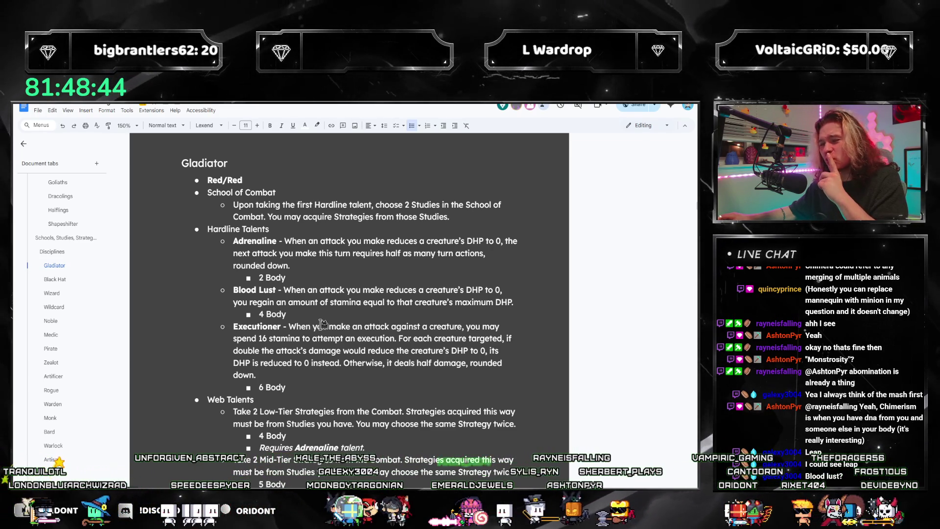
# - Browse the Pirate, Medic and neighbouring discipline sections, ending back on Gladiator
pyautogui.click(50, 350)
pyautogui.click(51, 251)
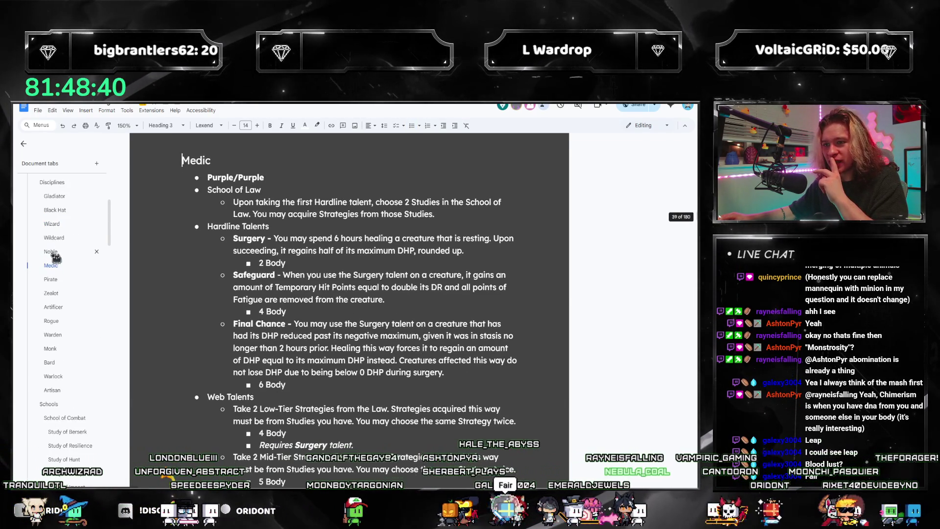
pyautogui.click(50, 251)
pyautogui.click(58, 293)
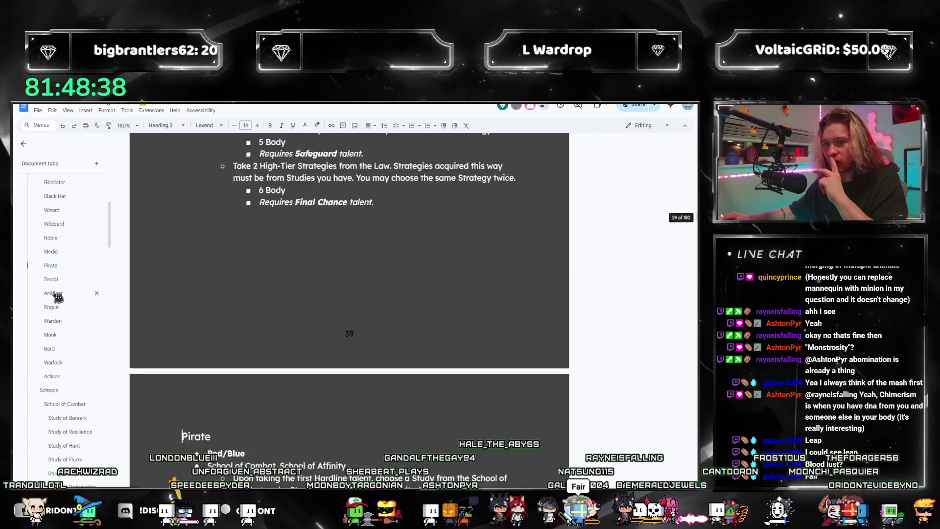
pyautogui.click(56, 253)
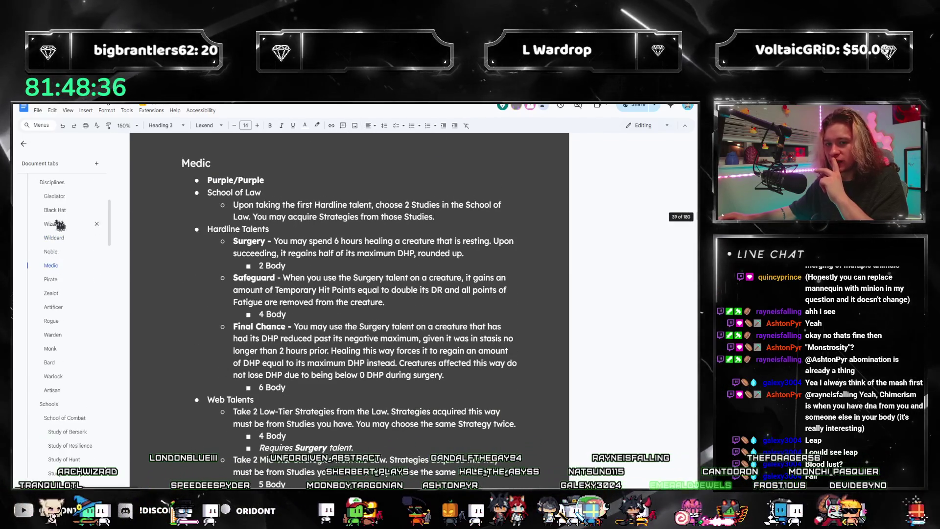
pyautogui.click(54, 196)
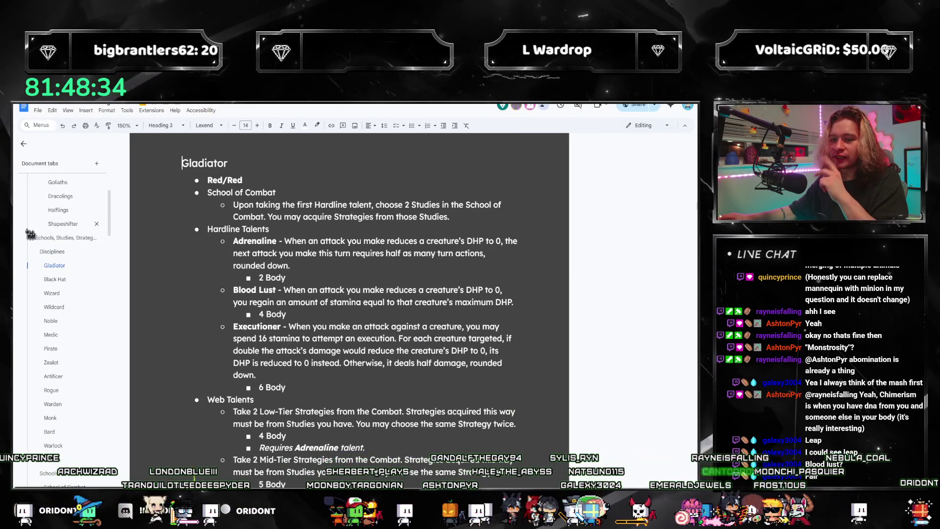
pyautogui.click(56, 308)
pyautogui.click(62, 253)
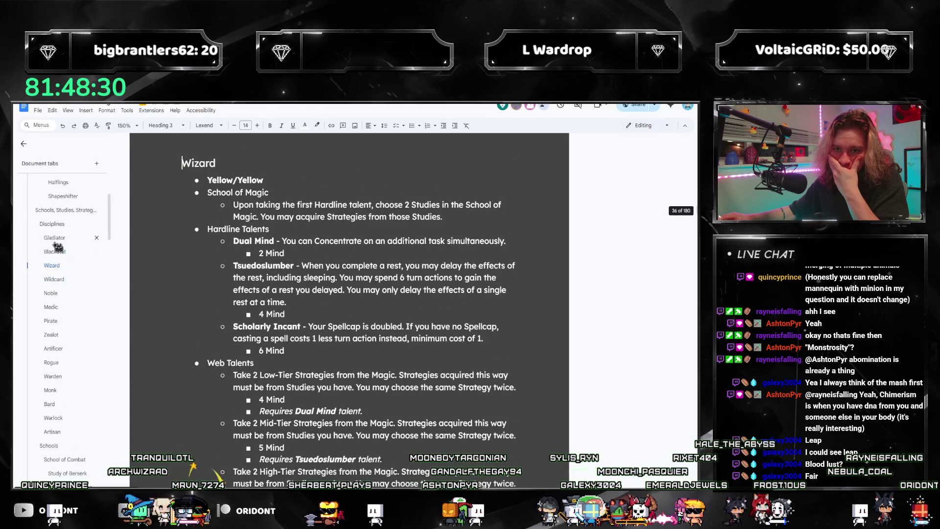
pyautogui.click(59, 253)
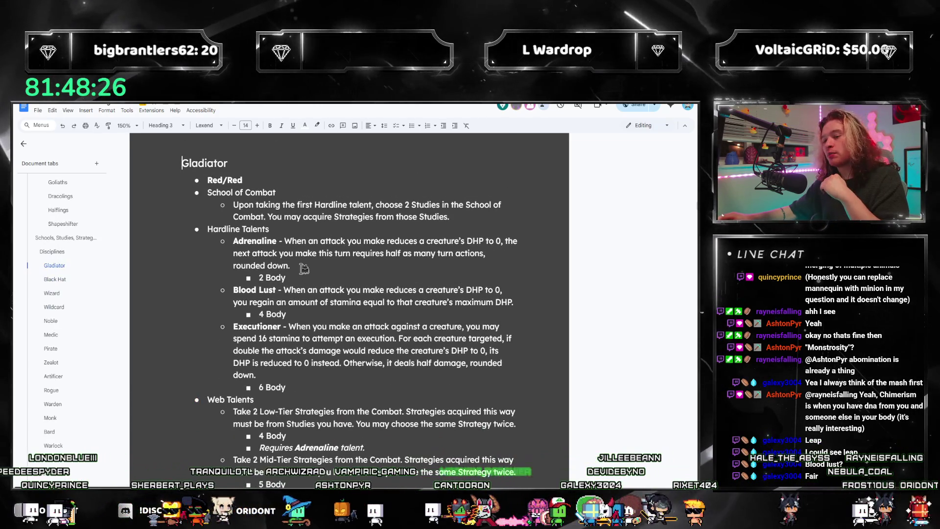
# - Reread the Adrenaline description, then switch over to the Utopia rulebook PDF
pyautogui.moveTo(291, 266); pyautogui.dragTo(286, 240)
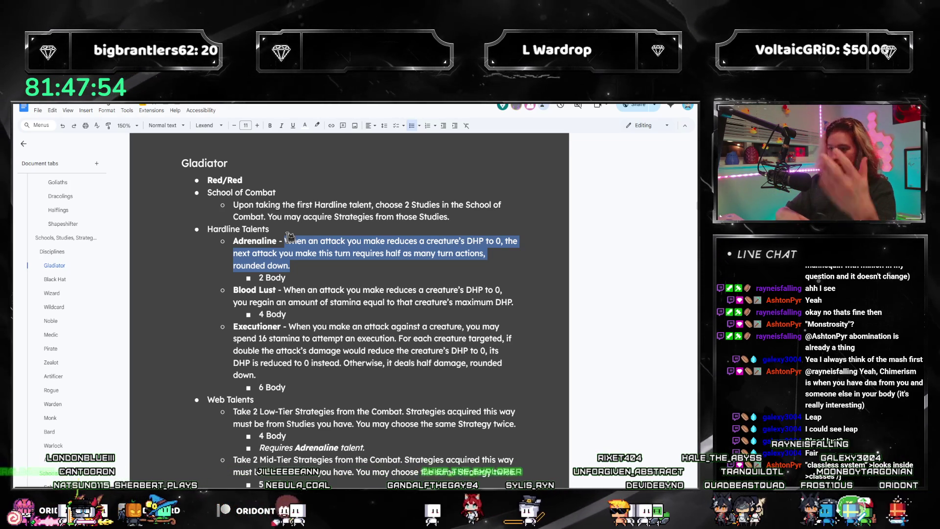
pyautogui.click(350, 269)
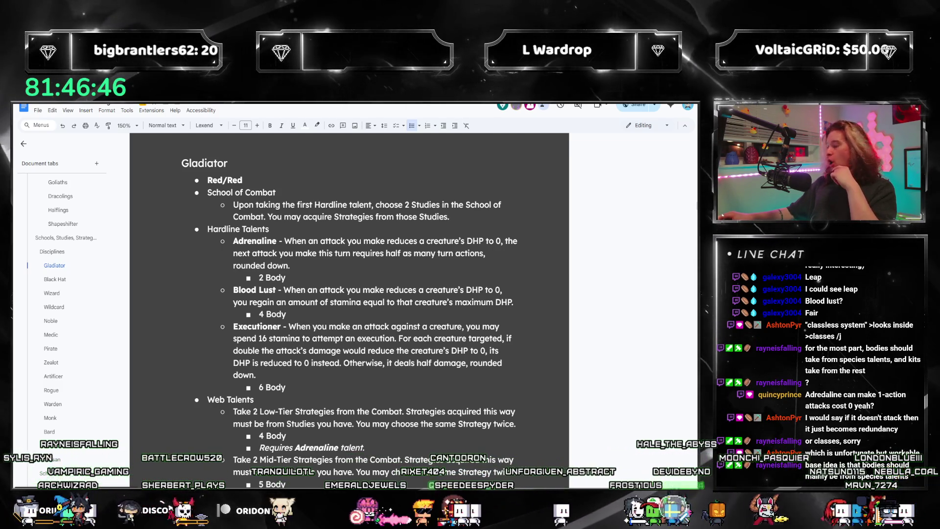
pyautogui.hotkey('alt', 'Tab')
pyautogui.scroll(-2, 421, 347)
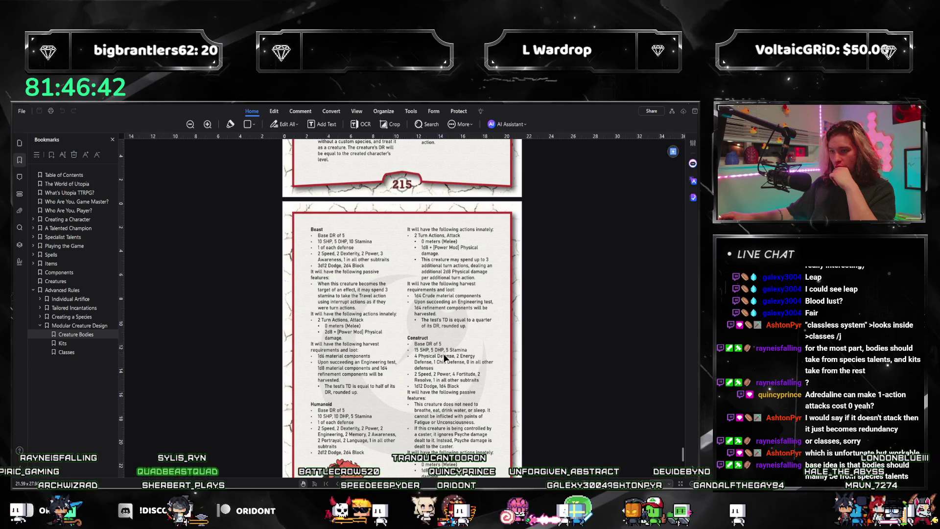
pyautogui.scroll(-2, 419, 356)
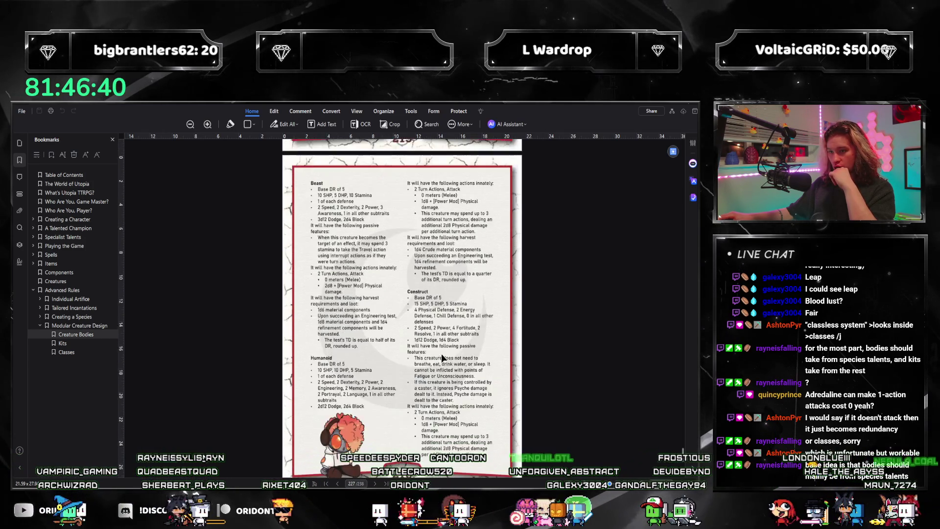
pyautogui.scroll(-6, 434, 360)
pyautogui.scroll(-4, 444, 361)
pyautogui.scroll(-4, 446, 364)
pyautogui.scroll(-6, 441, 360)
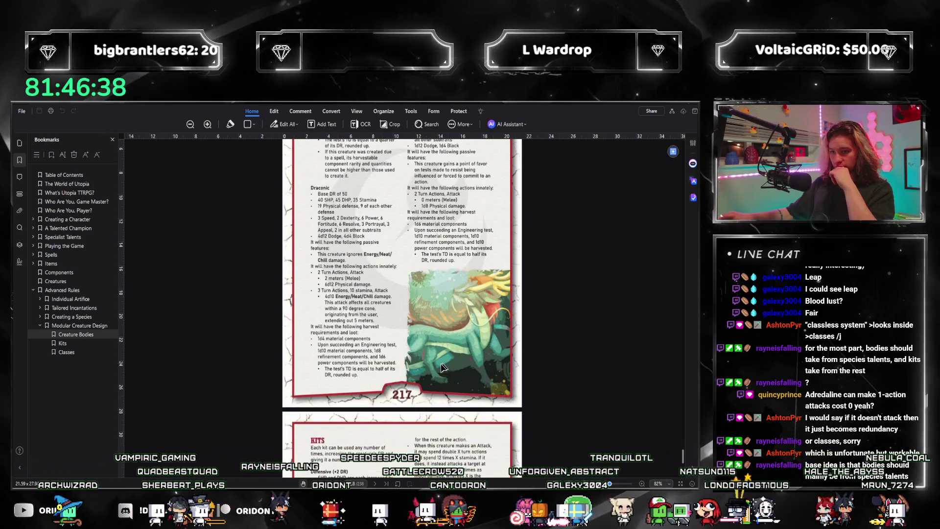
pyautogui.scroll(5, 419, 369)
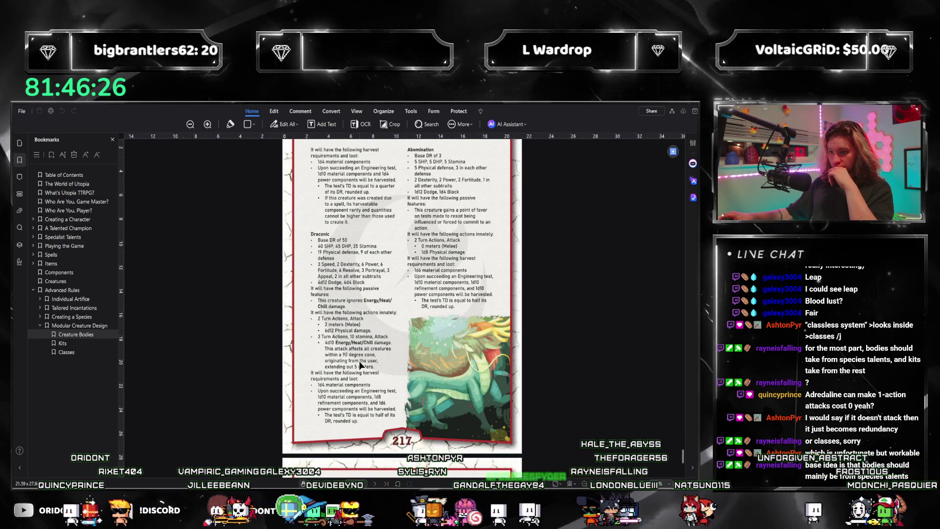
pyautogui.scroll(2, 354, 397)
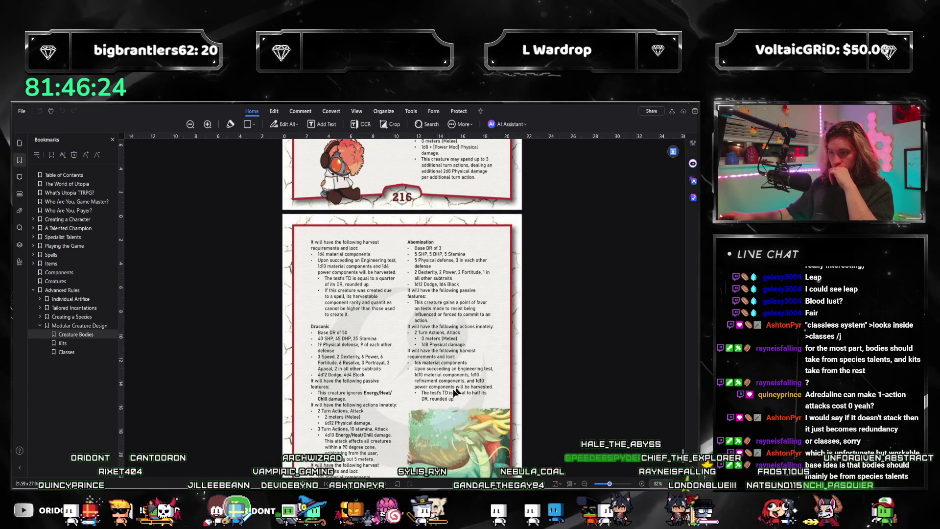
pyautogui.scroll(5, 438, 398)
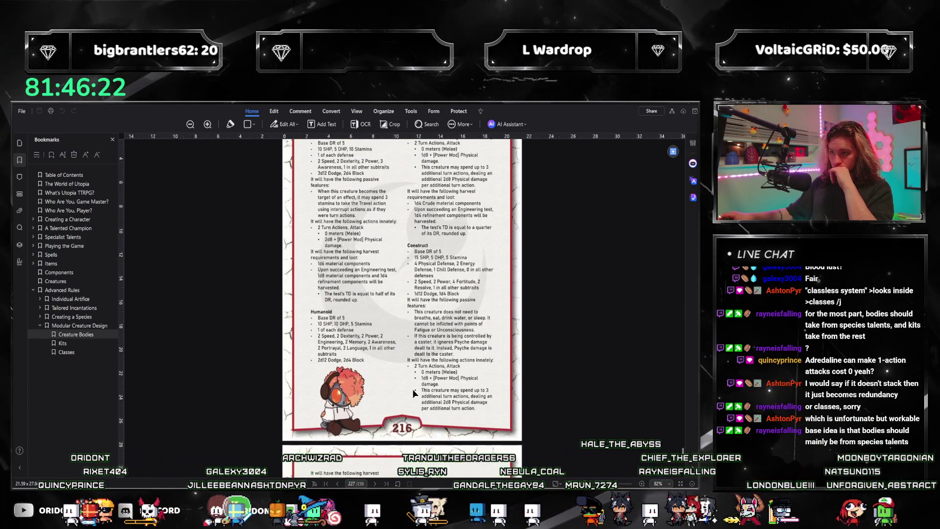
pyautogui.scroll(3, 406, 403)
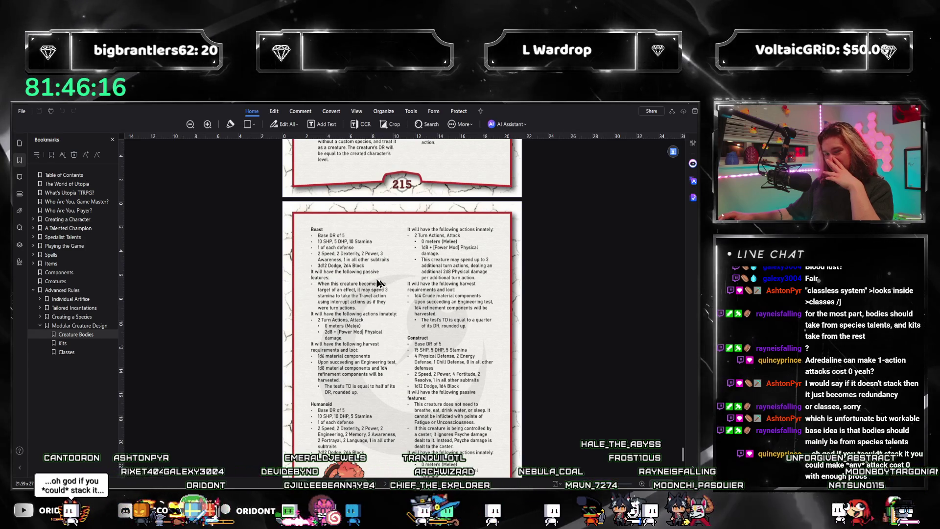
pyautogui.scroll(5, 389, 314)
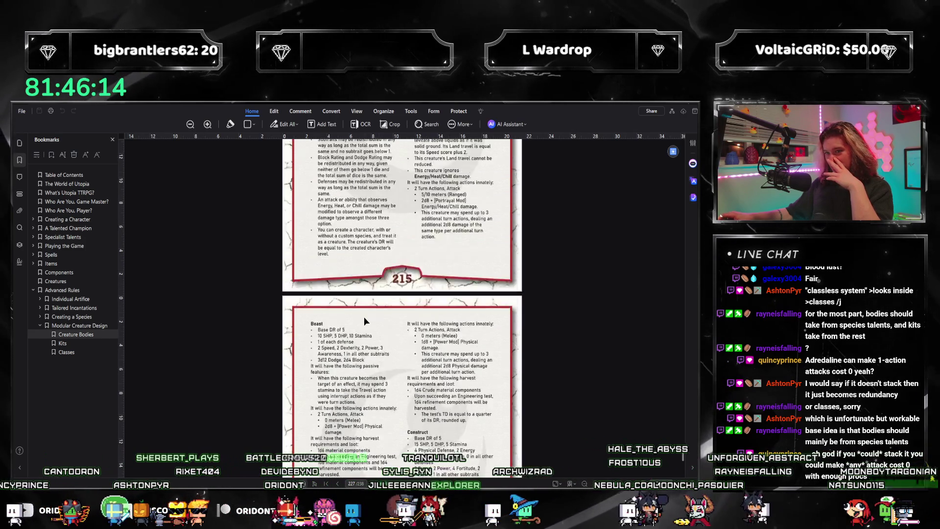
pyautogui.scroll(4, 364, 317)
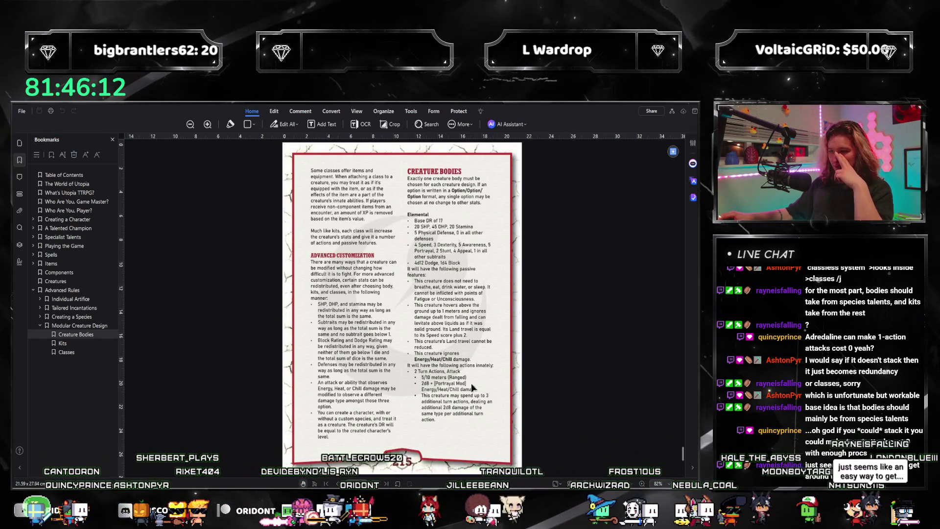
pyautogui.scroll(-4, 482, 385)
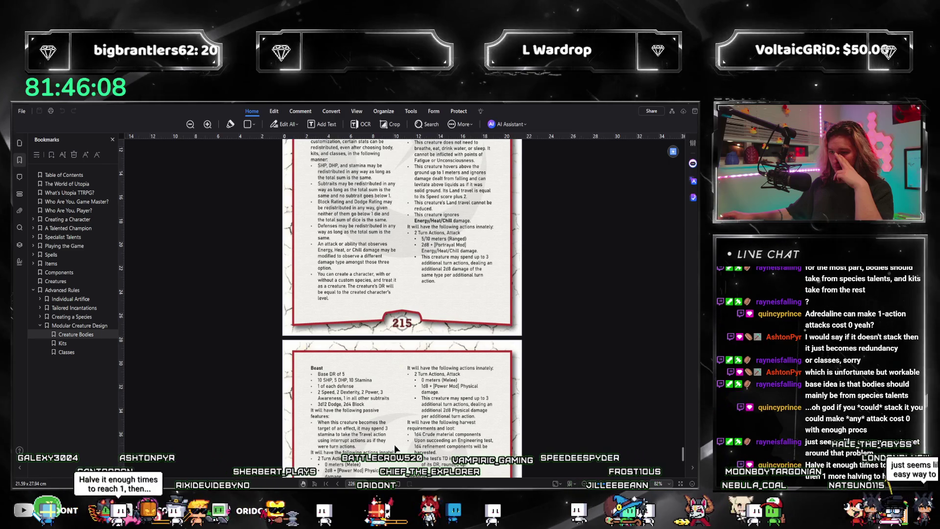
pyautogui.scroll(1, 397, 448)
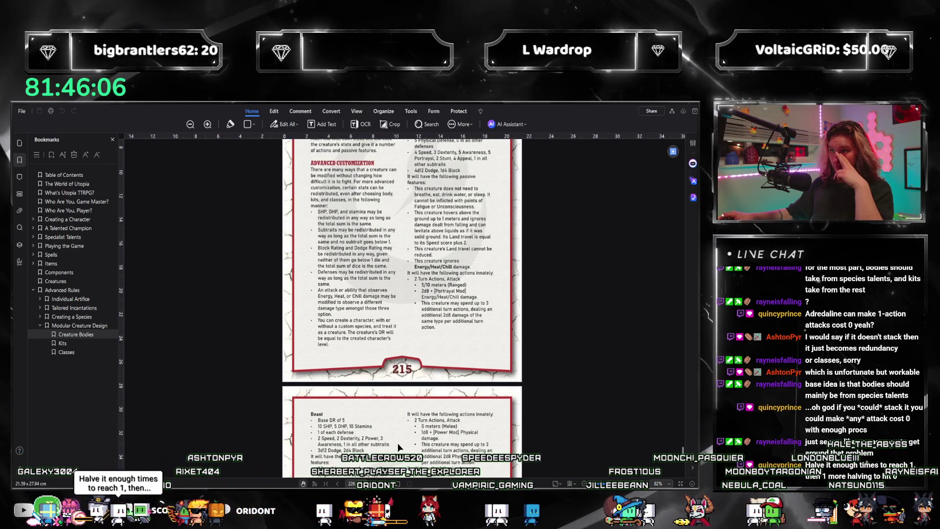
pyautogui.scroll(-1, 397, 446)
pyautogui.scroll(-1, 397, 444)
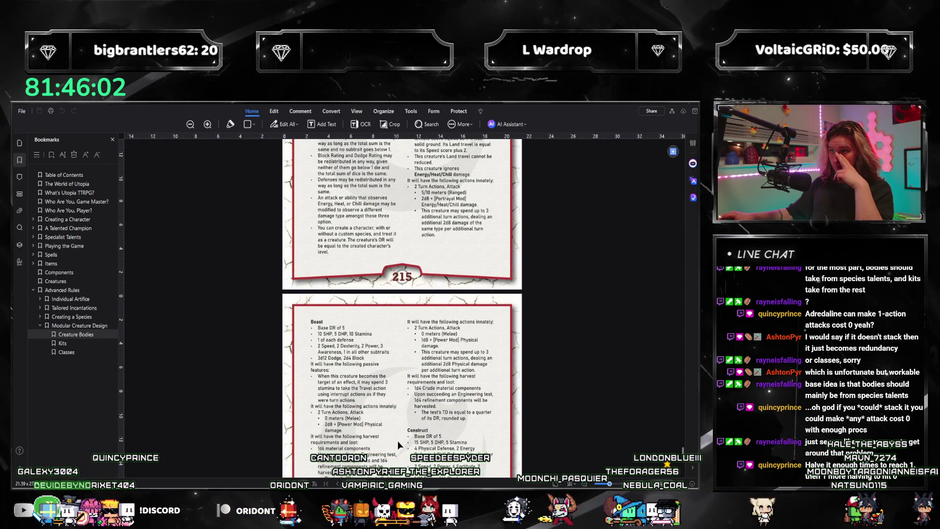
pyautogui.scroll(-1, 397, 441)
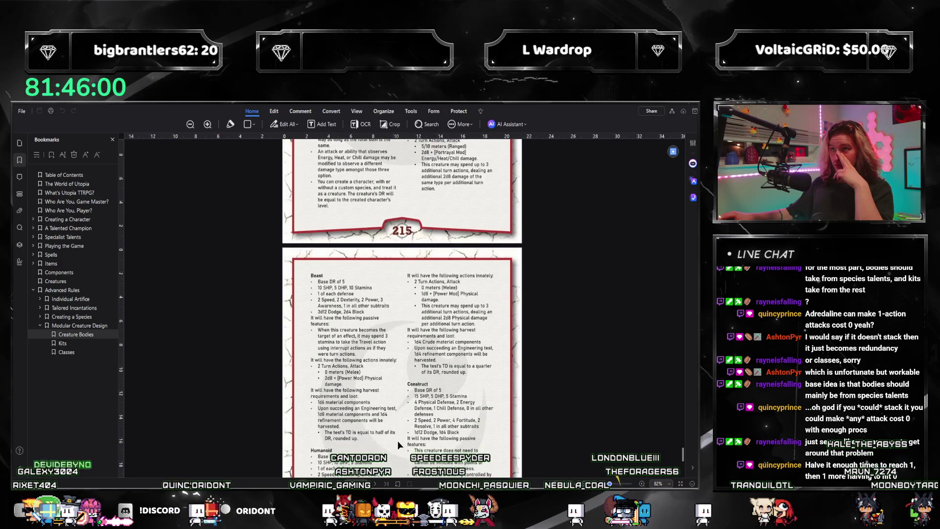
pyautogui.scroll(-1, 399, 435)
pyautogui.scroll(-1, 409, 416)
pyautogui.scroll(-1, 408, 416)
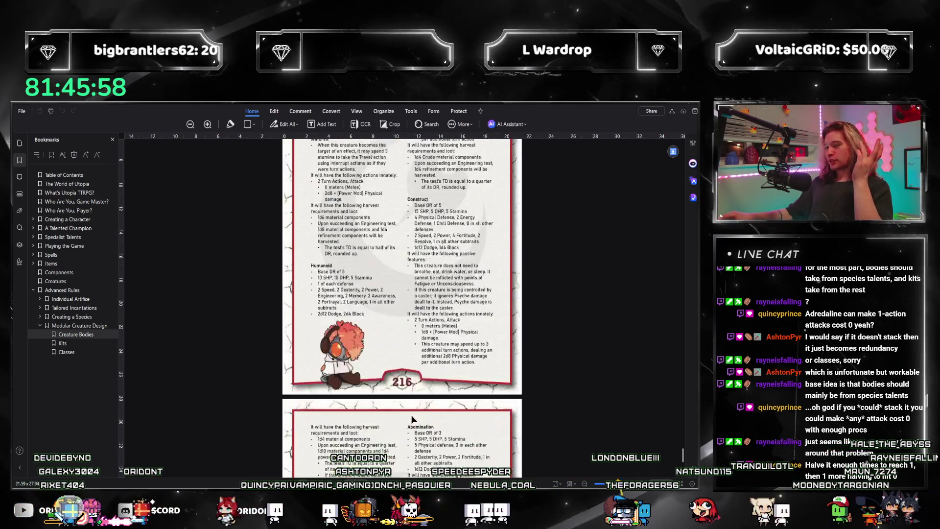
pyautogui.scroll(-5, 409, 417)
pyautogui.scroll(-3, 408, 417)
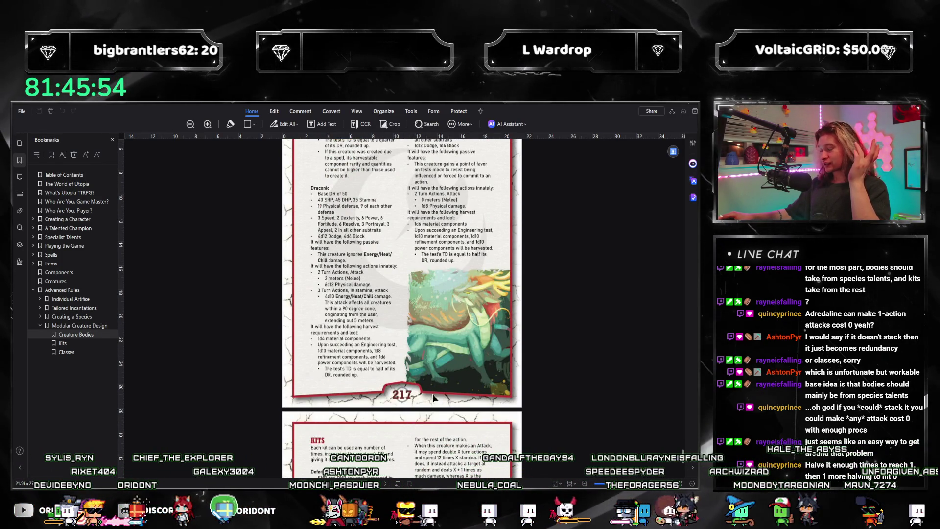
pyautogui.scroll(-3, 433, 397)
pyautogui.scroll(-2, 434, 409)
pyautogui.scroll(6, 435, 405)
pyautogui.scroll(1, 433, 408)
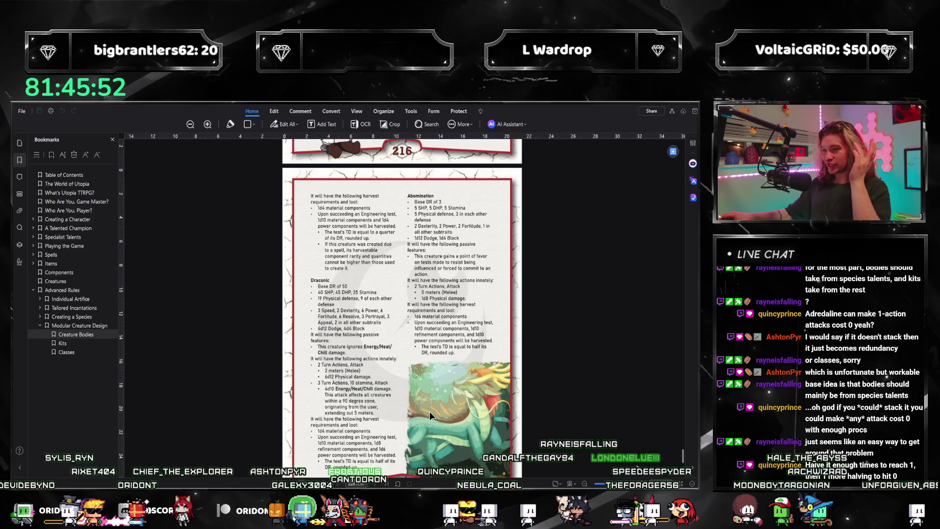
pyautogui.scroll(5, 472, 335)
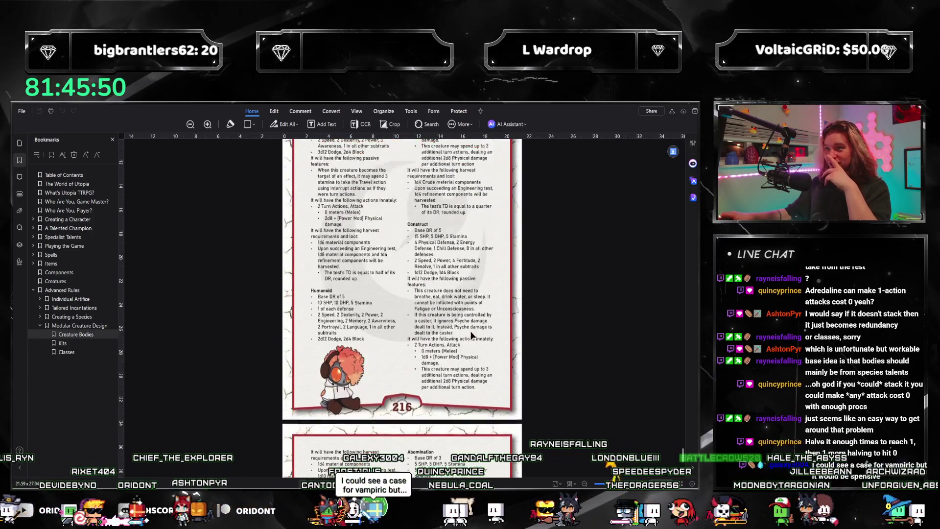
pyautogui.scroll(-4, 471, 335)
pyautogui.scroll(9, 460, 342)
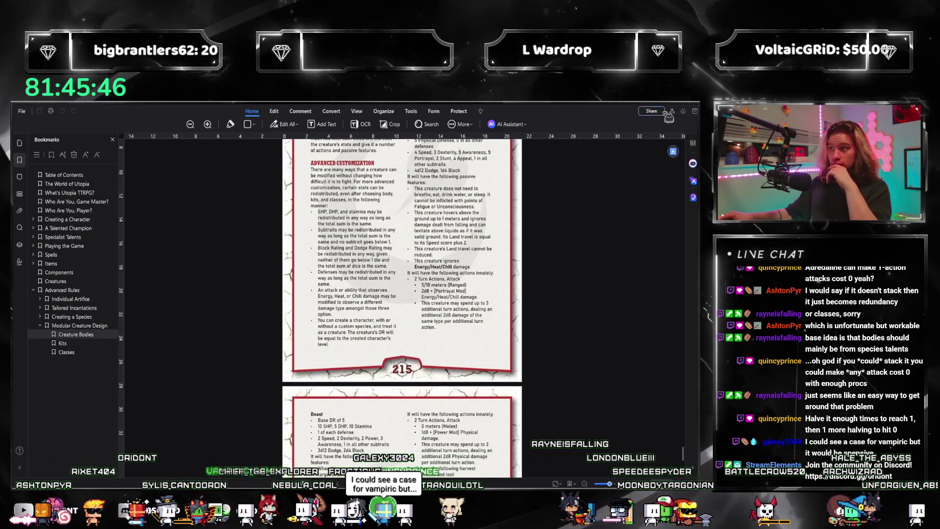
pyautogui.hotkey('alt', 'Tab')
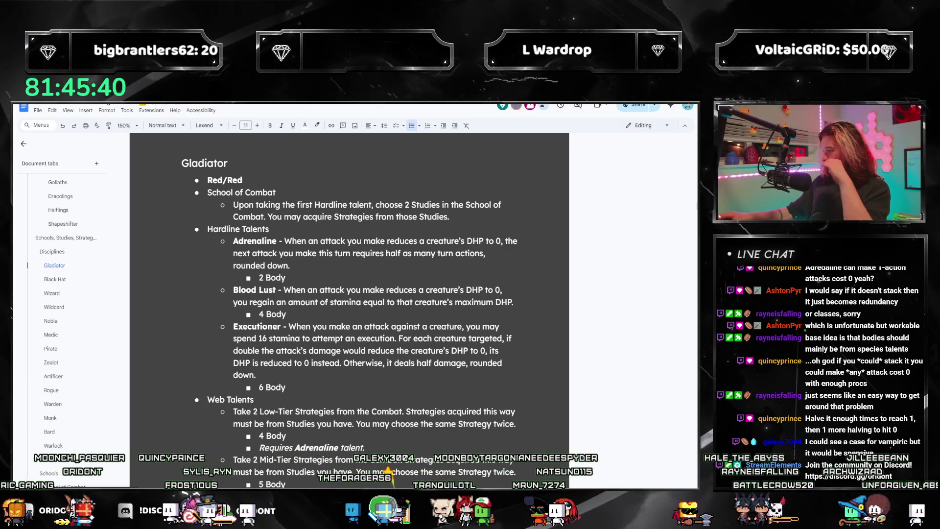
pyautogui.hotkey('alt', 'Tab')
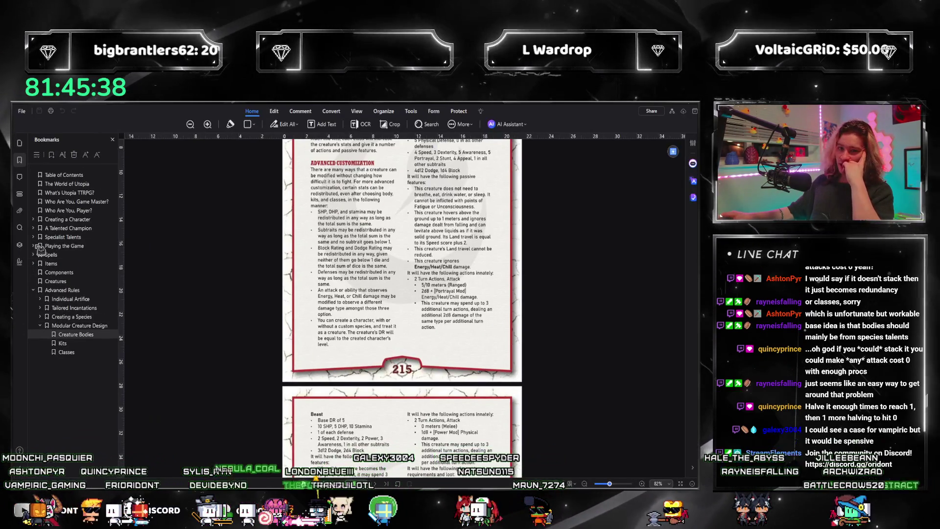
# - Reach the Creature Bodies section through the PDF bookmarks, then return to the rules document
pyautogui.click(35, 219)
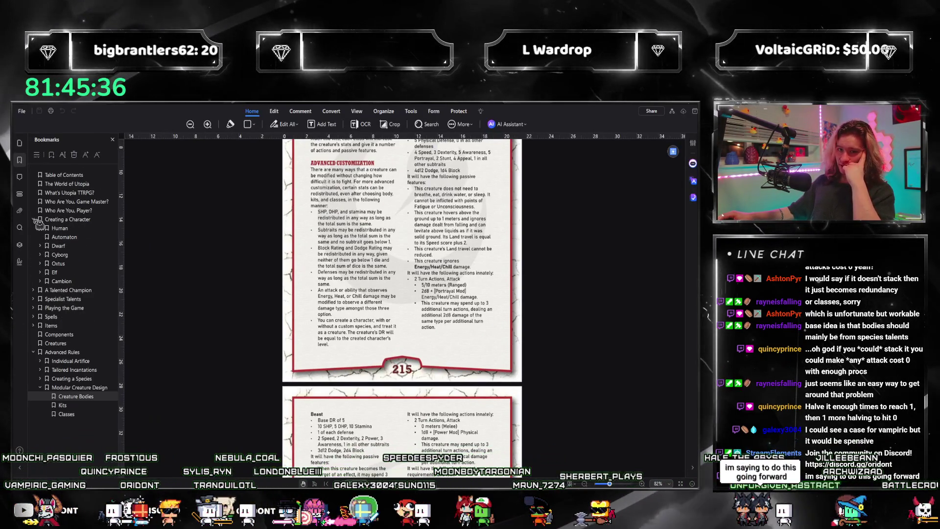
pyautogui.click(34, 219)
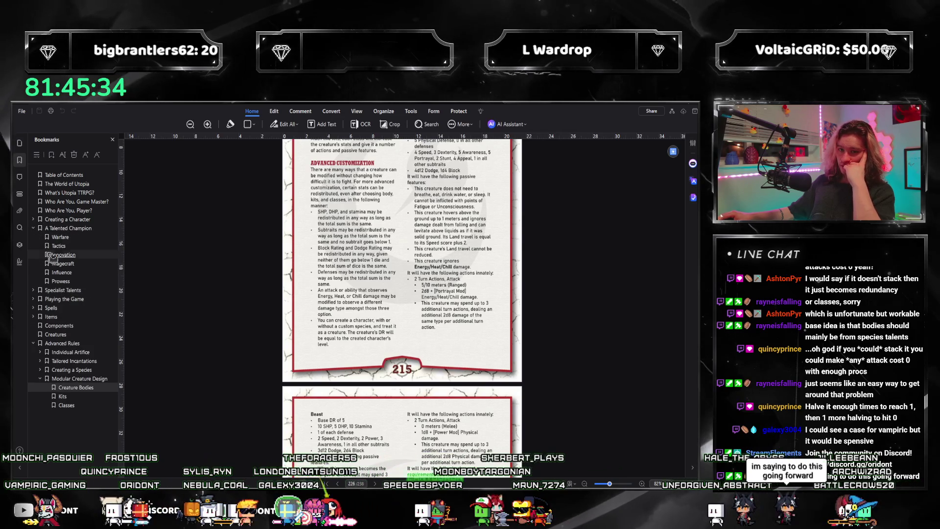
pyautogui.click(59, 246)
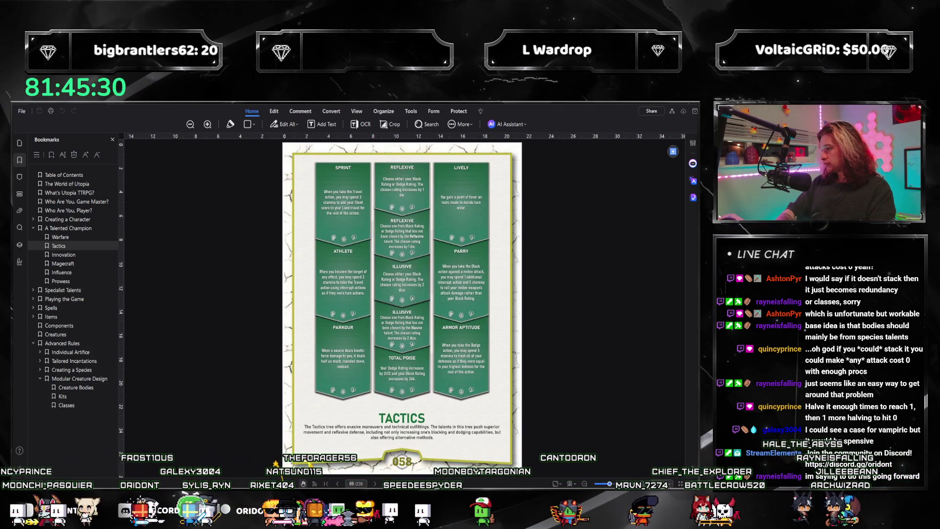
pyautogui.click(76, 387)
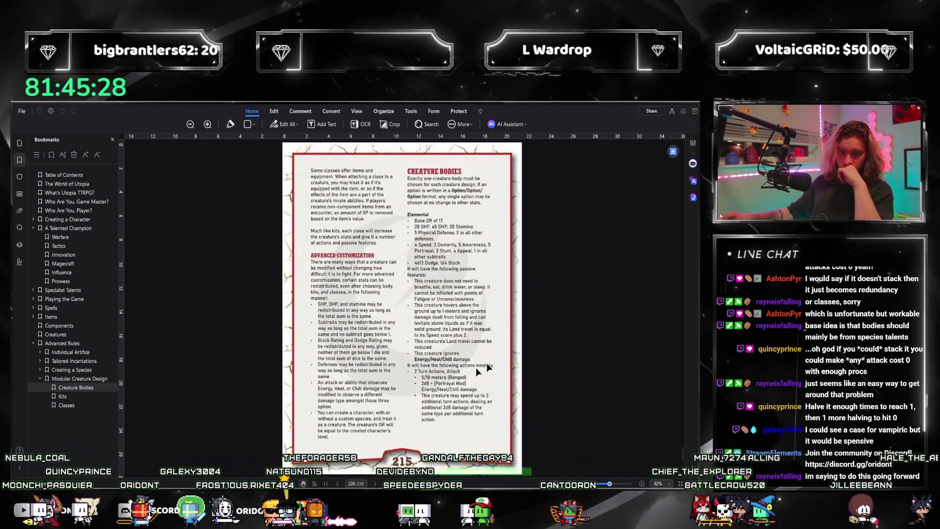
pyautogui.scroll(-5, 500, 338)
pyautogui.scroll(-2, 448, 344)
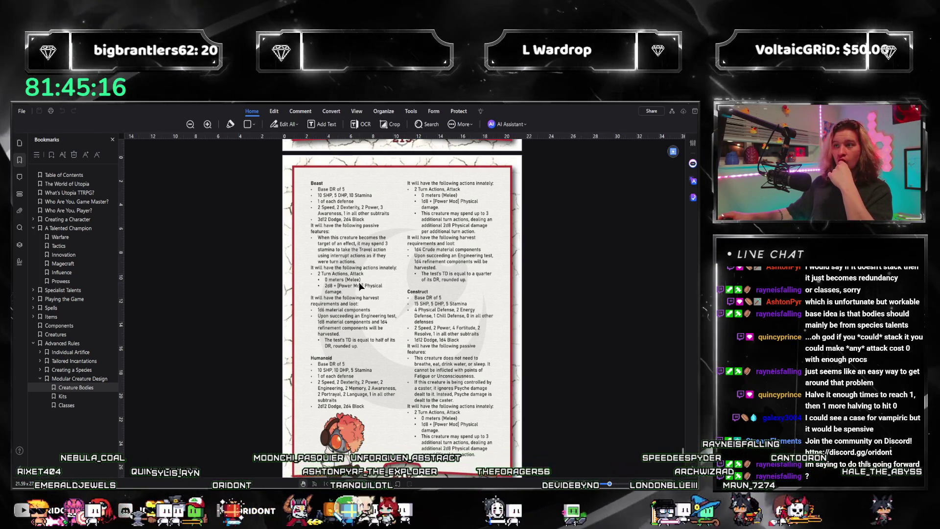
pyautogui.scroll(-1, 363, 282)
pyautogui.scroll(-5, 364, 282)
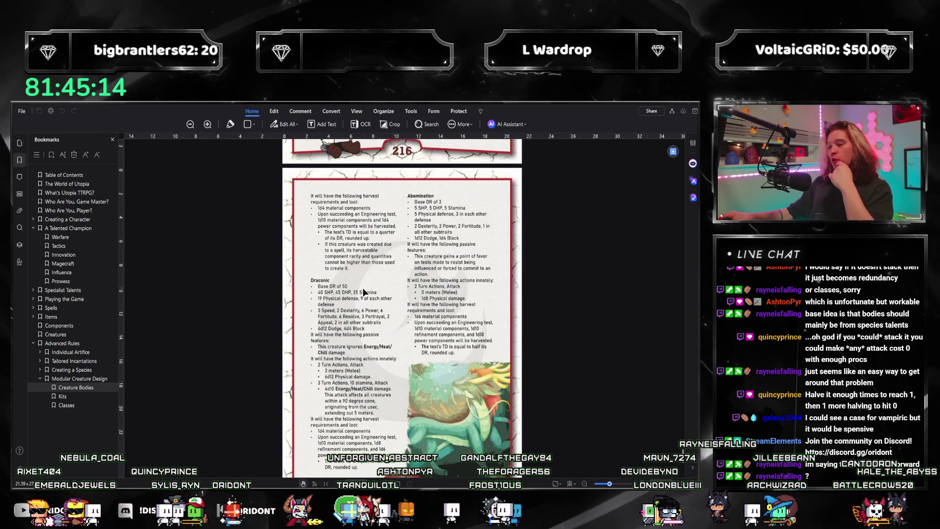
pyautogui.scroll(-2, 364, 282)
pyautogui.hotkey('alt', 'Tab')
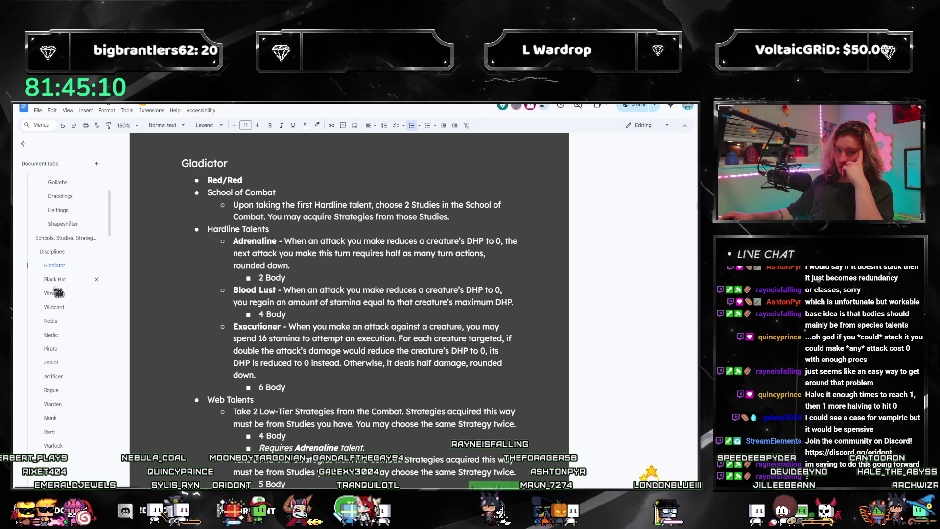
pyautogui.click(53, 336)
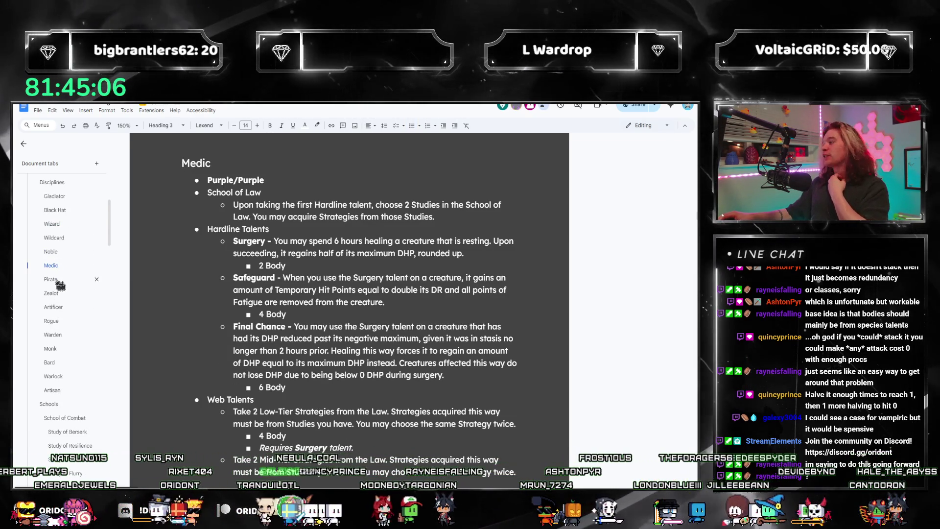
pyautogui.click(51, 252)
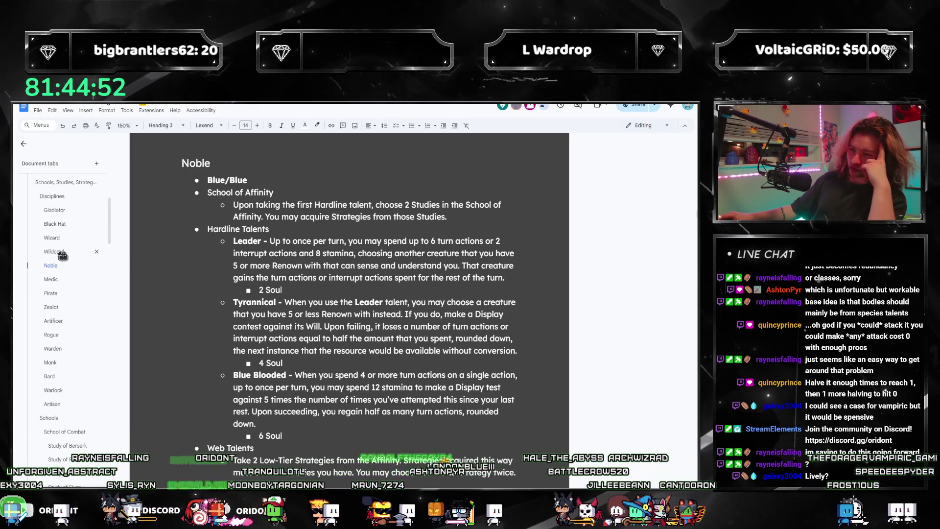
pyautogui.click(54, 253)
pyautogui.click(50, 266)
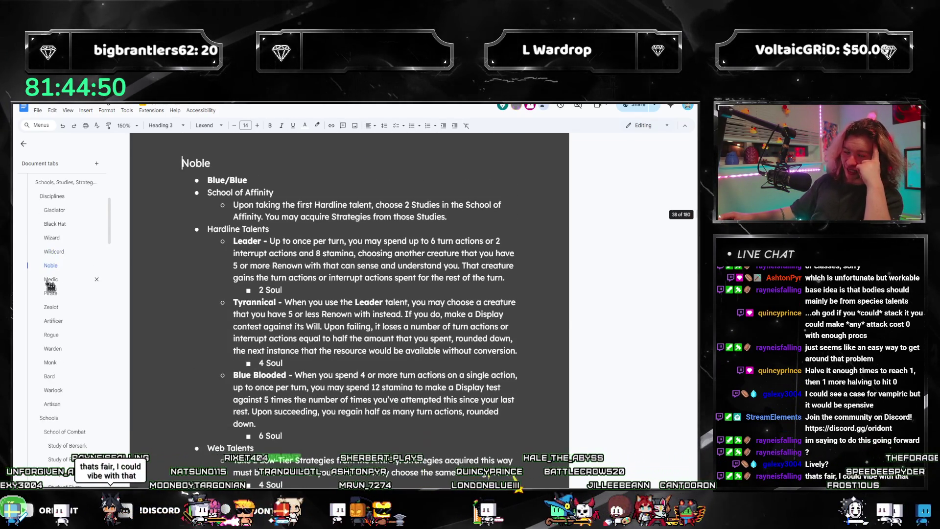
pyautogui.click(47, 252)
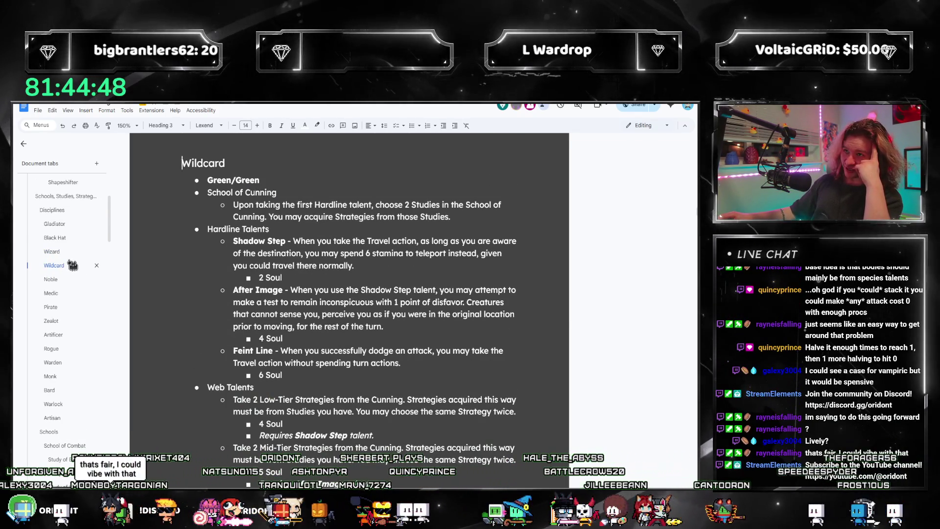
pyautogui.click(57, 254)
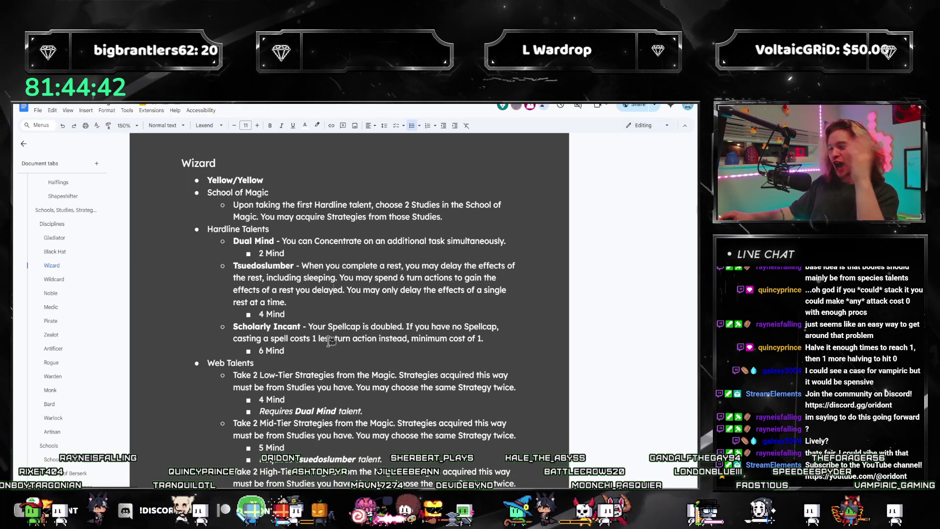
pyautogui.moveTo(492, 344); pyautogui.dragTo(263, 252)
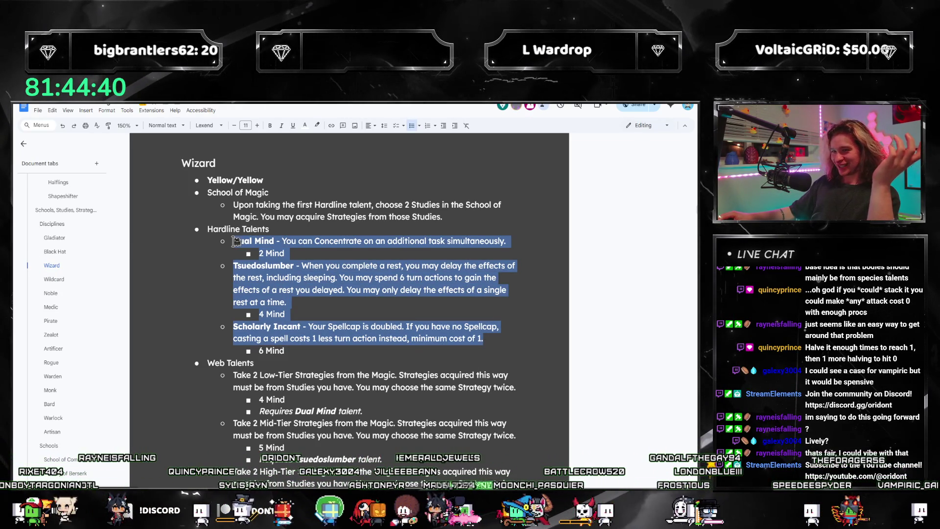
pyautogui.click(287, 302)
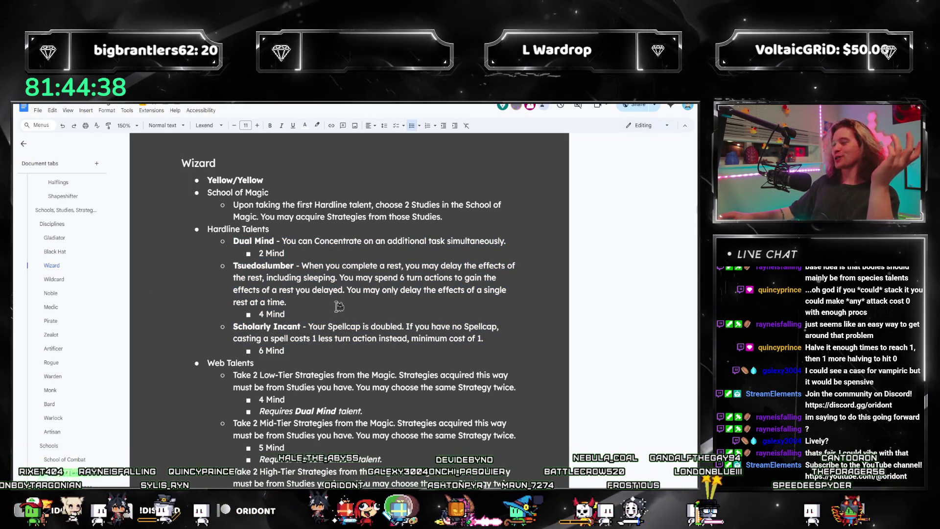
pyautogui.click(54, 237)
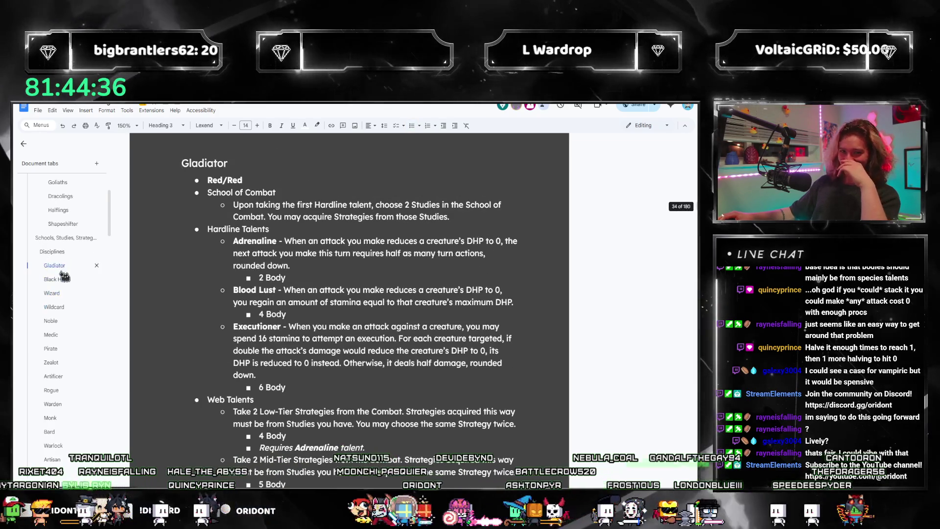
pyautogui.click(54, 265)
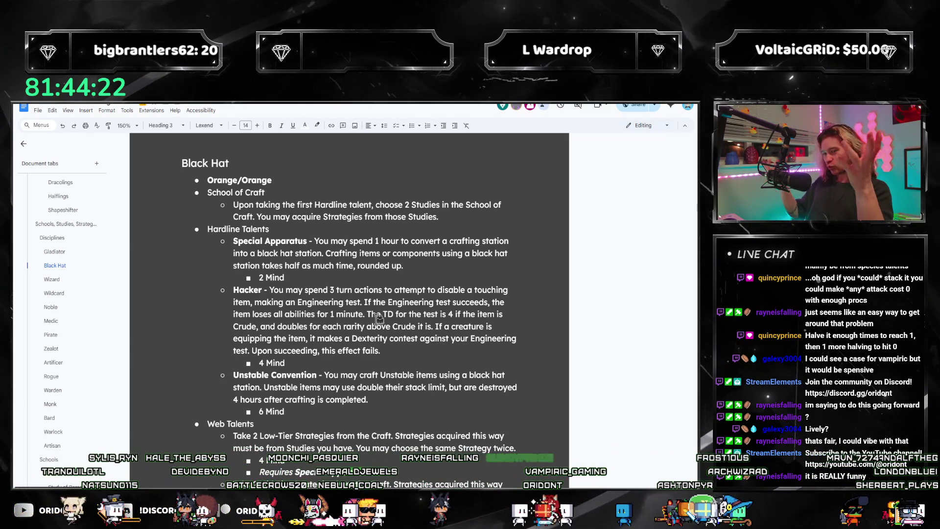
pyautogui.moveTo(381, 352); pyautogui.dragTo(224, 288)
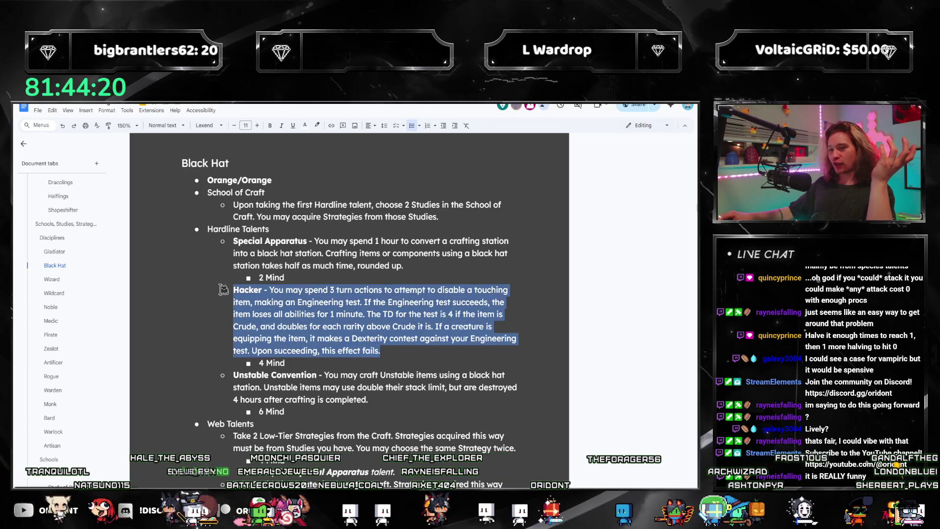
pyautogui.click(332, 325)
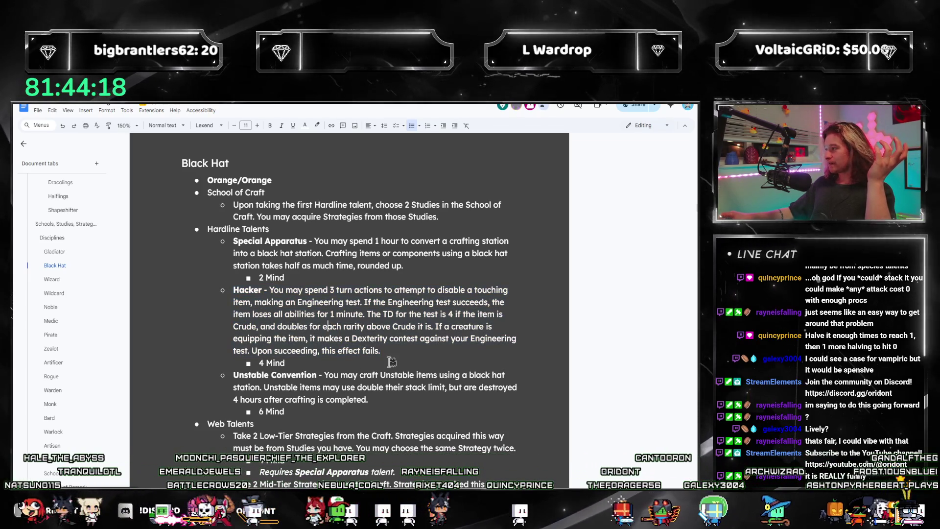
pyautogui.moveTo(383, 355); pyautogui.dragTo(227, 289)
pyautogui.click(350, 315)
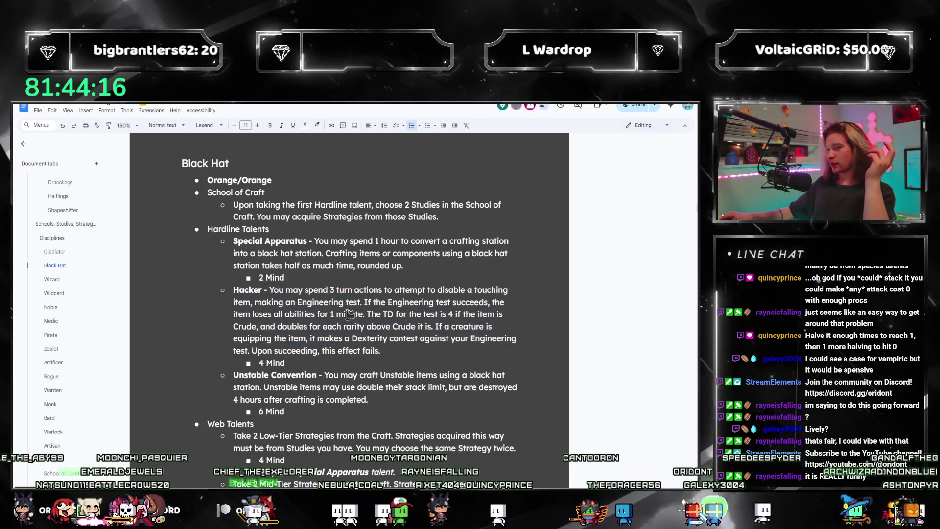
pyautogui.click(73, 257)
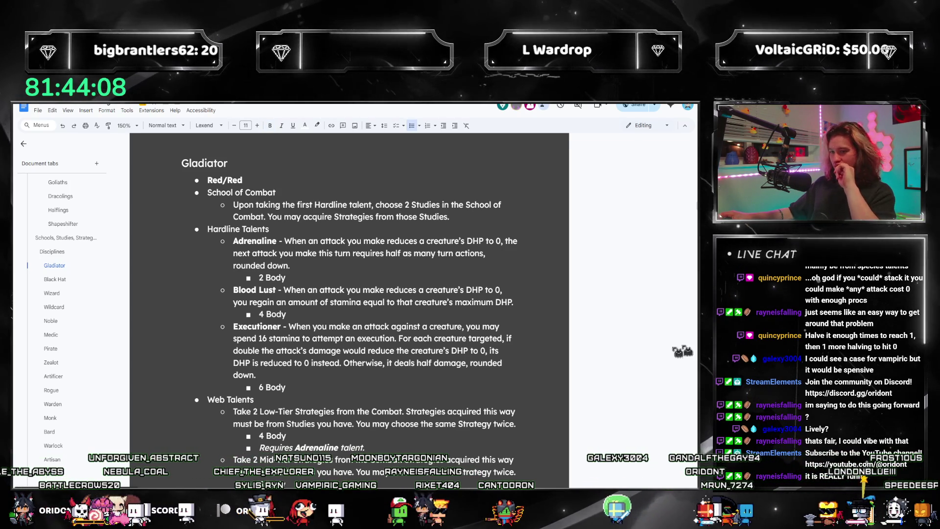
pyautogui.click(60, 280)
pyautogui.scroll(-2, 346, 309)
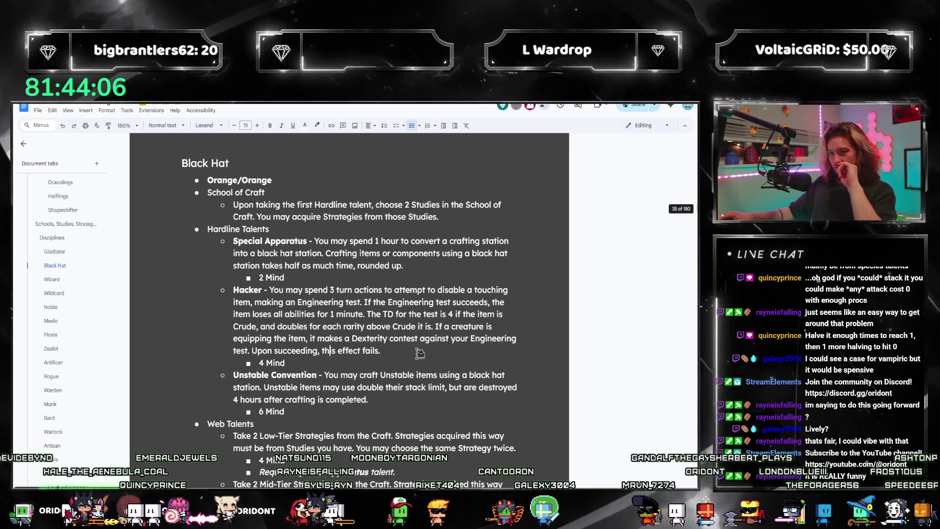
pyautogui.tripleClick(344, 315)
pyautogui.moveTo(380, 350); pyautogui.dragTo(217, 295)
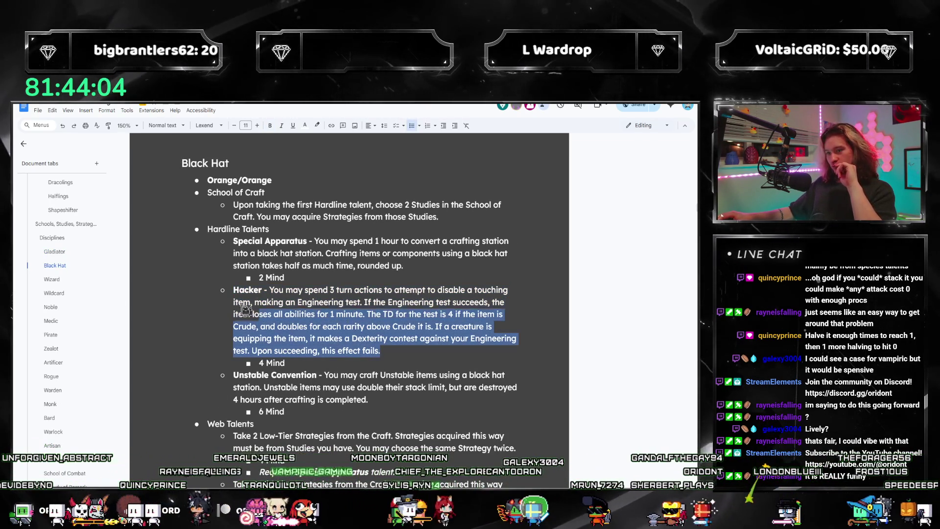
pyautogui.click(54, 252)
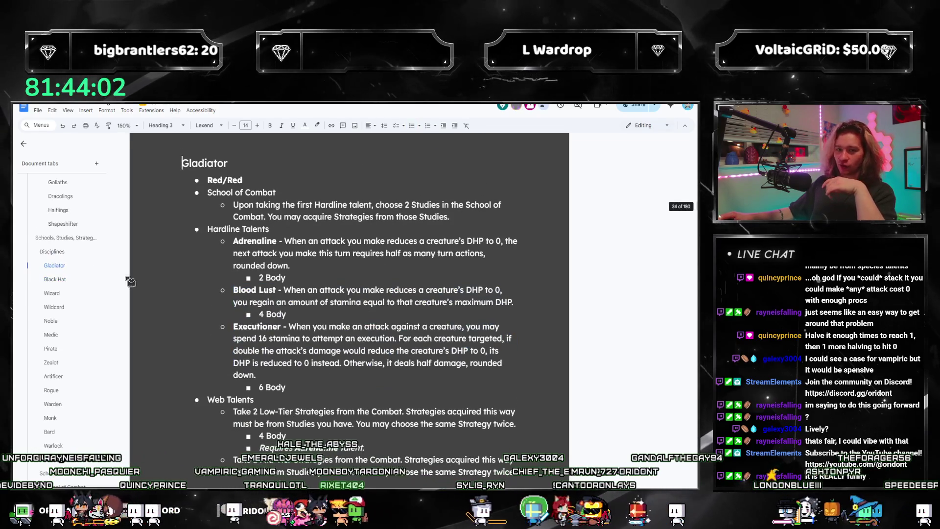
pyautogui.scroll(-1, 66, 347)
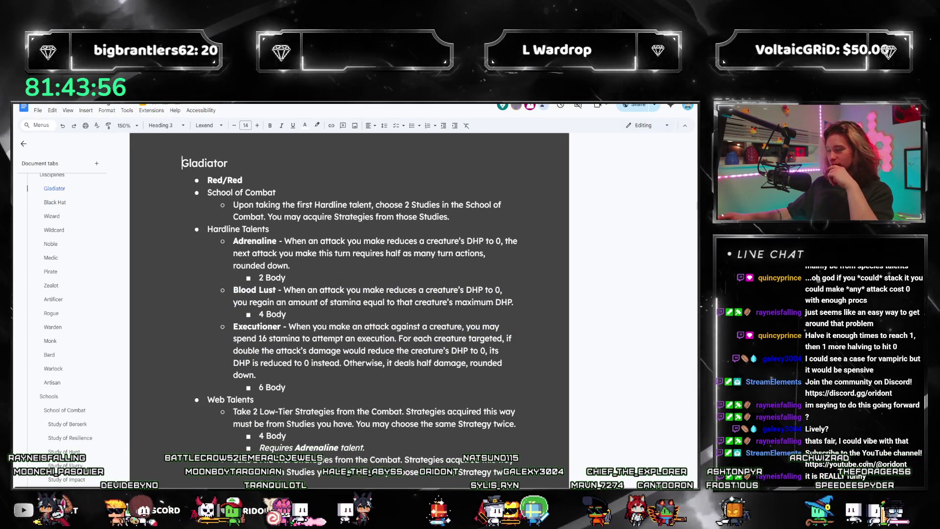
pyautogui.write('1')
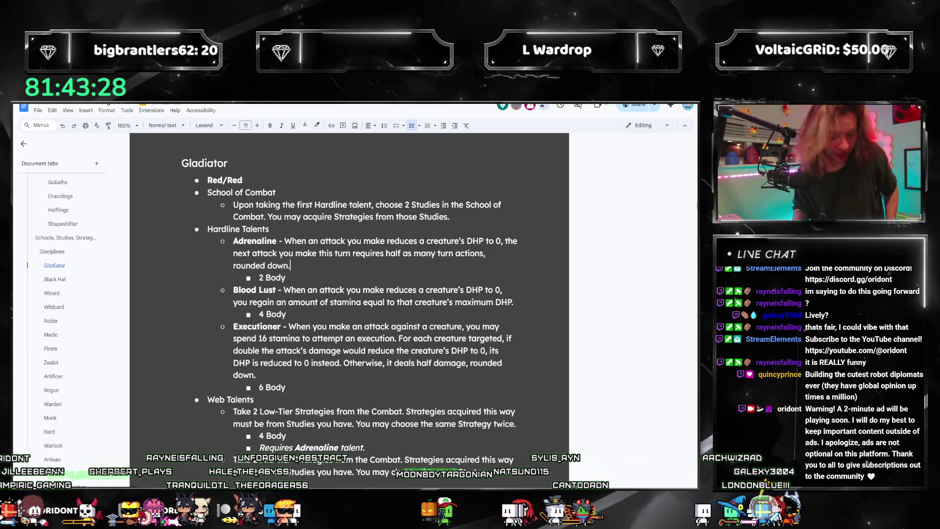
pyautogui.moveTo(55, 203)
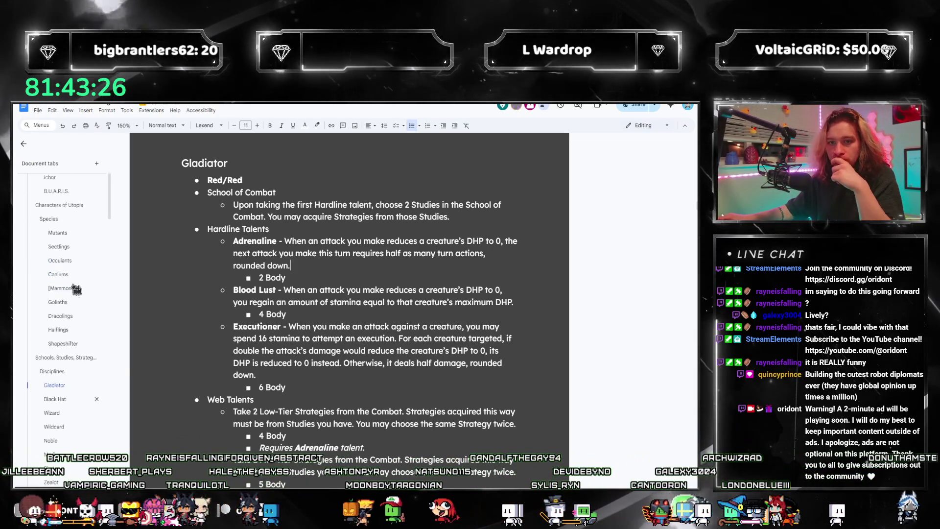
pyautogui.scroll(-5, 74, 294)
pyautogui.scroll(-3, 70, 298)
pyautogui.scroll(-3, 64, 307)
pyautogui.scroll(-5, 63, 308)
pyautogui.scroll(-2, 65, 319)
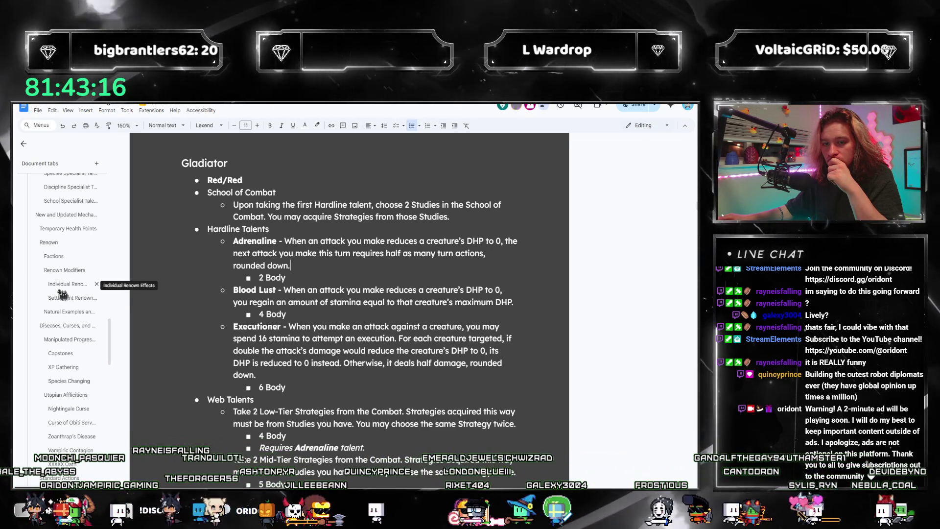
# - Jump to the Renown Modifiers section via the document outline
pyautogui.click(55, 273)
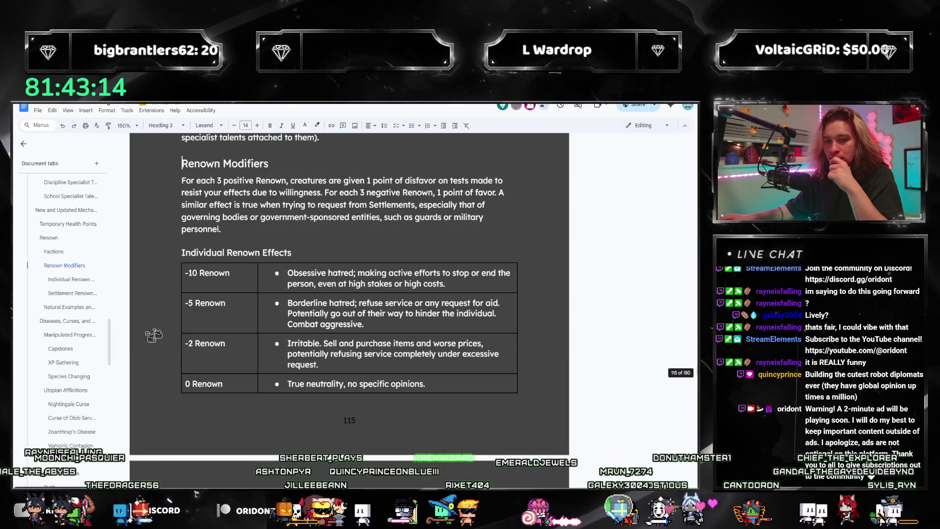
pyautogui.scroll(3, 293, 363)
pyautogui.scroll(1, 293, 363)
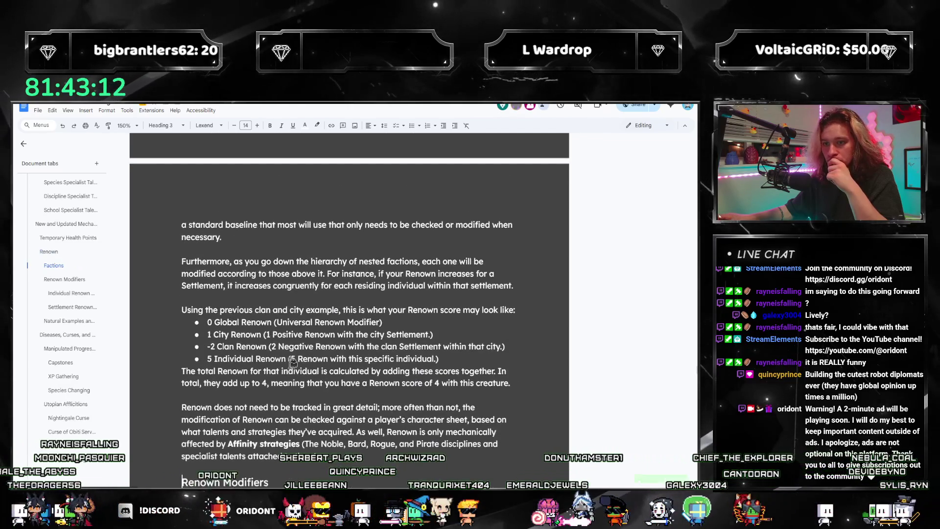
pyautogui.scroll(3, 292, 363)
pyautogui.scroll(2, 293, 363)
pyautogui.scroll(3, 292, 363)
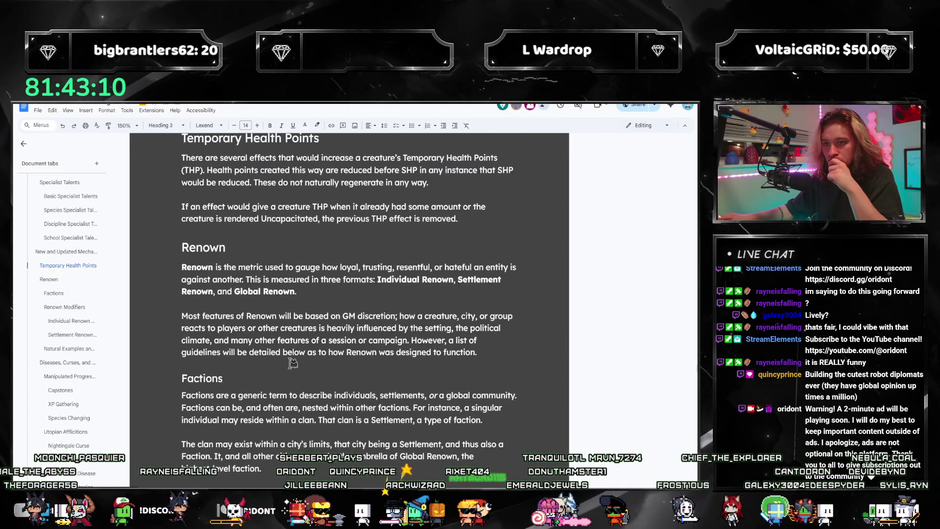
pyautogui.scroll(1, 301, 370)
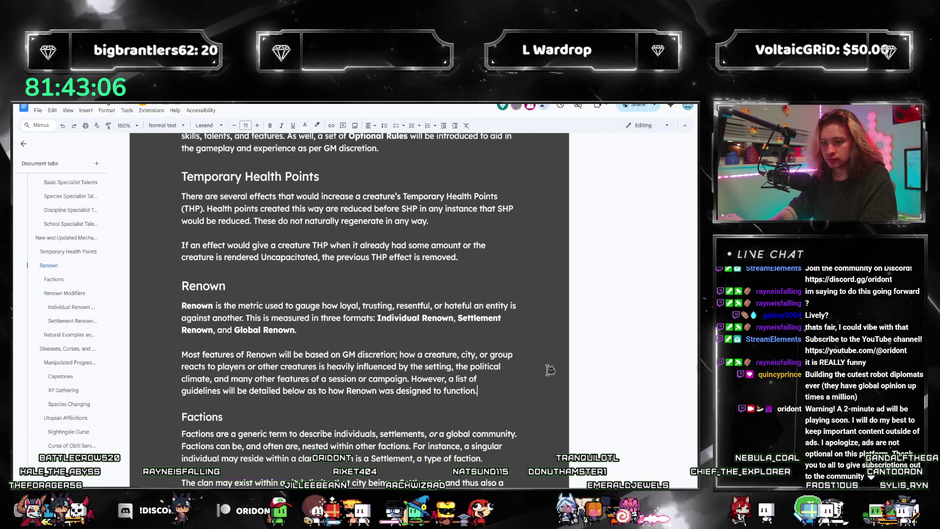
# - Write the Maximum Renown paragraph: a GM-set cap creatures cannot exceed until an objective or event is completed
pyautogui.press('Return')
pyautogui.write('A creature may have a maximum Ren')
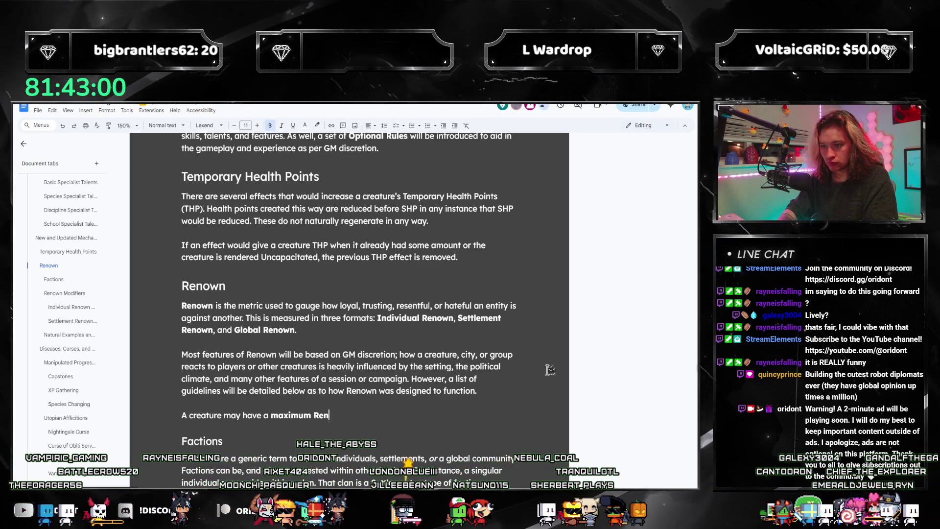
pyautogui.write('.')
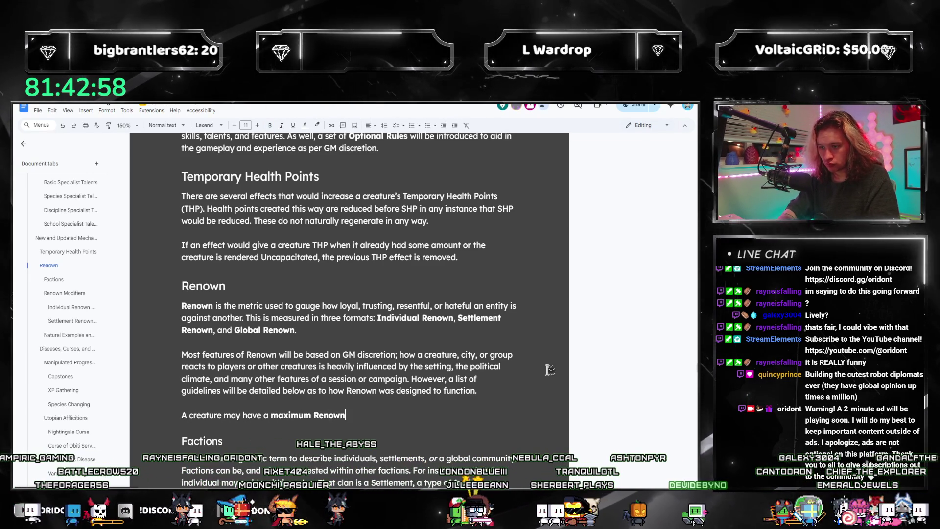
pyautogui.press('BackSpace')
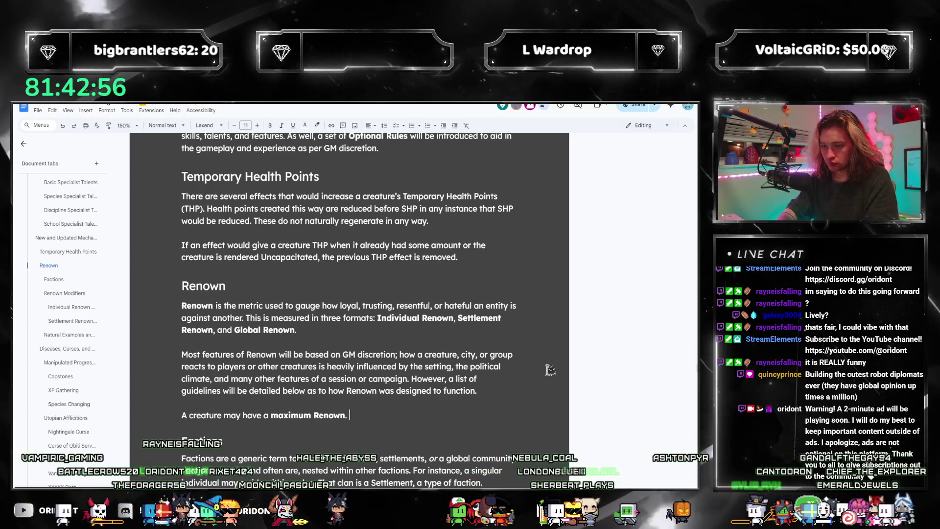
pyautogui.hotkey('ctrl', 'Left')
pyautogui.hotkey('ctrl', 'Left')
pyautogui.hotkey('shift', 'Right')
pyautogui.write('M')
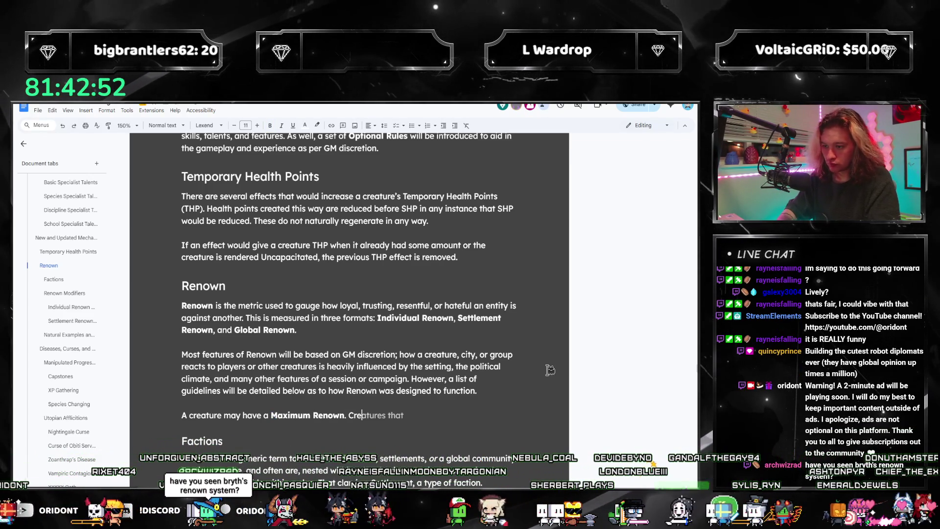
pyautogui.press('BackSpace')
pyautogui.press('BackSpace')
pyautogui.press('BackSpace')
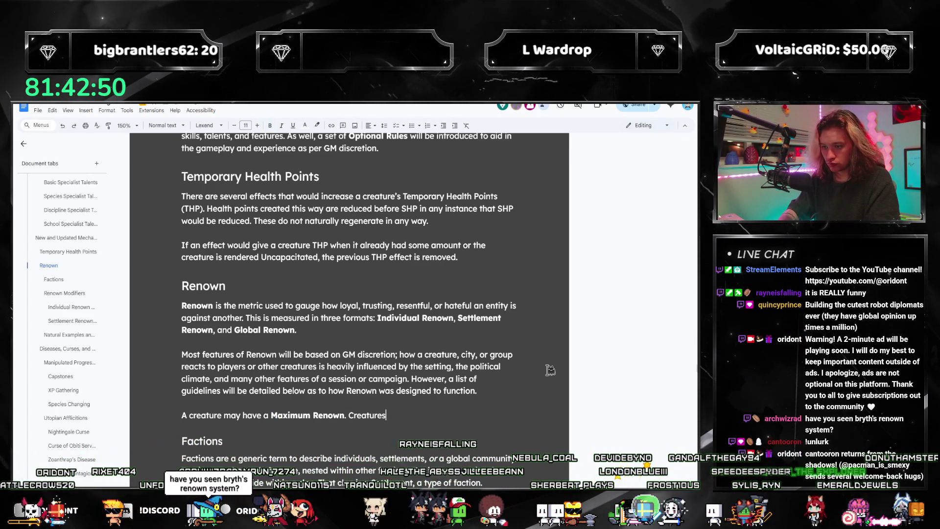
pyautogui.write('base')
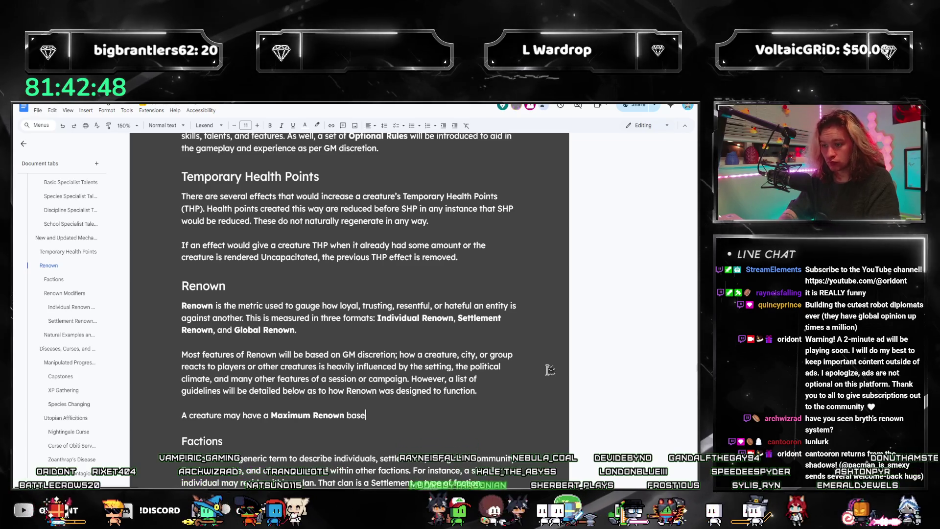
pyautogui.write('d on GM discretion. Th')
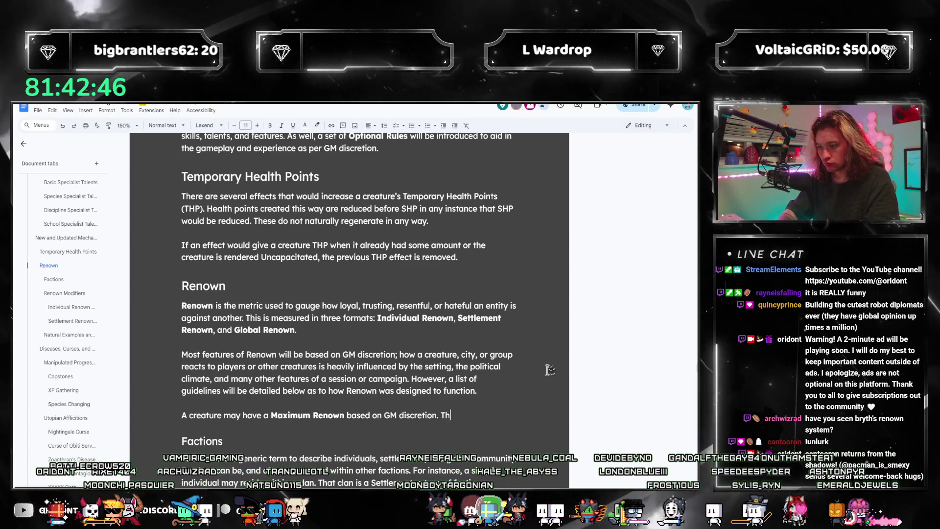
pyautogui.write('i')
pyautogui.press('BackSpace')
pyautogui.press('BackSpace')
pyautogui.press('BackSpace')
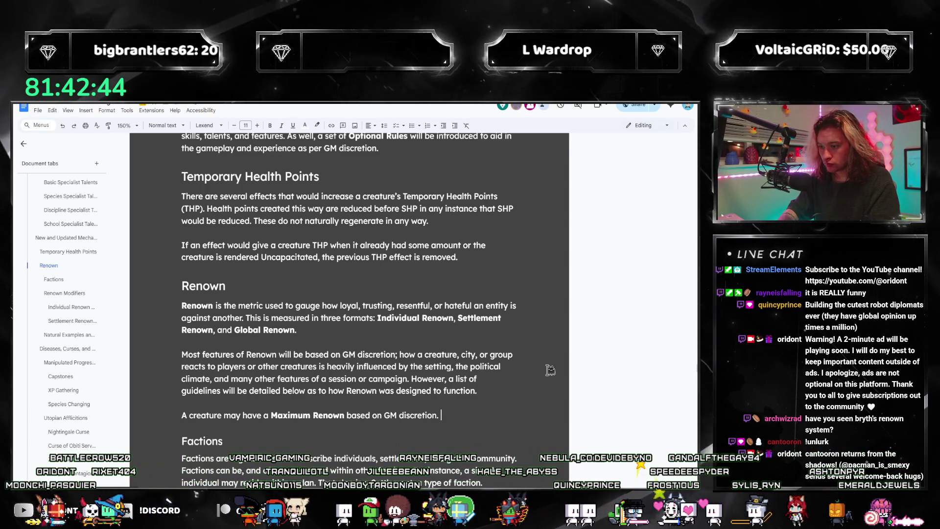
pyautogui.write('A p')
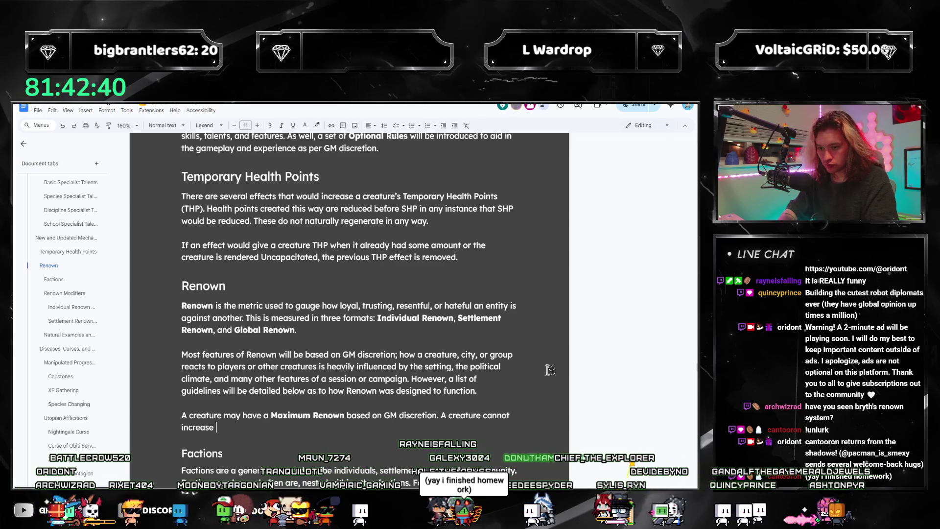
pyautogui.write('enown b')
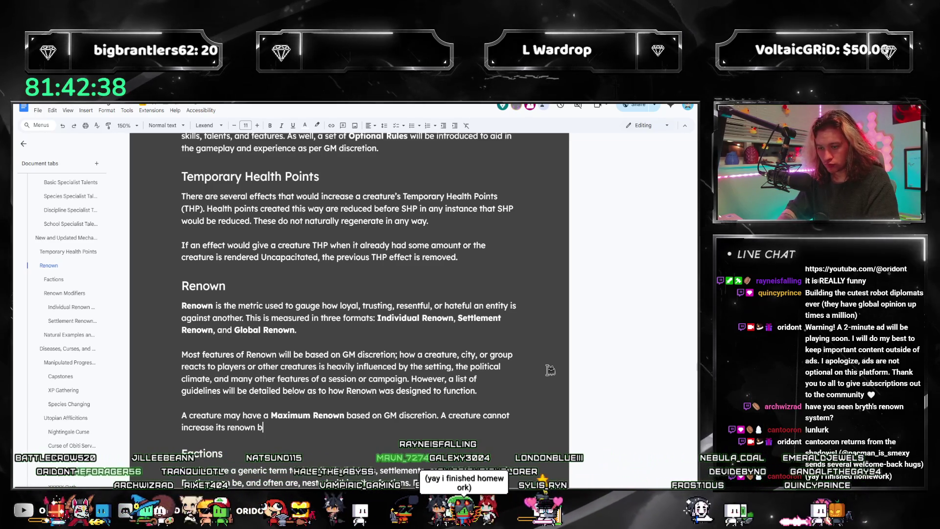
pyautogui.write('eyond this point u')
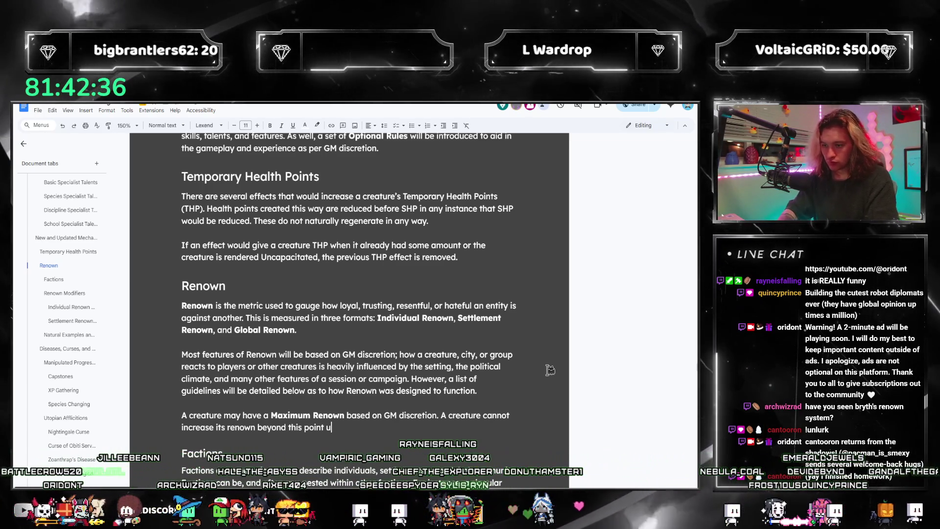
pyautogui.write('ntil a specific objective or event has been')
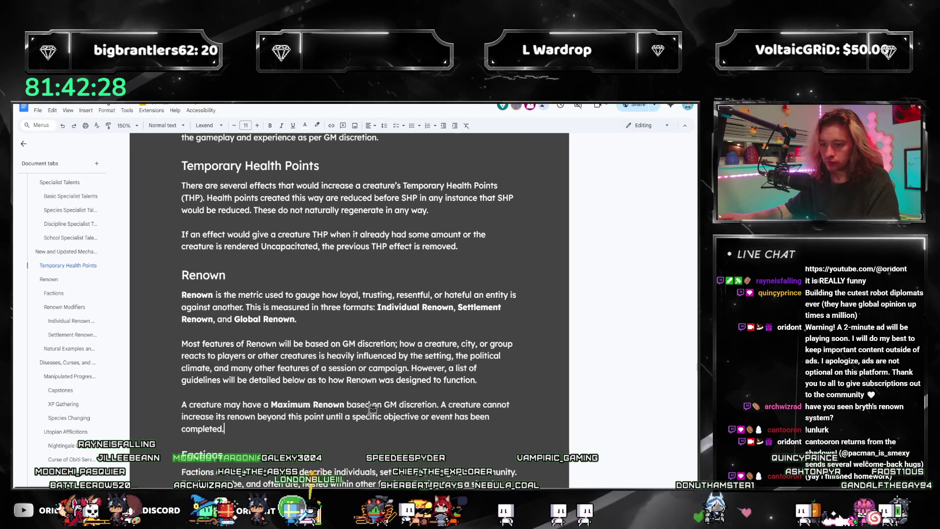
pyautogui.scroll(-2, 550, 369)
pyautogui.hotkey('ctrl', 'shift', 'Up')
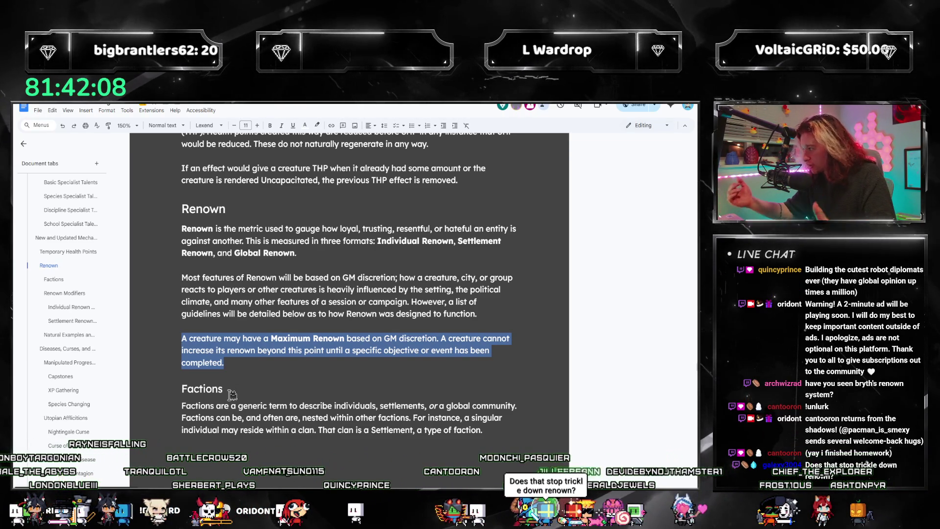
# - Replace 'A creature' with 'Creatures or entire factions' at the paragraph's start and fix the typo
pyautogui.click(228, 340)
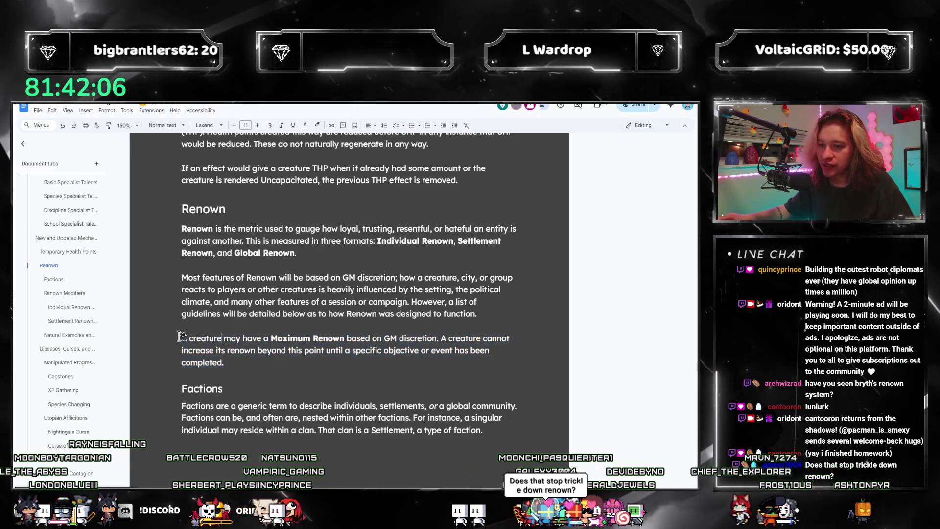
pyautogui.tripleClick(220, 340)
pyautogui.click(195, 342)
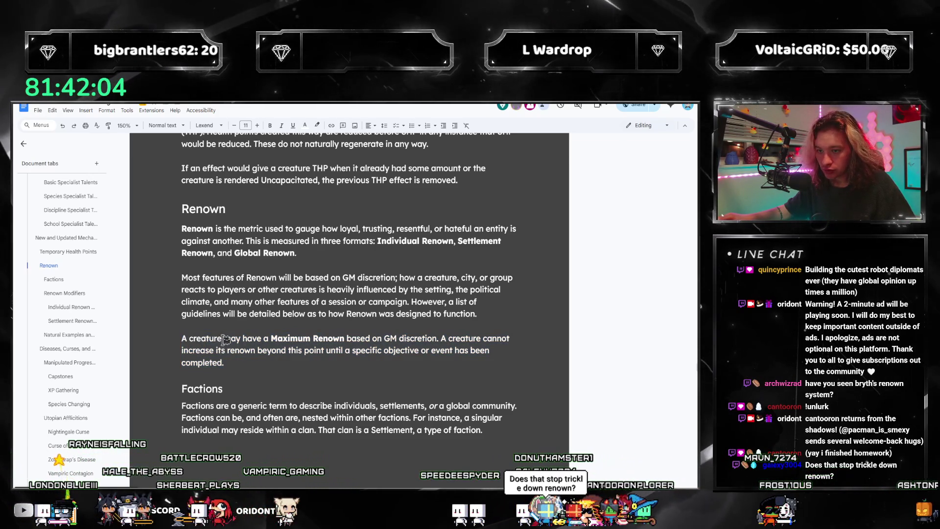
pyautogui.write('Creatures,')
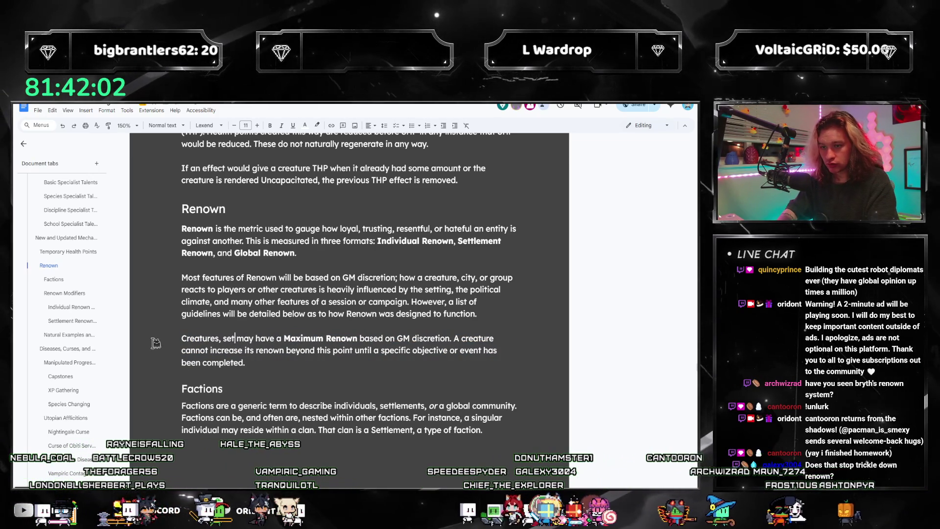
pyautogui.press('BackSpace')
pyautogui.press('BackSpace')
pyautogui.press('BackSpace')
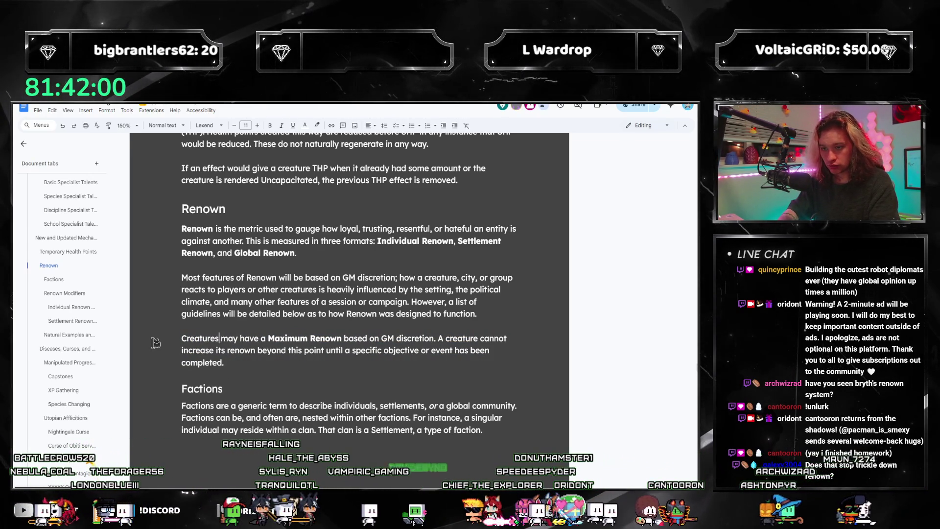
pyautogui.write('or entire factions')
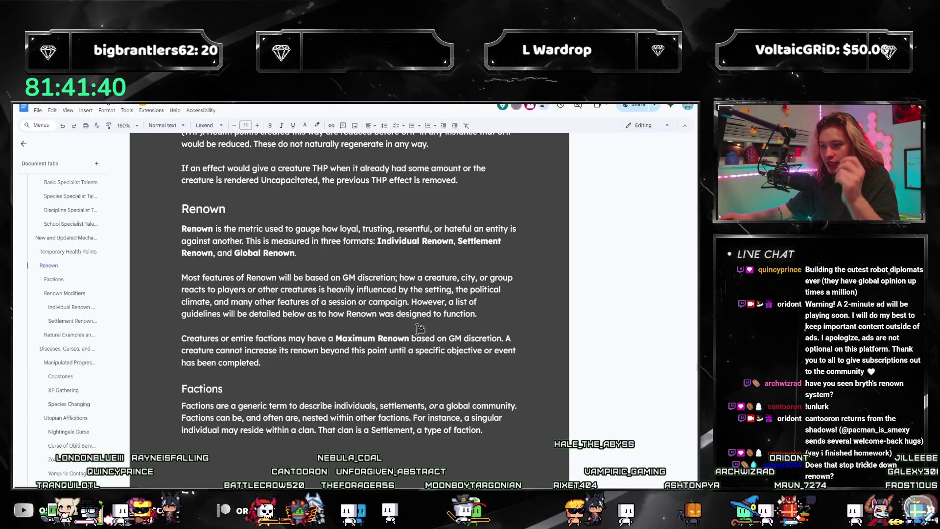
pyautogui.tripleClick(276, 359)
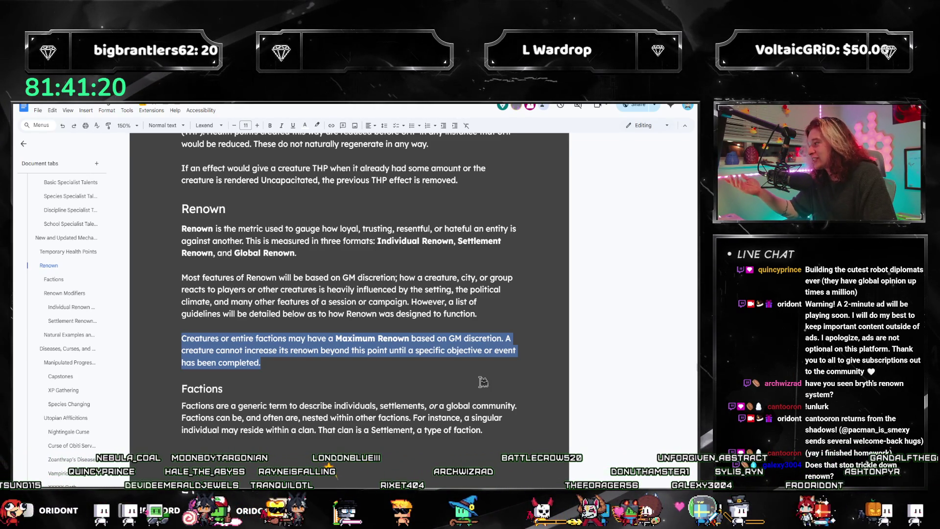
# - Append the passive-effects sentence with the warring-faction negative cap and racism cap examples, then reread it
pyautogui.click(362, 369)
pyautogui.write('T')
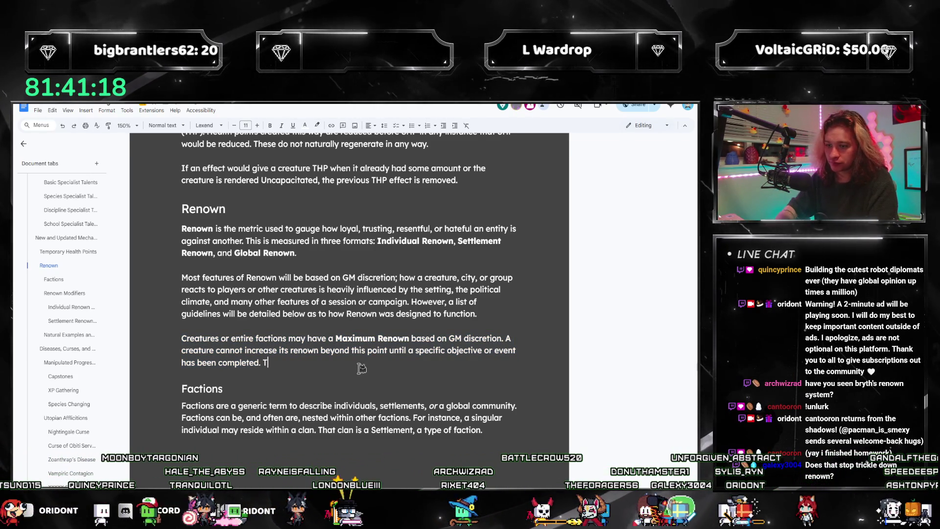
pyautogui.write('his may b')
pyautogui.press('BackSpace')
pyautogui.write('i')
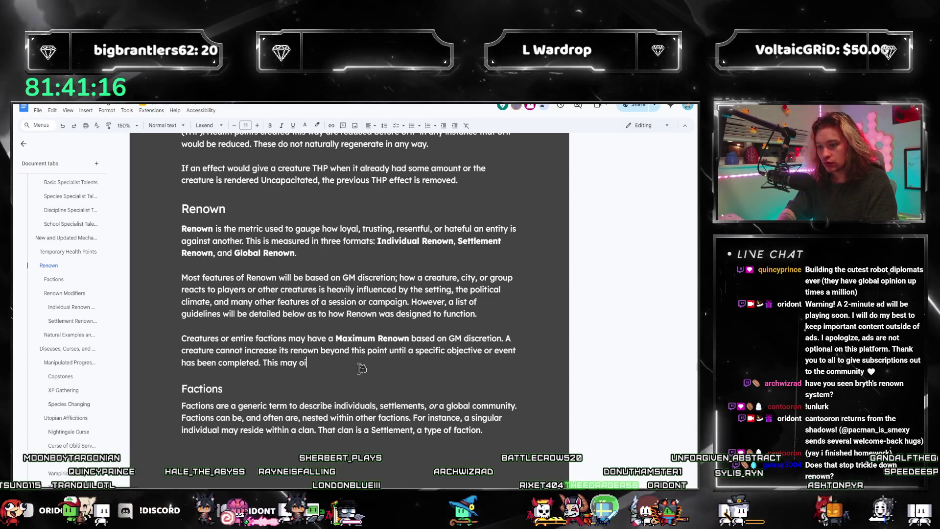
pyautogui.write('nclude passive effects, such as their ')
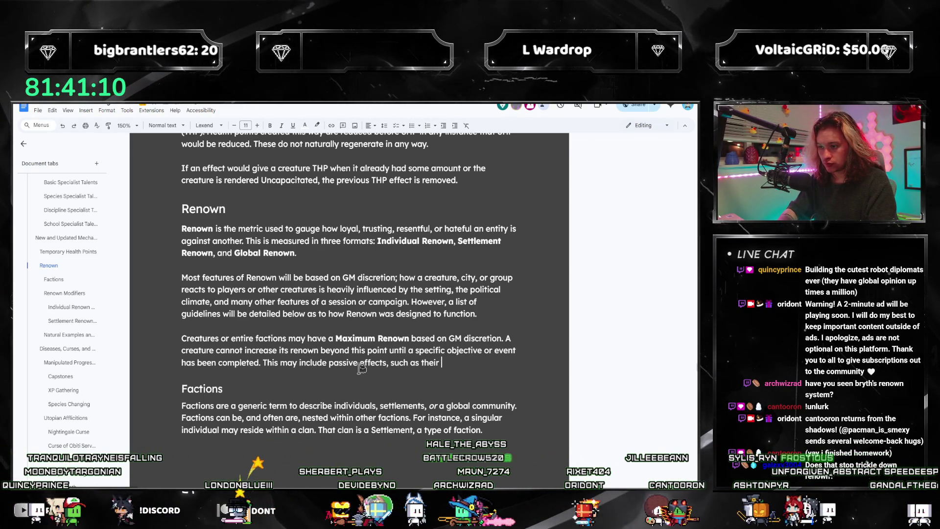
pyautogui.press('BackSpace')
pyautogui.press('BackSpace')
pyautogui.press('BackSpace')
pyautogui.press('BackSpace')
pyautogui.press('BackSpace')
pyautogui.press('BackSpace')
pyautogui.write('a ren')
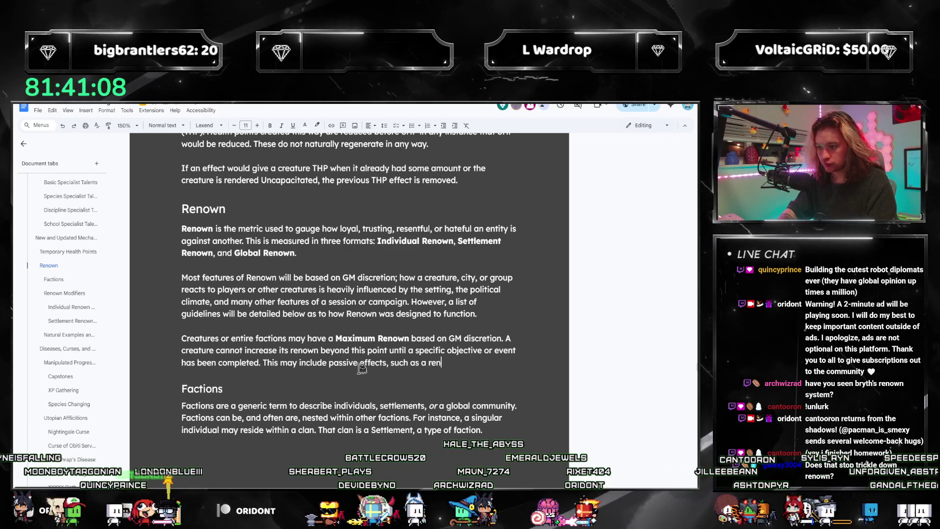
pyautogui.write('own being ')
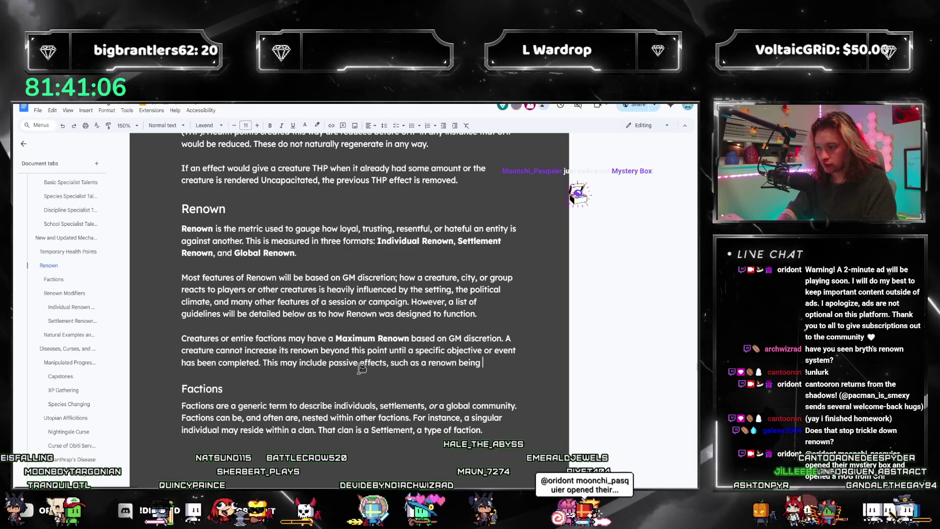
pyautogui.write('capped at a negative as long as you are in a warr')
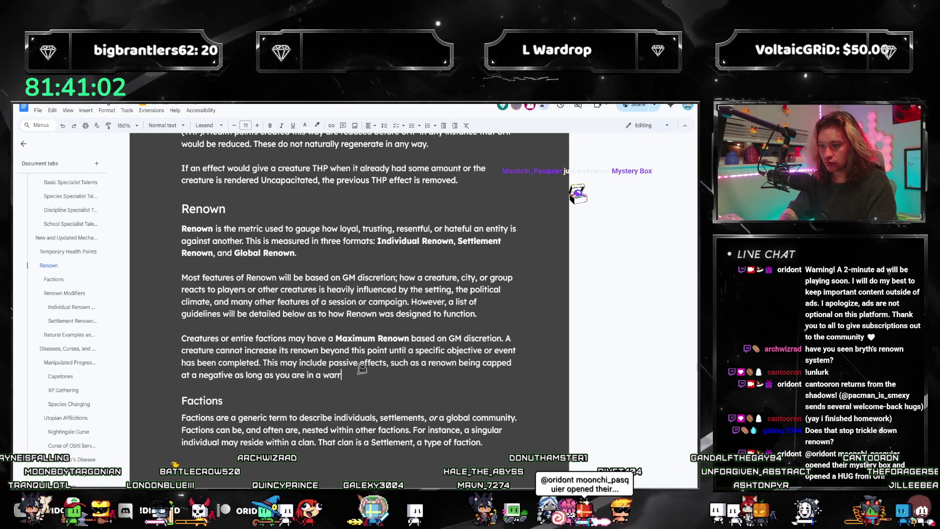
pyautogui.write('ing faction,')
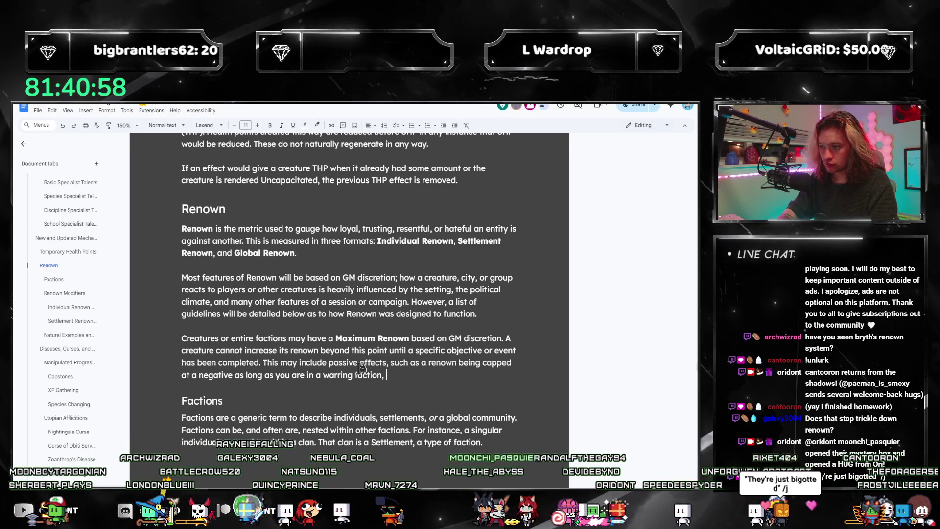
pyautogui.write('or some')
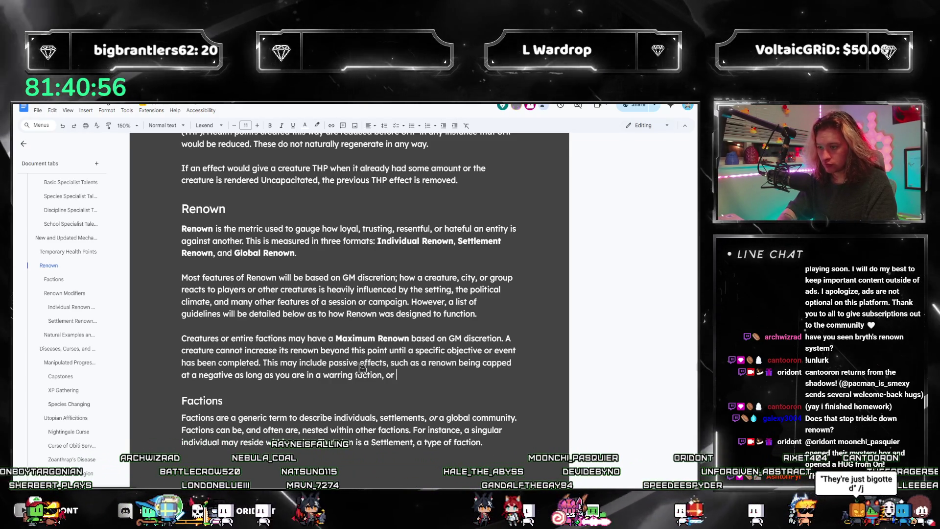
pyautogui.write('thing r')
pyautogui.write('nea')
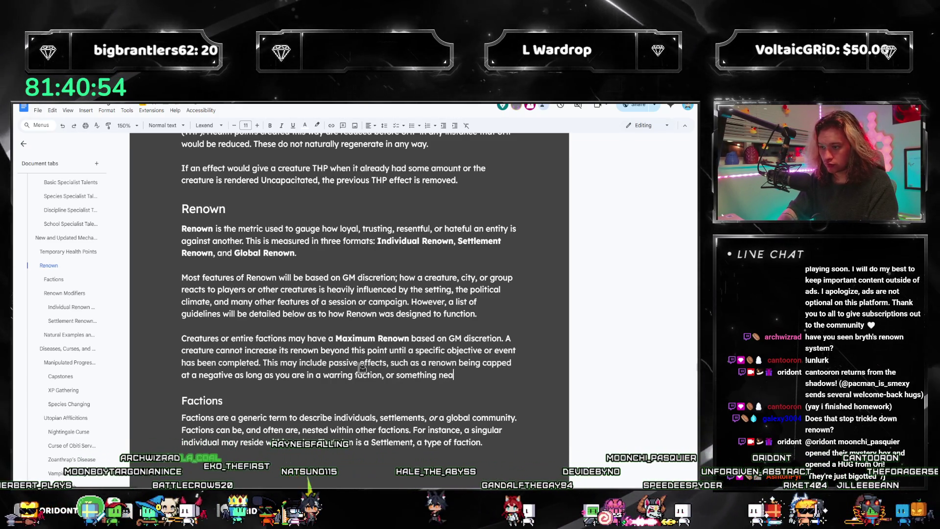
pyautogui.write('rly imlike a renown cap due to racism.')
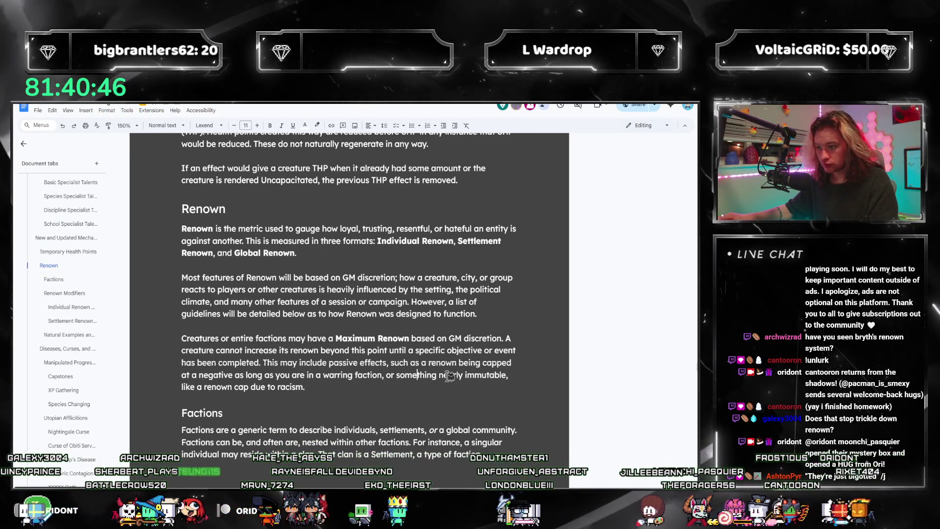
pyautogui.moveTo(262, 362); pyautogui.dragTo(383, 363)
pyautogui.doubleClick(424, 362)
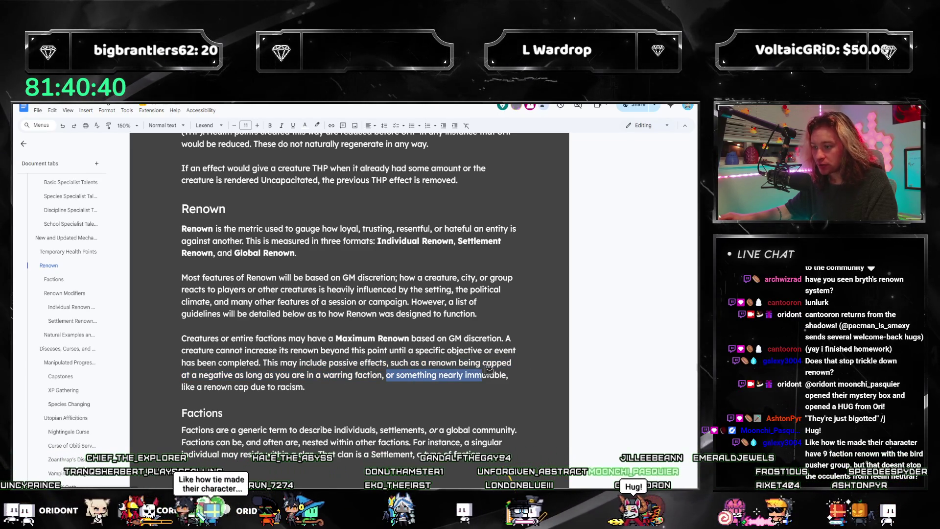
pyautogui.moveTo(190, 384); pyautogui.dragTo(330, 390)
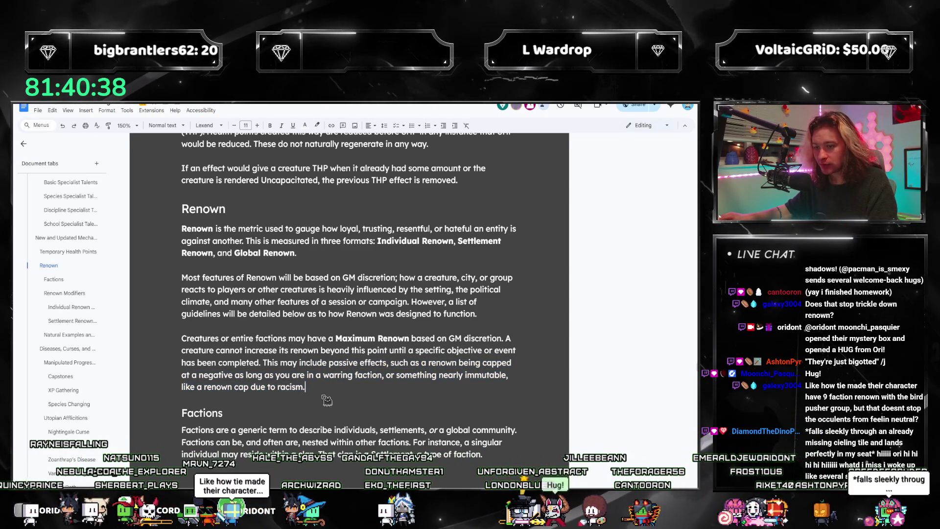
pyautogui.click(330, 390)
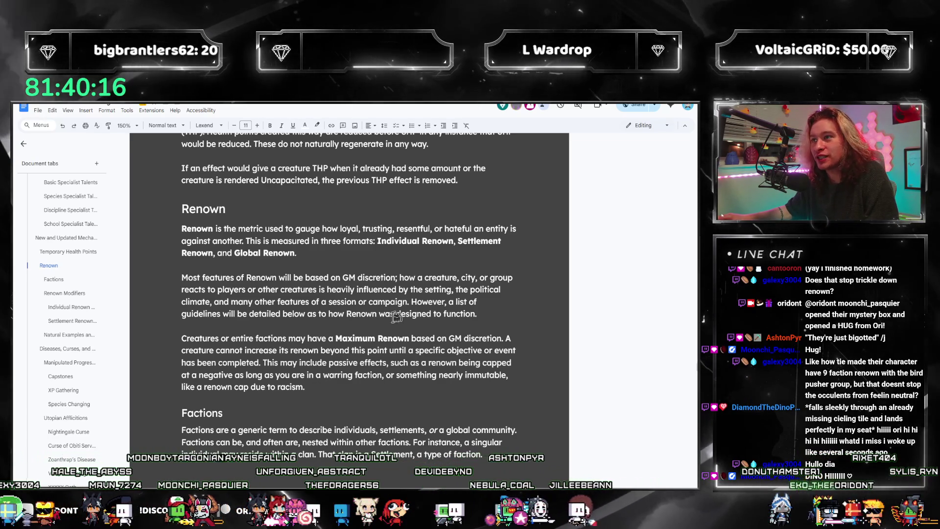
pyautogui.scroll(-1, 330, 337)
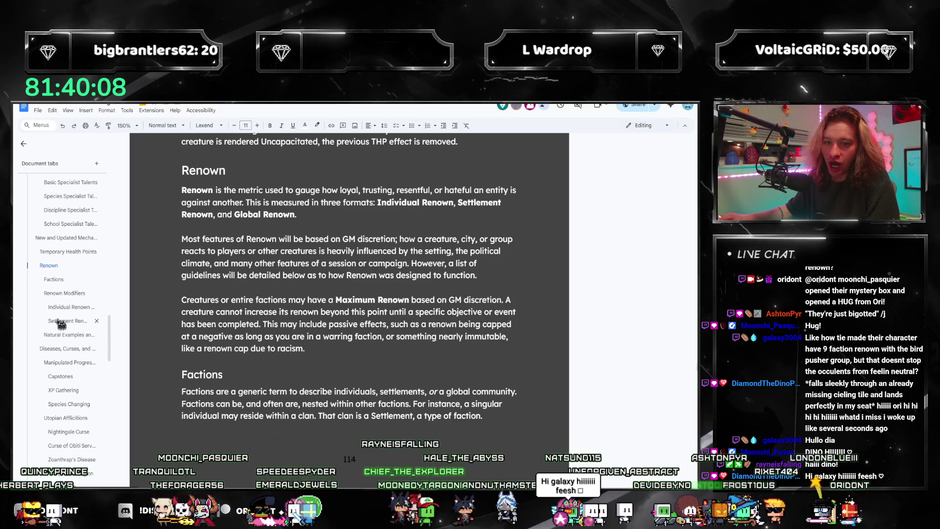
pyautogui.click(61, 324)
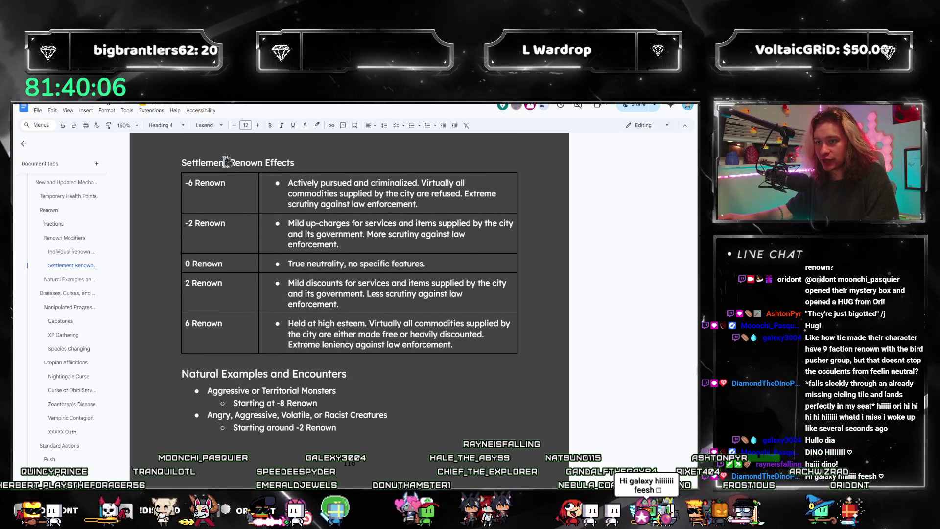
pyautogui.doubleClick(226, 162)
pyautogui.write('Faction')
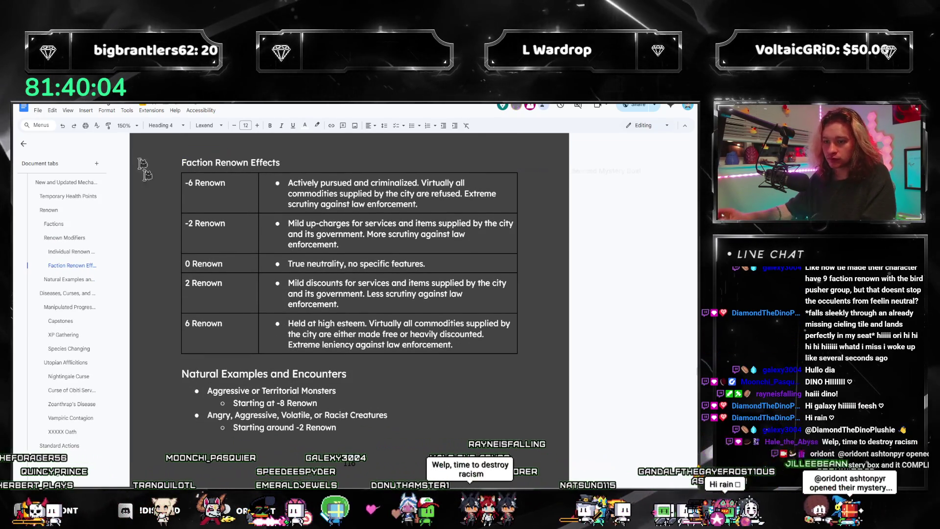
pyautogui.scroll(-3, 348, 311)
pyautogui.scroll(-2, 359, 334)
pyautogui.scroll(5, 345, 355)
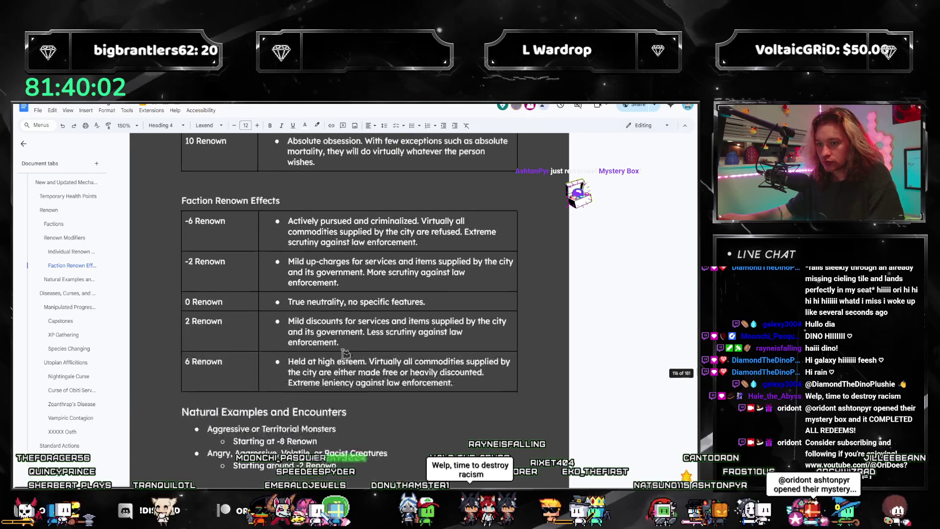
pyautogui.hotkey('ctrl', 'z')
pyautogui.scroll(3, 331, 331)
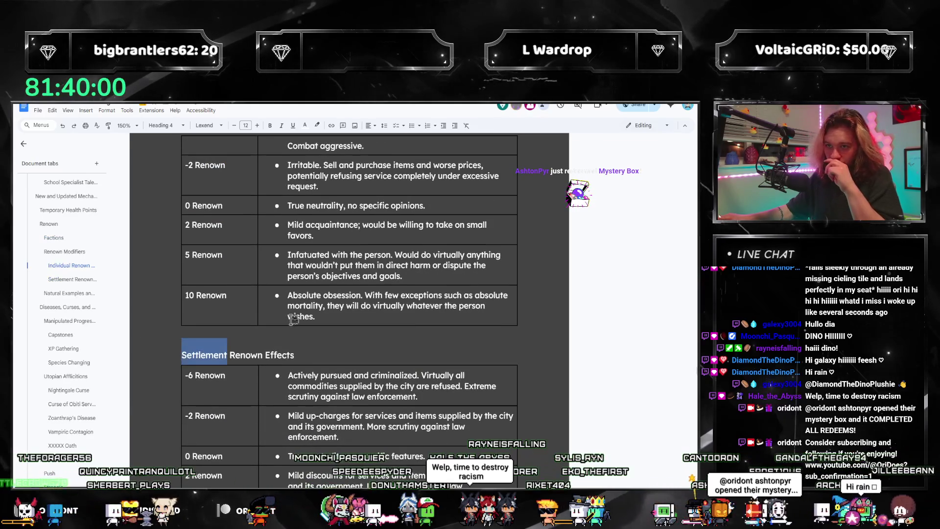
pyautogui.click(266, 354)
pyautogui.scroll(2, 311, 353)
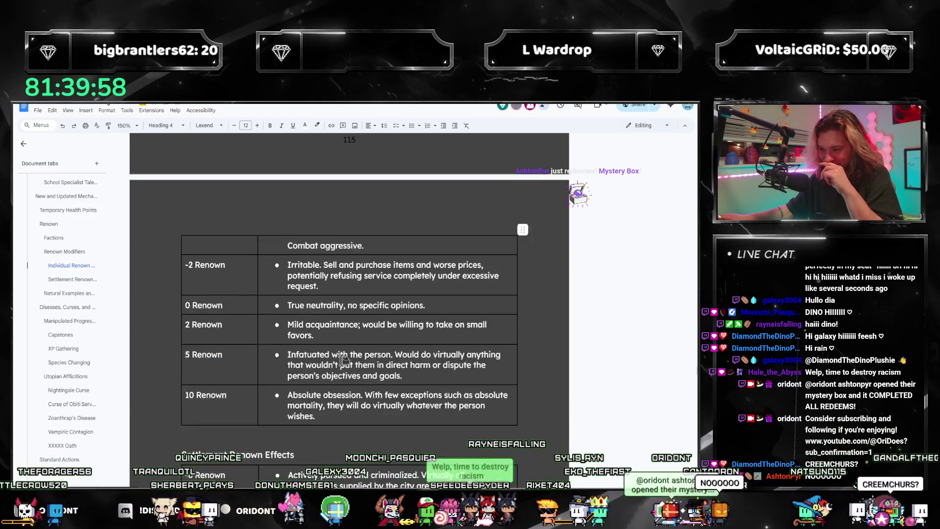
pyautogui.scroll(2, 302, 351)
pyautogui.scroll(3, 290, 351)
pyautogui.click(279, 347)
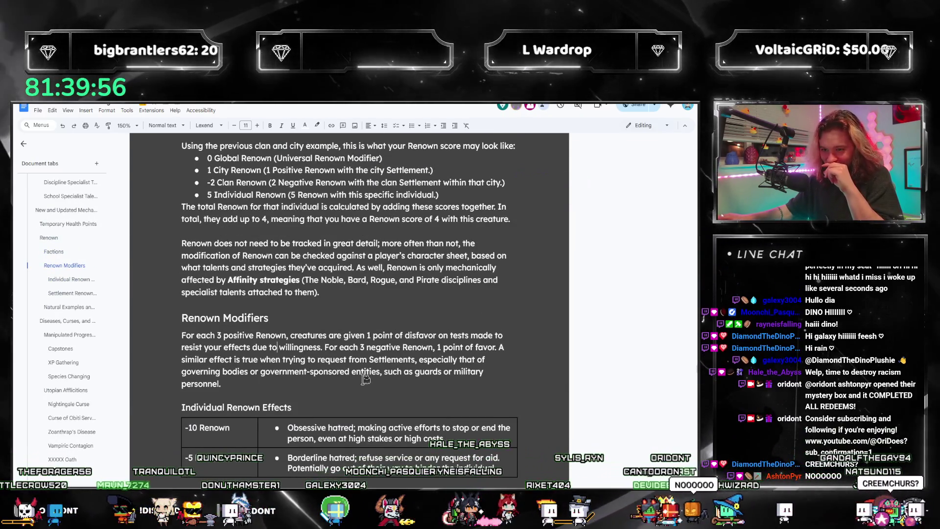
pyautogui.scroll(-1, 286, 354)
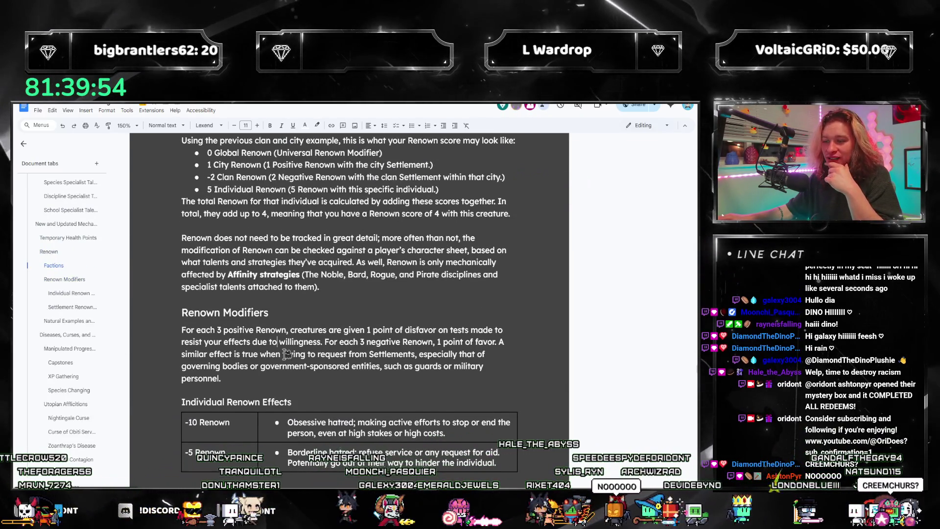
pyautogui.scroll(-3, 287, 354)
pyautogui.scroll(-3, 286, 355)
pyautogui.scroll(-3, 287, 354)
pyautogui.scroll(-2, 286, 353)
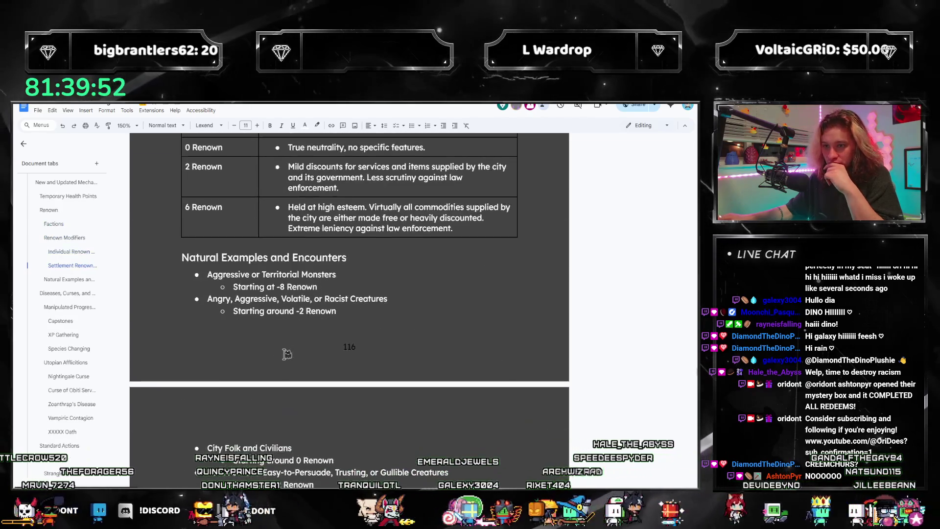
pyautogui.scroll(-4, 283, 352)
pyautogui.scroll(-3, 283, 352)
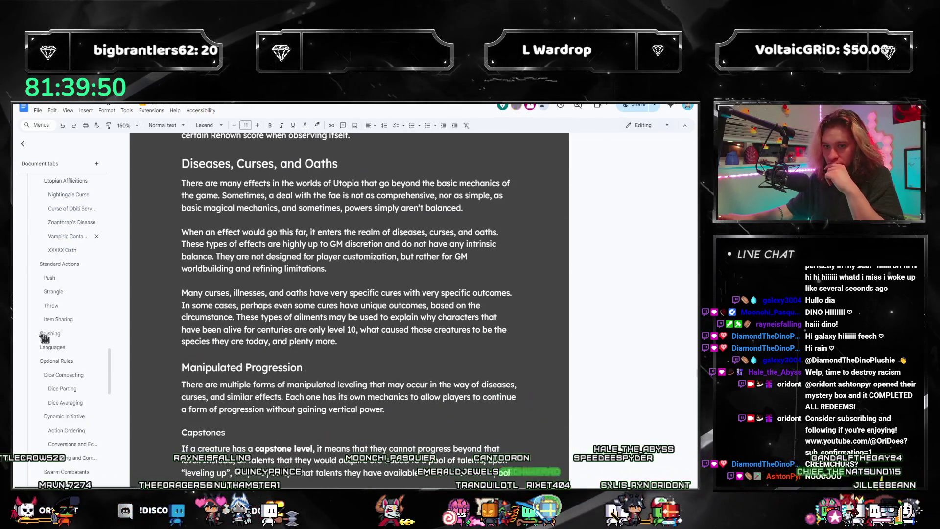
pyautogui.scroll(-5, 87, 357)
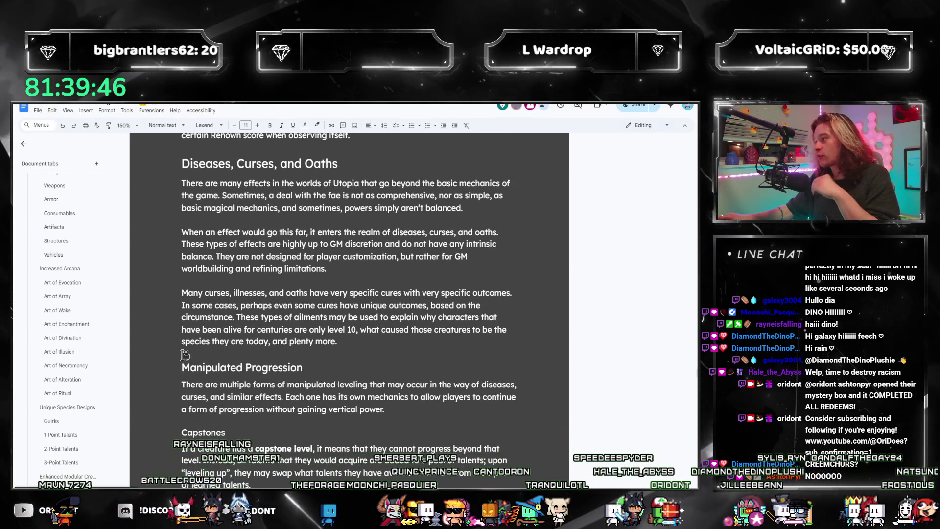
pyautogui.scroll(-2, 185, 368)
pyautogui.scroll(-2, 257, 352)
pyautogui.scroll(-1, 241, 385)
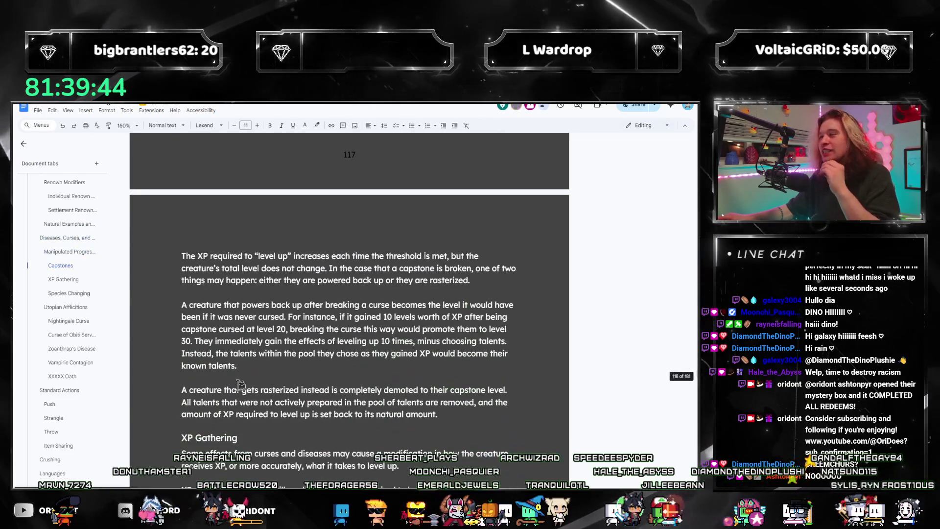
pyautogui.scroll(-1, 287, 426)
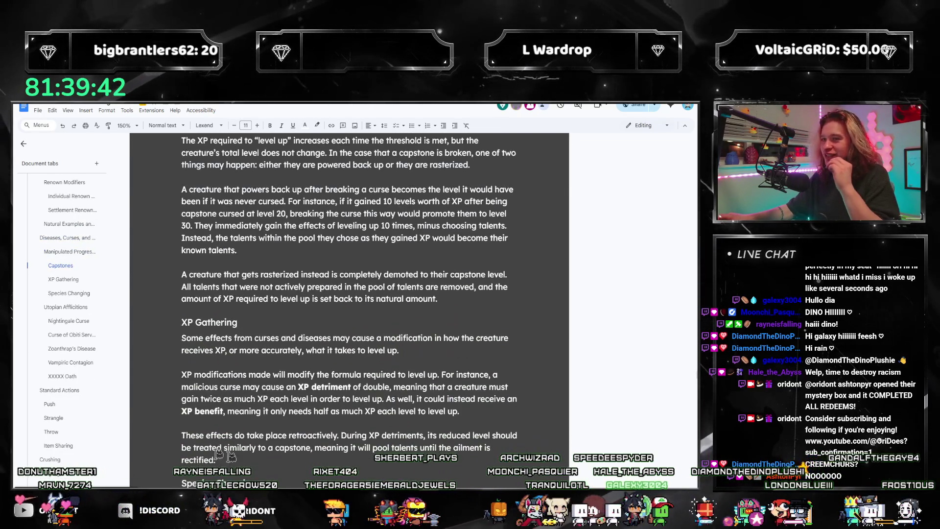
pyautogui.scroll(-3, 92, 412)
pyautogui.scroll(-5, 76, 391)
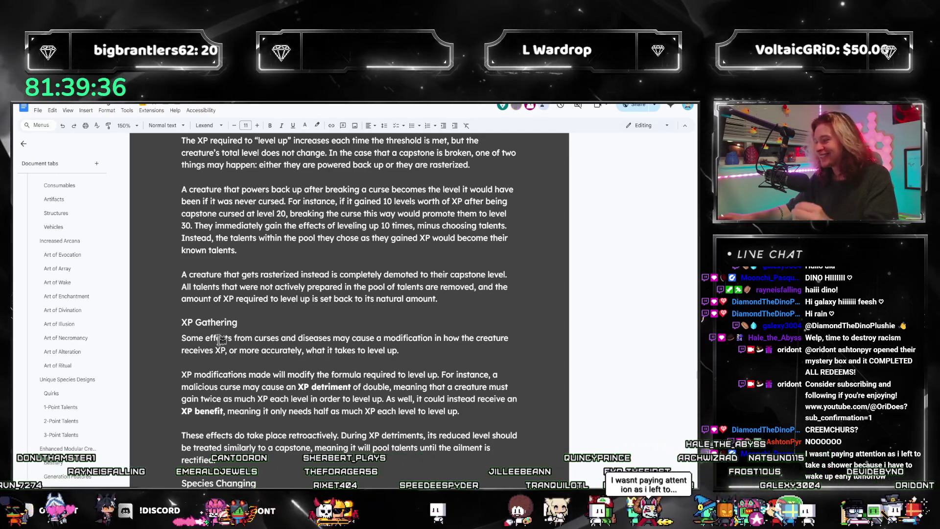
pyautogui.scroll(-3, 220, 339)
pyautogui.scroll(-2, 231, 378)
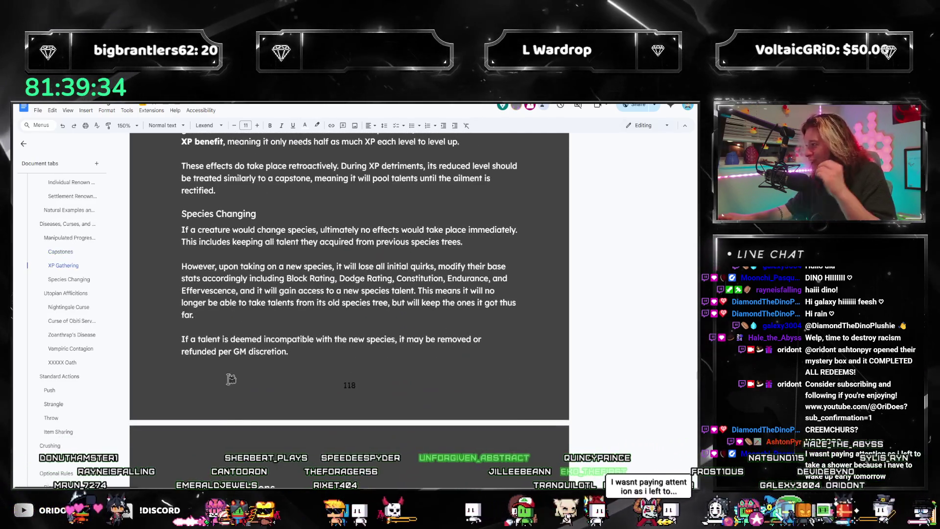
pyautogui.scroll(-2, 230, 378)
pyautogui.scroll(-2, 231, 379)
pyautogui.scroll(-1, 231, 379)
pyautogui.scroll(-3, 45, 392)
pyautogui.scroll(-3, 74, 404)
pyautogui.scroll(-3, 88, 405)
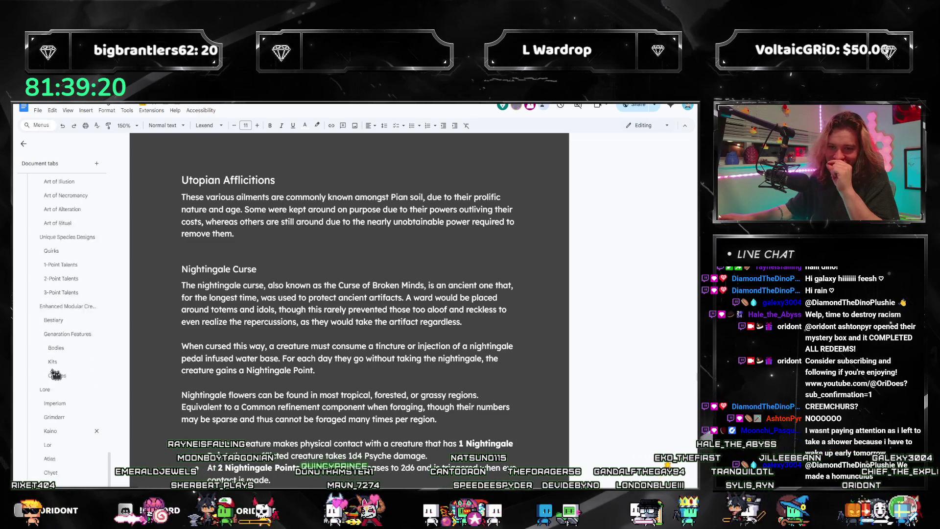
pyautogui.scroll(2, 59, 352)
# - Visit the empty Chimera bullet under Generation Features, then return to Gladiator with the CHIMERA notes in view
pyautogui.click(61, 353)
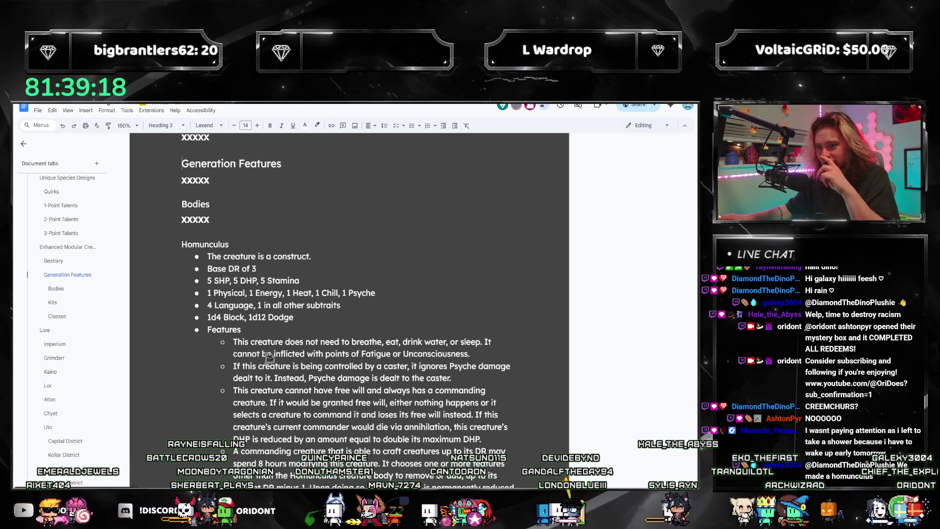
pyautogui.scroll(-5, 268, 356)
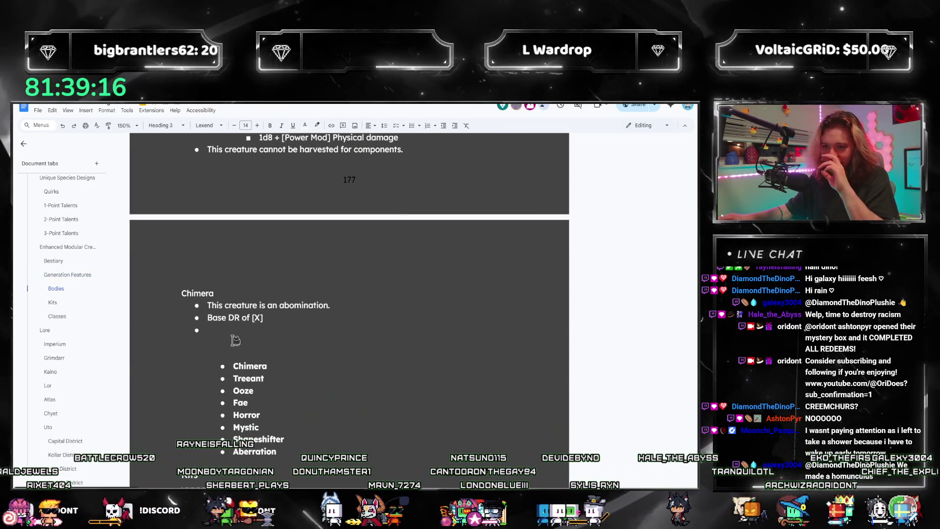
pyautogui.click(224, 329)
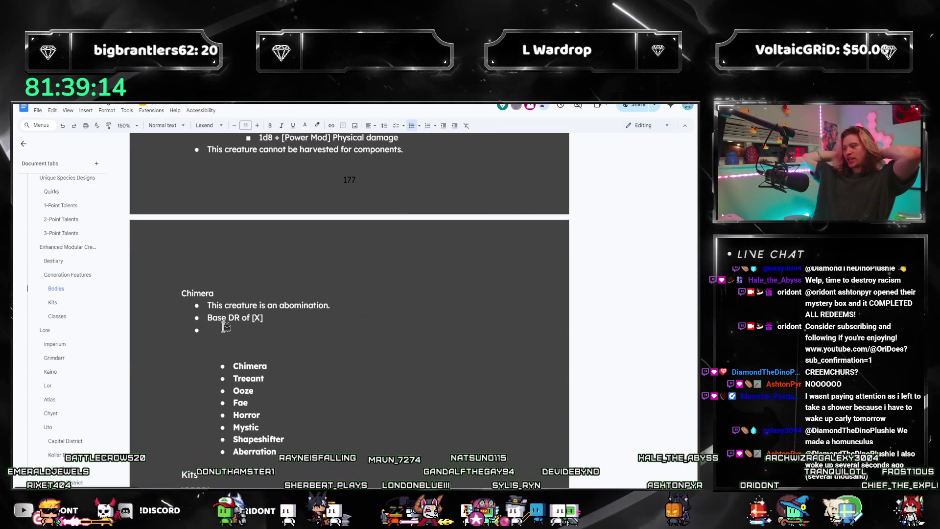
pyautogui.scroll(-5, 105, 390)
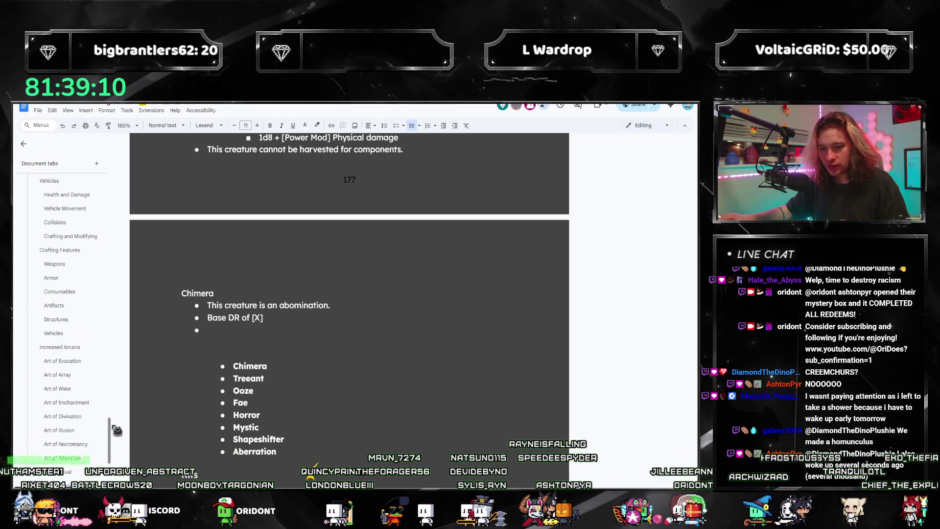
pyautogui.moveTo(116, 430); pyautogui.dragTo(56, 250)
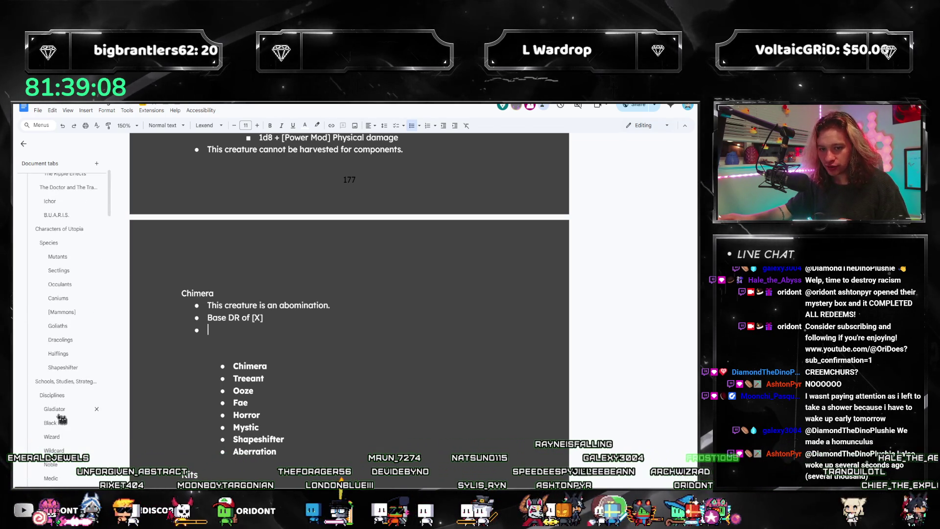
pyautogui.click(55, 409)
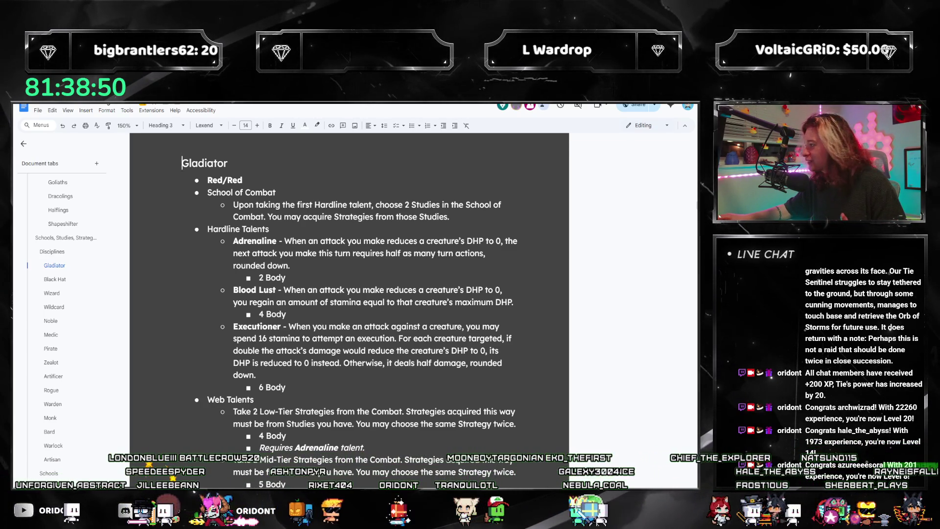
pyautogui.moveTo(786, 230); pyautogui.dragTo(588, 230)
# - Add 'Adrenaline (2)' and 'Blood Lust (4)' to the CHIMERA list, then minimize Notepad
pyautogui.hotkey('alt', 'Tab')
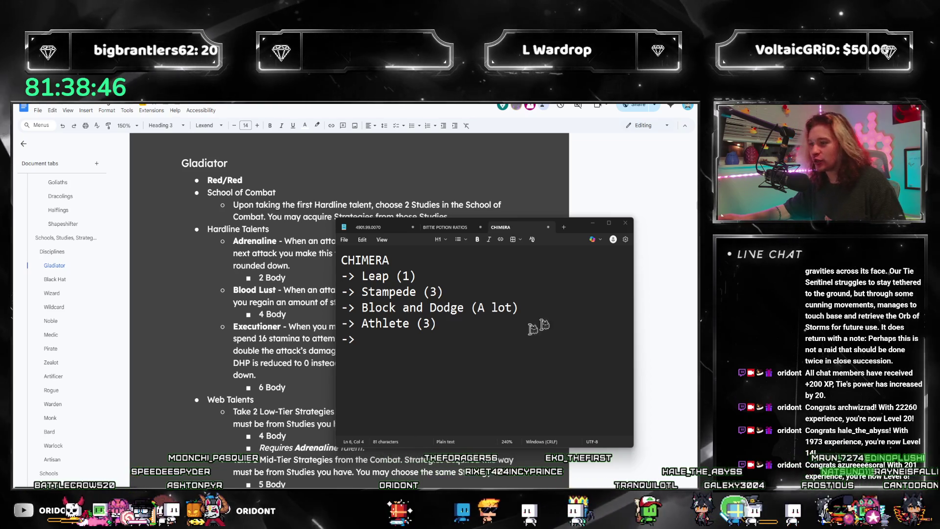
pyautogui.moveTo(529, 224); pyautogui.dragTo(551, 183)
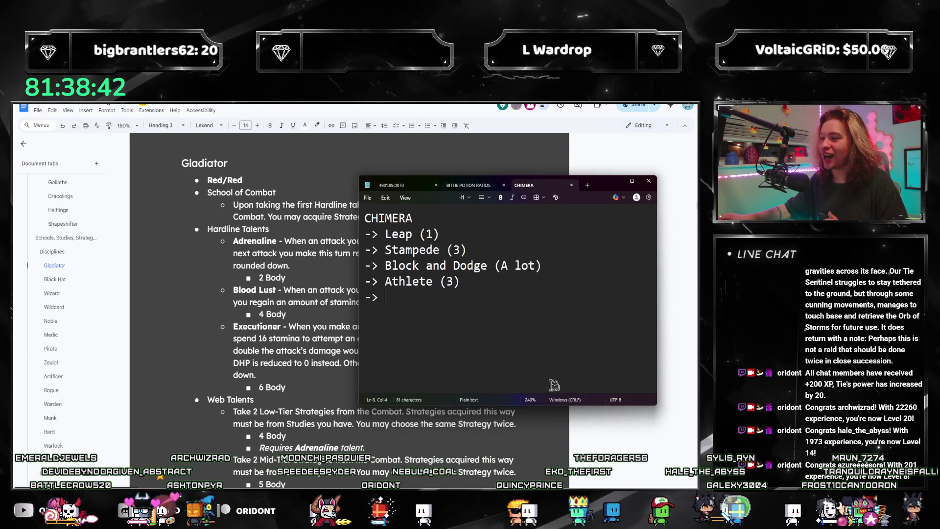
pyautogui.moveTo(603, 190); pyautogui.dragTo(610, 184)
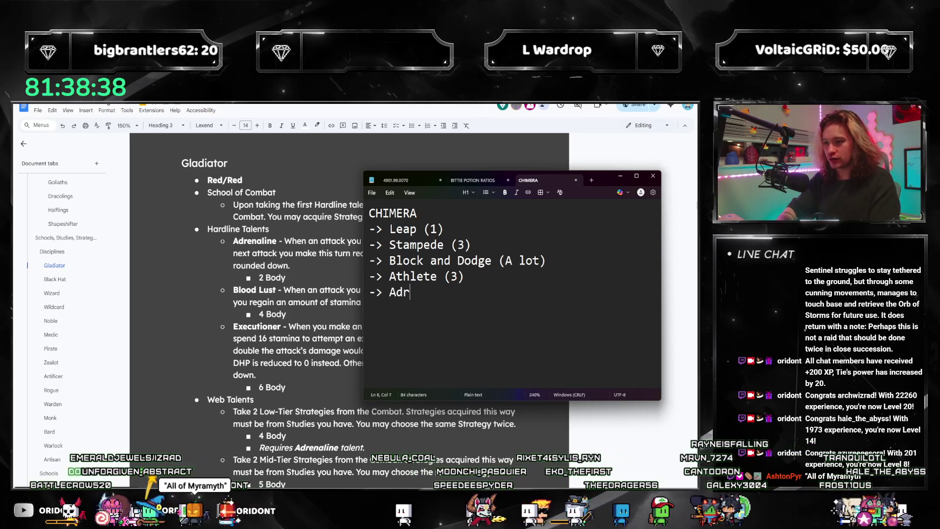
pyautogui.write('enaline (2)')
pyautogui.press('Return')
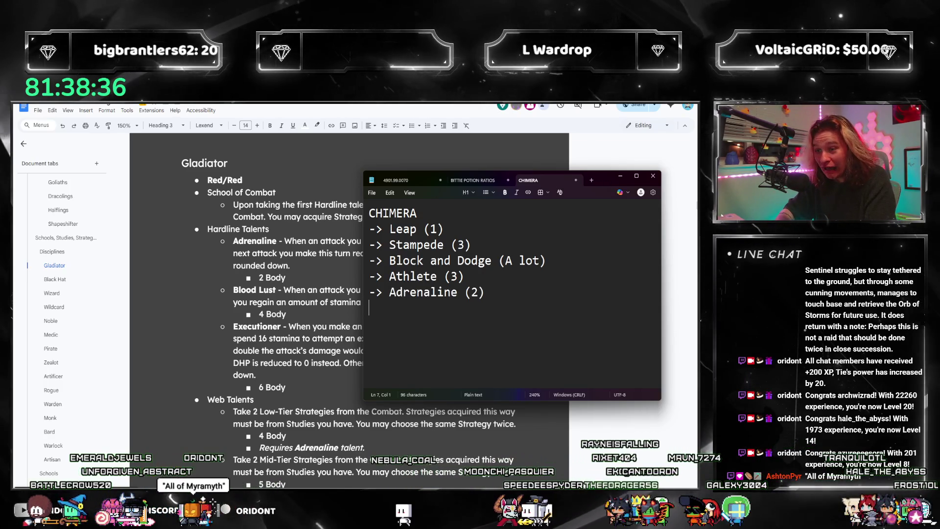
pyautogui.write('-> Blood Lu')
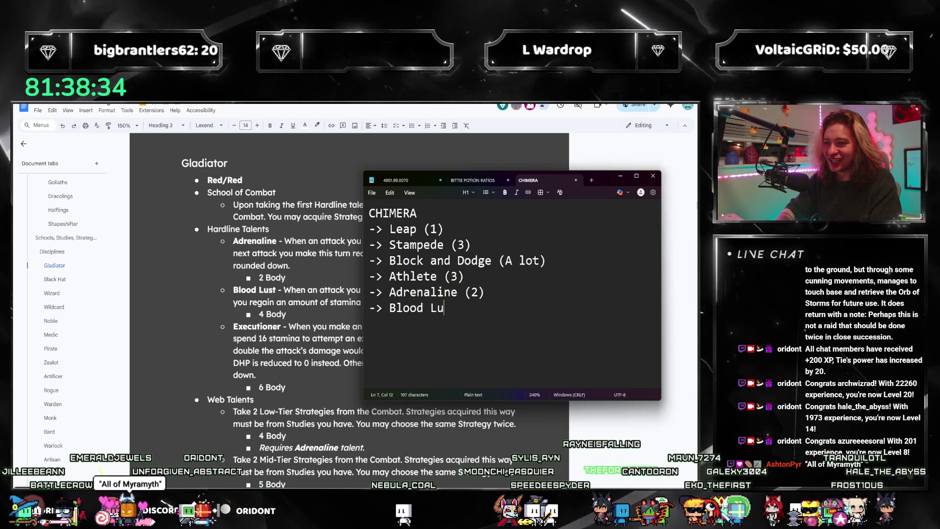
pyautogui.write('st (4')
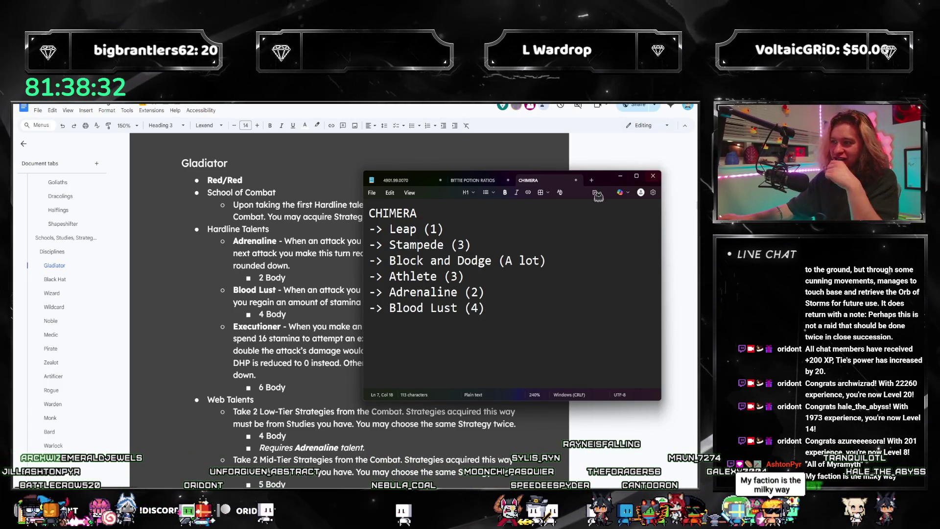
pyautogui.click(619, 177)
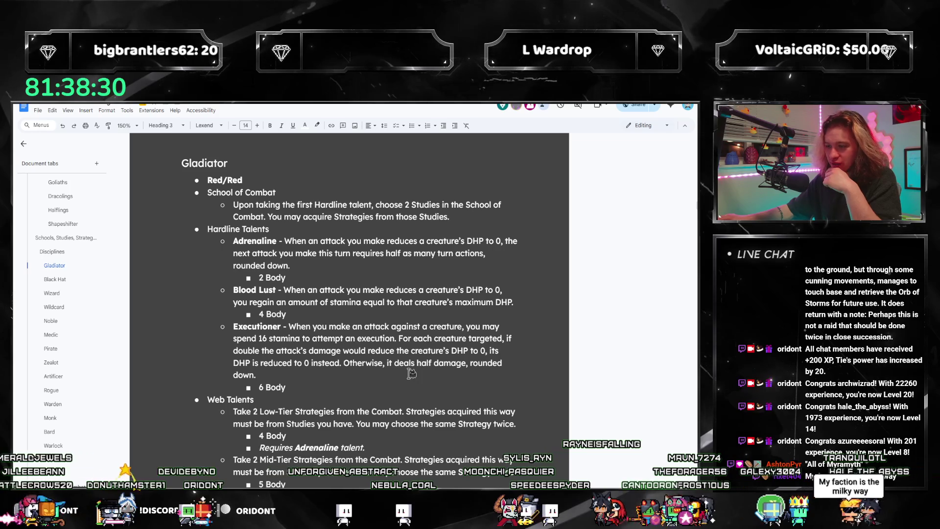
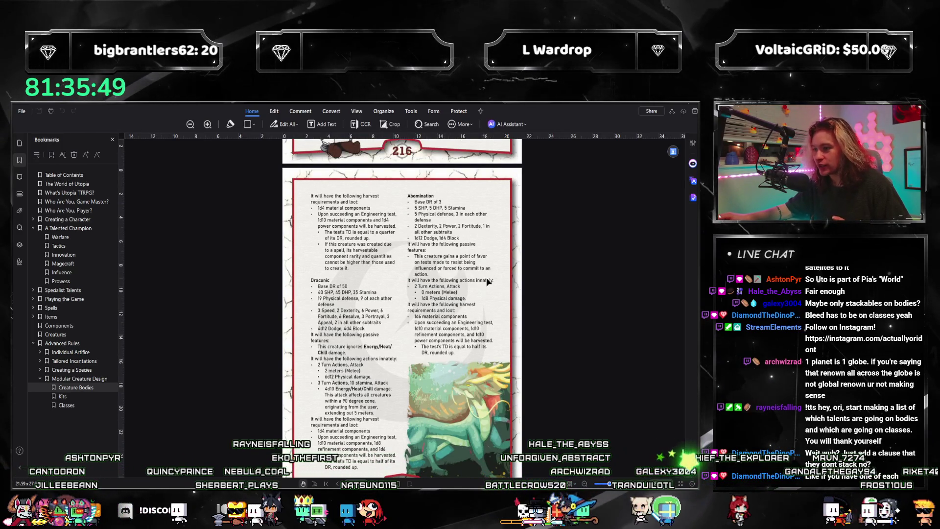
pyautogui.scroll(-4, 488, 281)
pyautogui.scroll(-2, 470, 279)
pyautogui.scroll(3, 427, 273)
pyautogui.scroll(3, 433, 296)
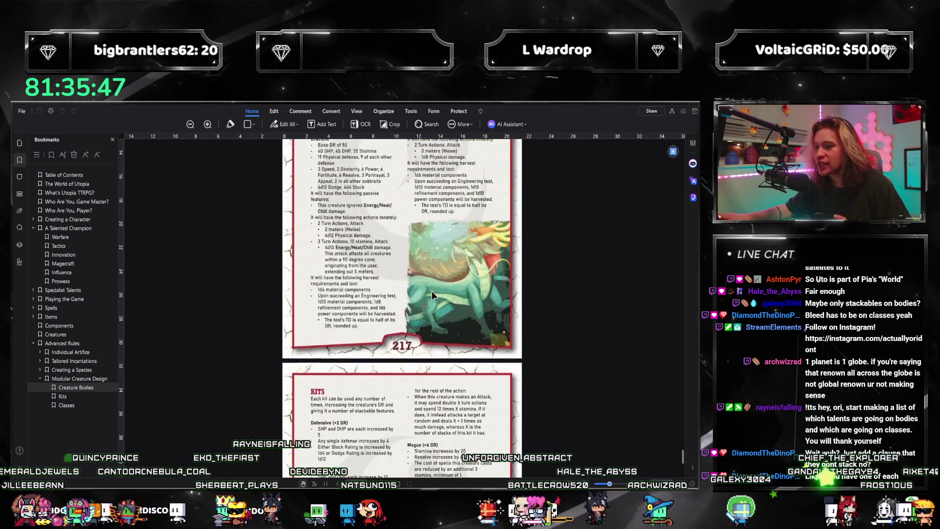
pyautogui.scroll(3, 433, 295)
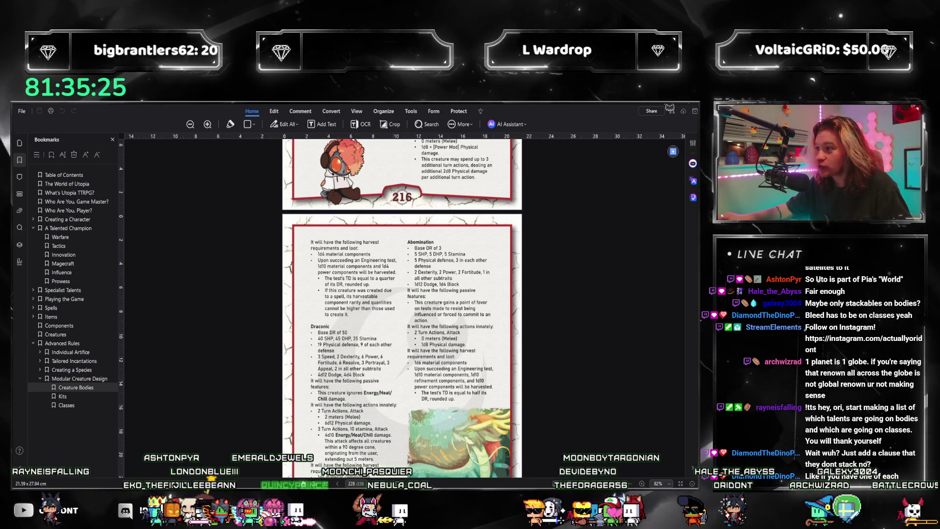
# - Switch from PDFelement back to the rulebook in Google Docs
pyautogui.click(670, 109)
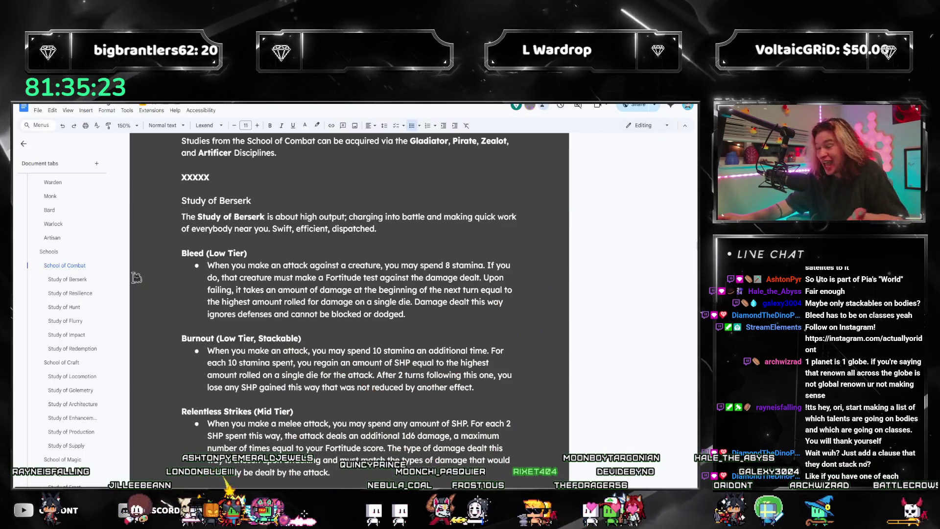
pyautogui.scroll(5, 92, 314)
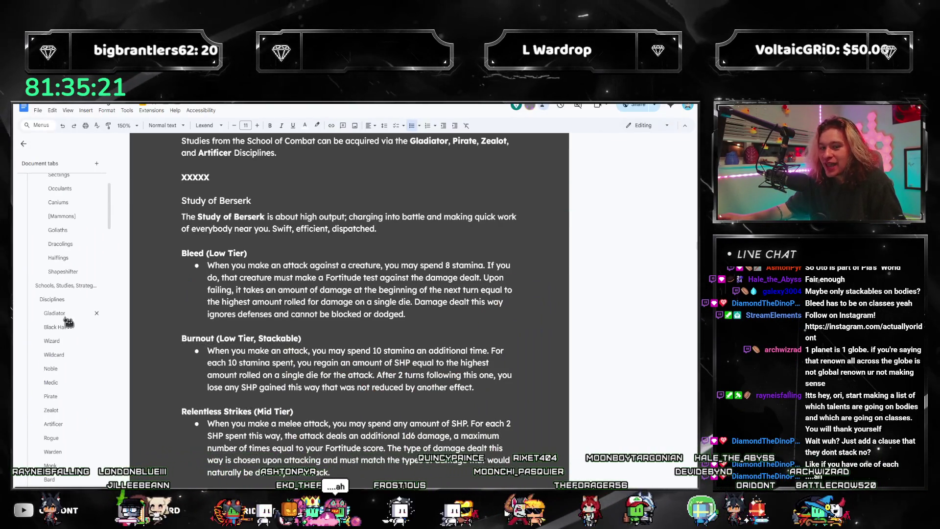
# - Jump to the Gladiator section and reread the Adrenaline talent description through 'rounded down.'
pyautogui.click(65, 315)
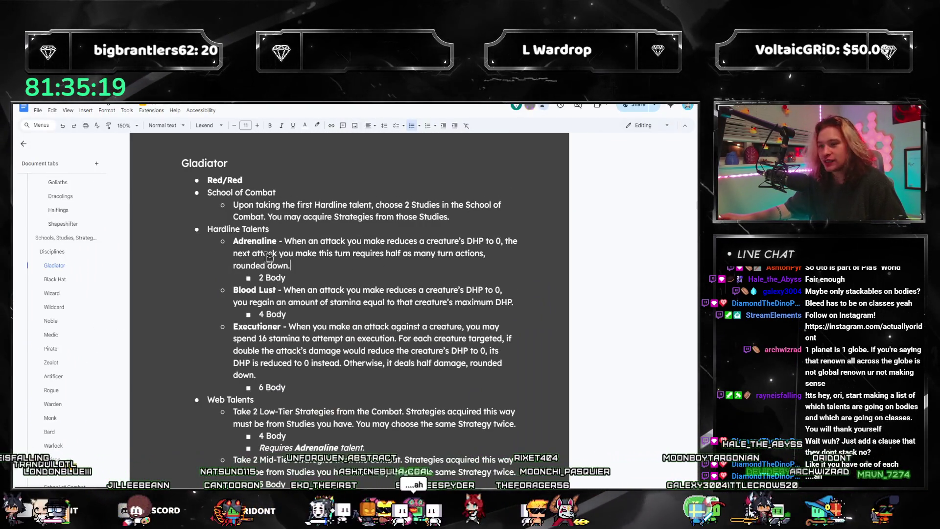
pyautogui.moveTo(291, 266); pyautogui.dragTo(294, 241)
pyautogui.click(314, 257)
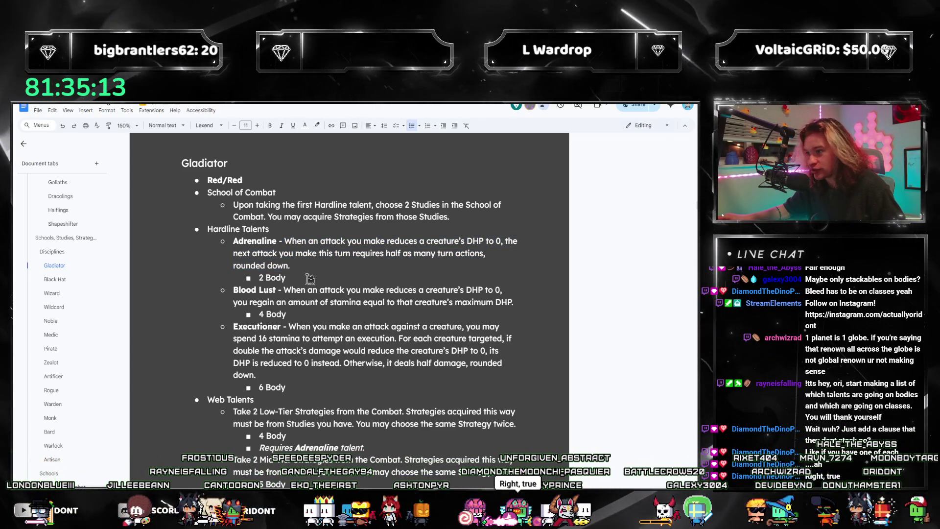
pyautogui.click(301, 271)
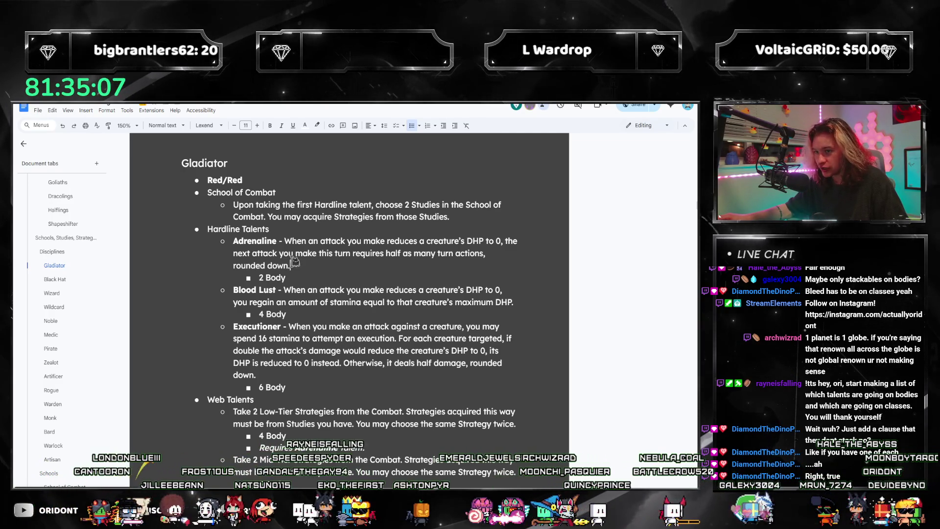
pyautogui.moveTo(293, 262); pyautogui.dragTo(284, 241)
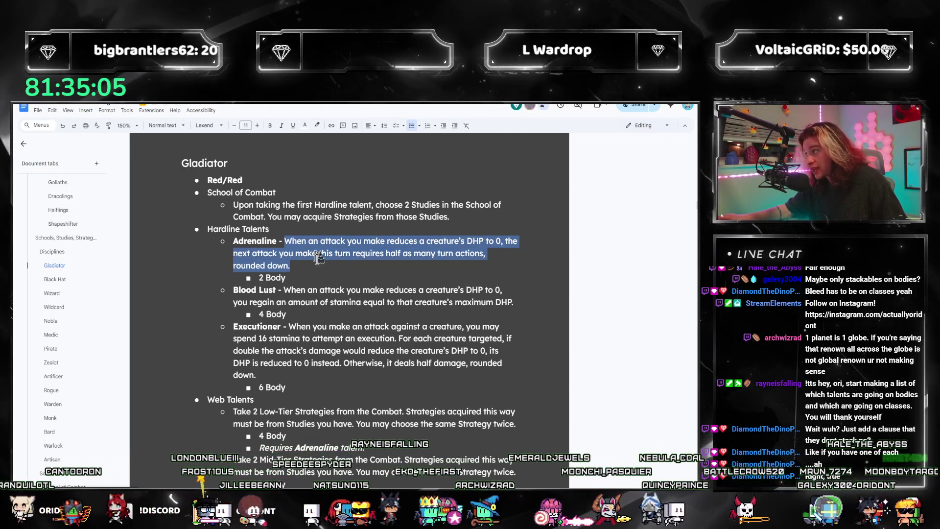
pyautogui.click(319, 257)
pyautogui.moveTo(291, 266); pyautogui.dragTo(286, 241)
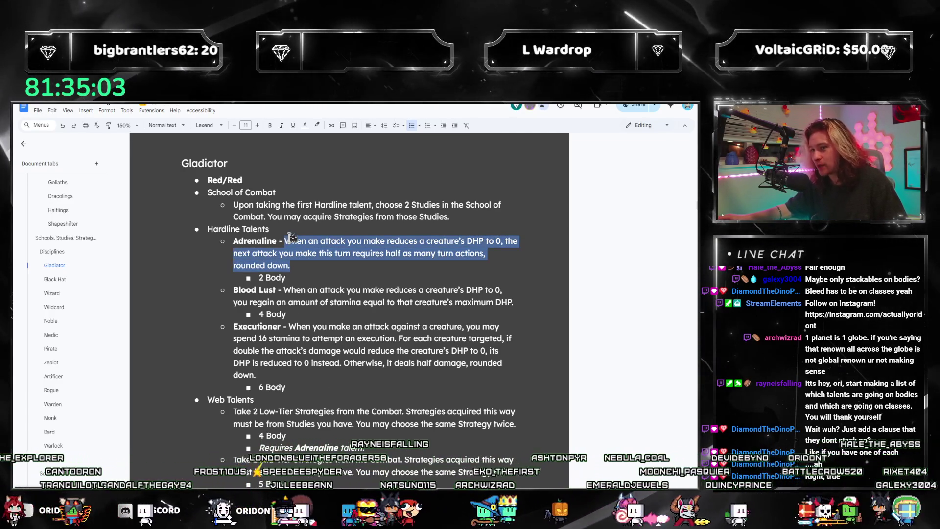
pyautogui.click(297, 253)
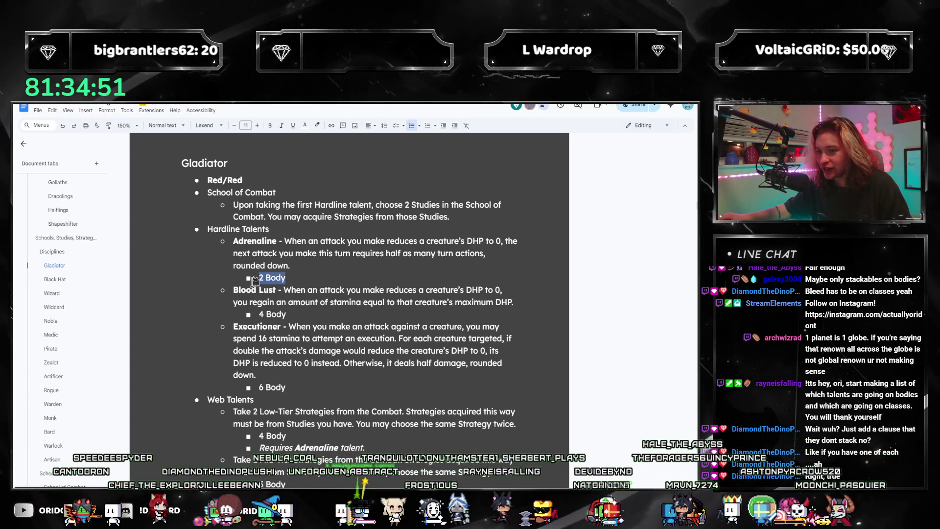
pyautogui.click(300, 266)
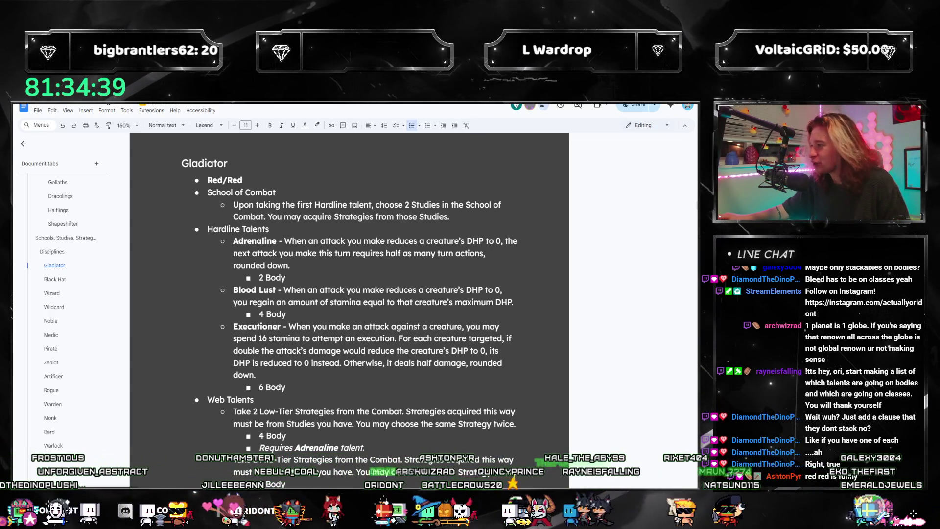
# - Glance at the CHIMERA notes window, hide it again, and jump to the Study of Berserk section
pyautogui.hotkey('alt', 'Tab')
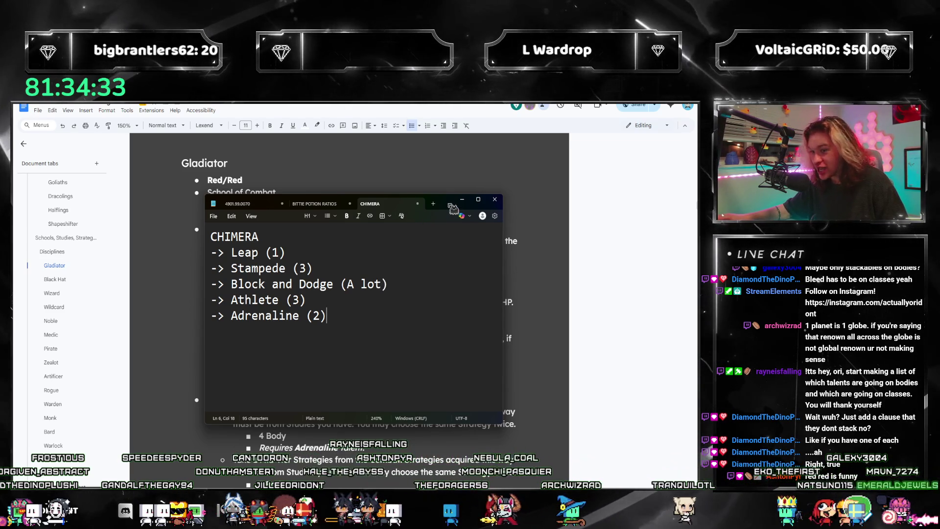
pyautogui.moveTo(452, 207); pyautogui.dragTo(452, 214)
pyautogui.hotkey('alt', 'Tab')
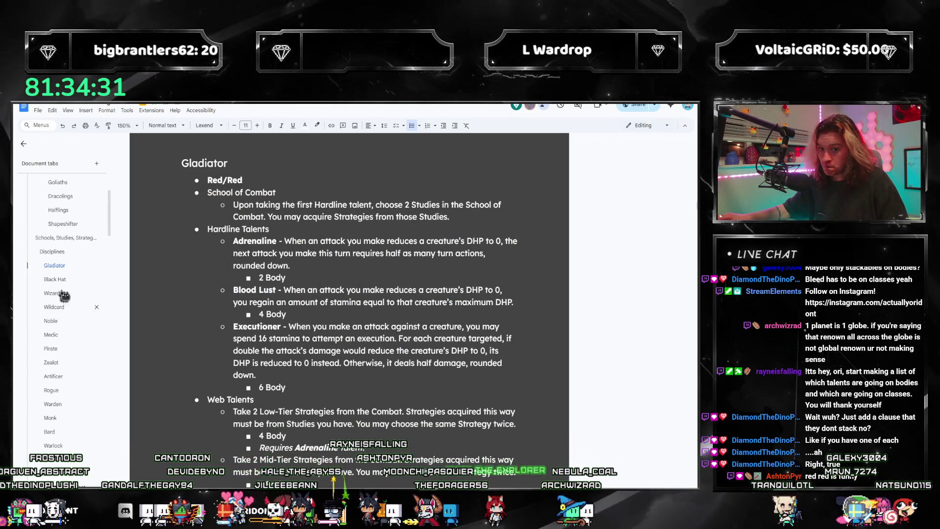
pyautogui.click(60, 387)
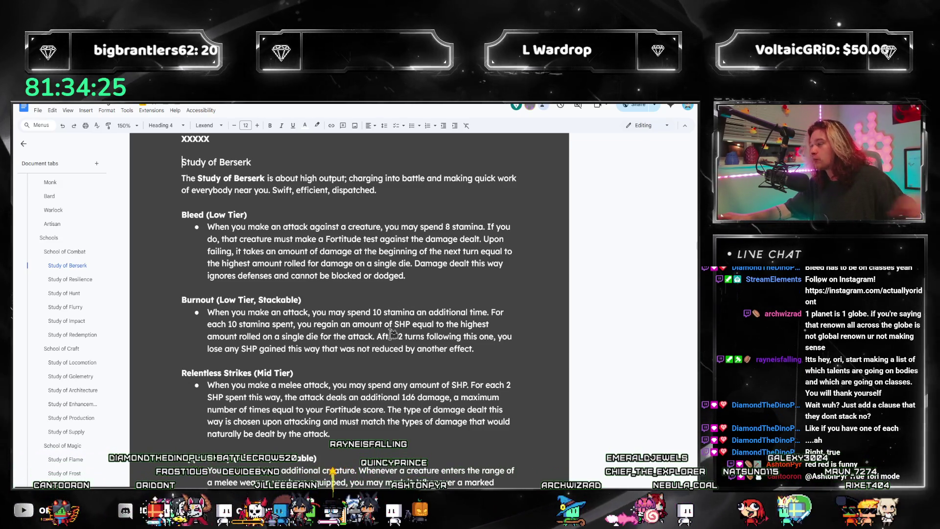
pyautogui.scroll(-1, 410, 325)
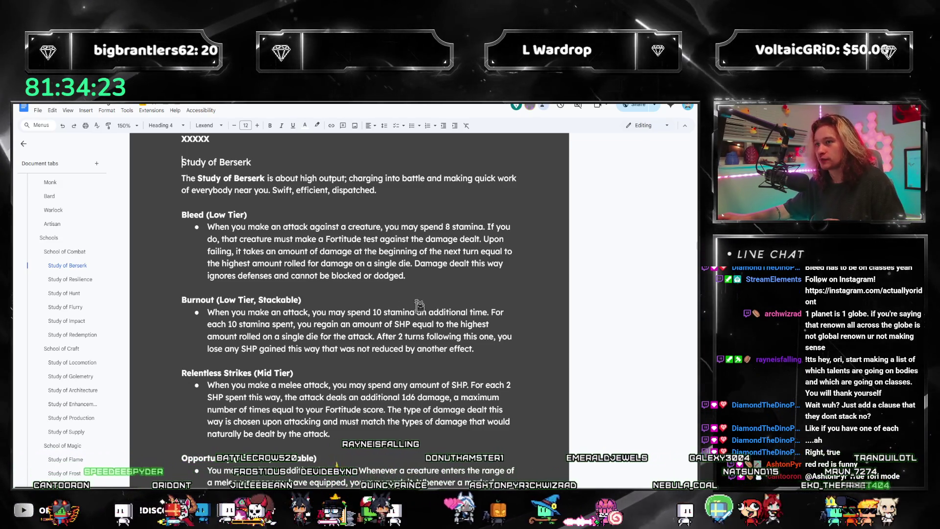
pyautogui.scroll(-1, 281, 239)
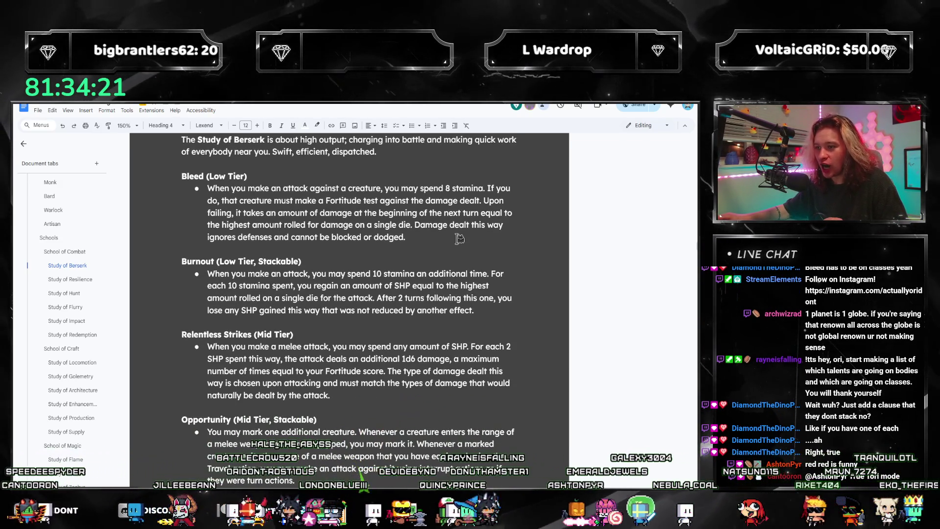
# - Reread the Bleed paragraph and its heading by selecting and clearing it
pyautogui.tripleClick(353, 213)
pyautogui.click(353, 212)
pyautogui.tripleClick(331, 225)
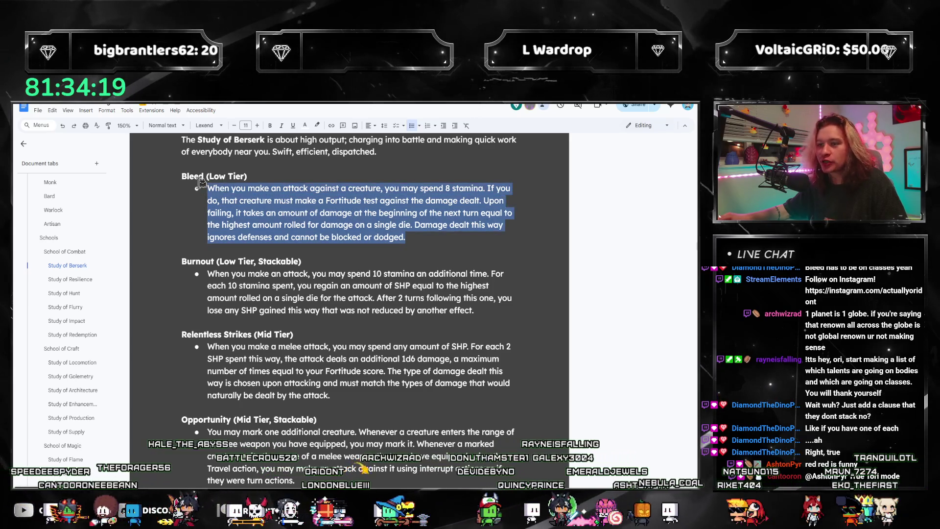
pyautogui.click(331, 225)
pyautogui.scroll(-2, 269, 261)
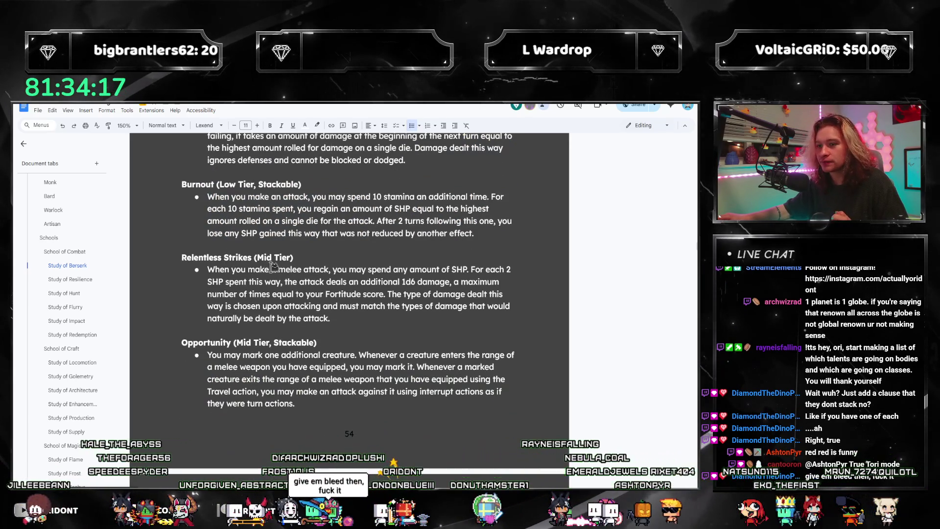
pyautogui.scroll(2, 276, 266)
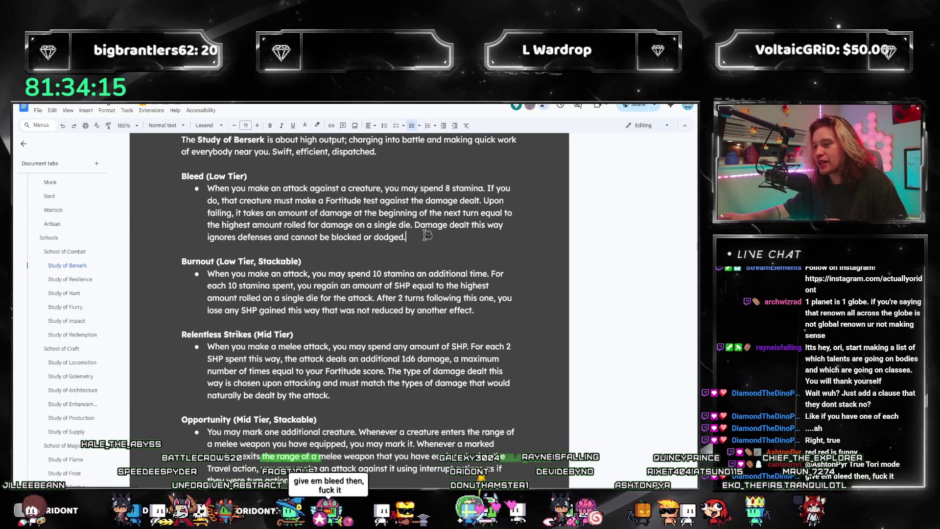
pyautogui.moveTo(406, 237); pyautogui.dragTo(210, 187)
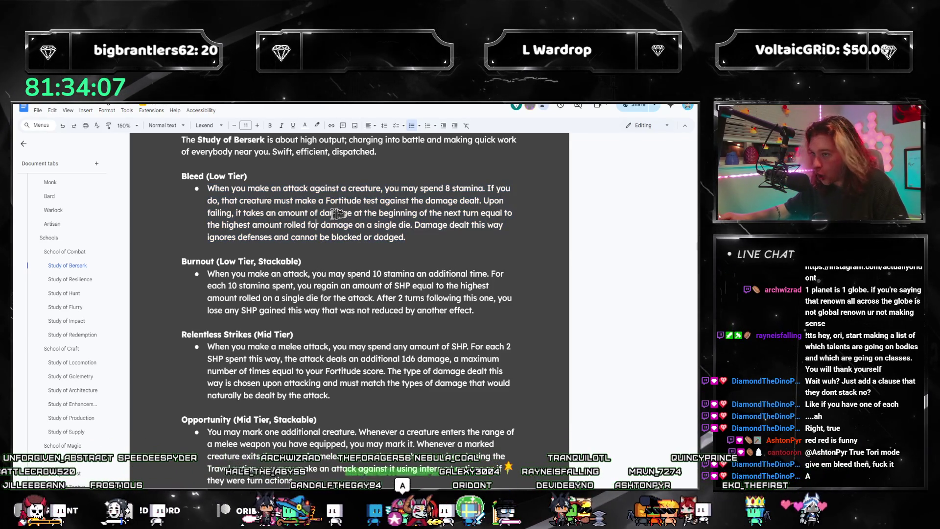
pyautogui.moveTo(406, 237); pyautogui.dragTo(182, 176)
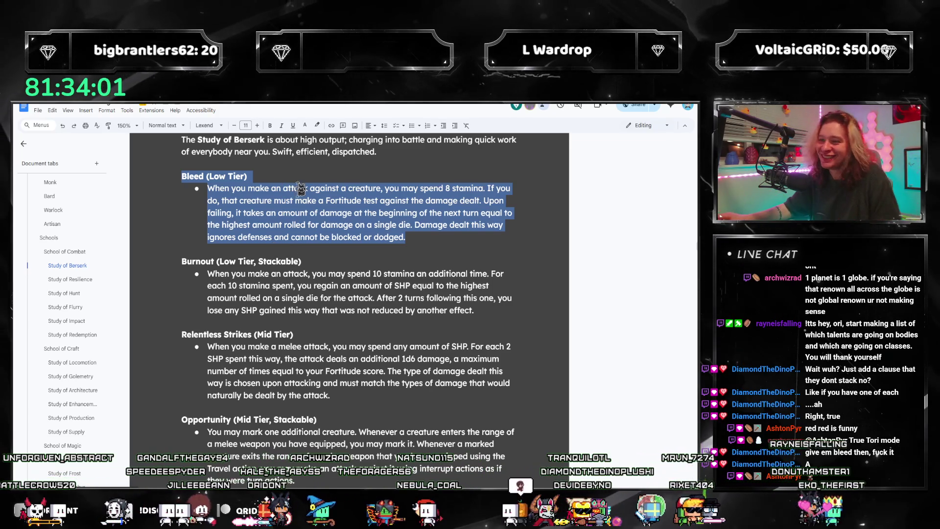
pyautogui.click(320, 212)
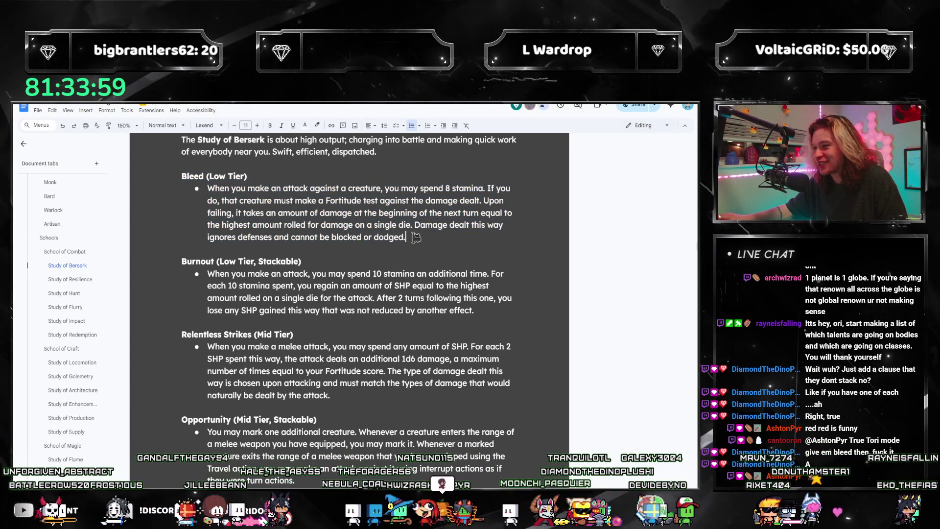
pyautogui.scroll(-2, 331, 268)
pyautogui.scroll(3, 403, 270)
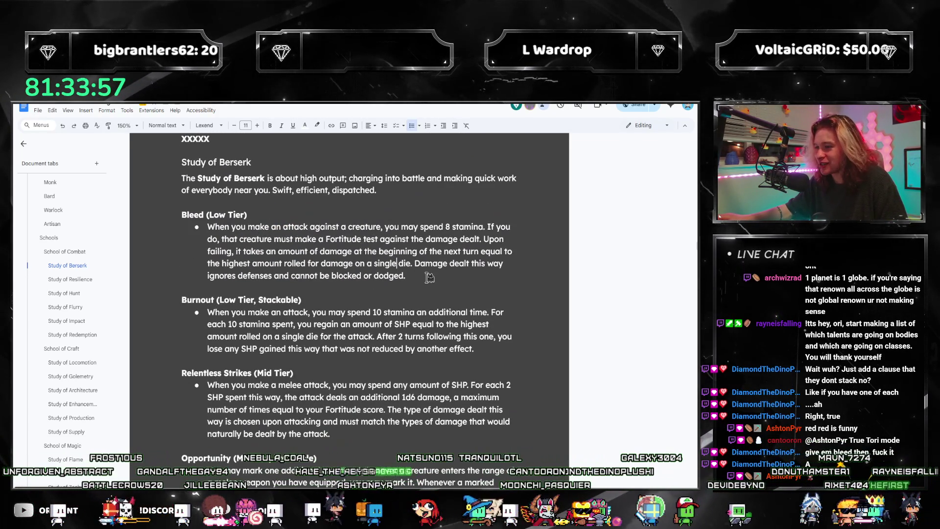
# - Go over the Bleed description again, leaving the caret inside it unchanged
pyautogui.moveTo(430, 277); pyautogui.dragTo(210, 226)
pyautogui.moveTo(446, 264); pyautogui.dragTo(320, 250)
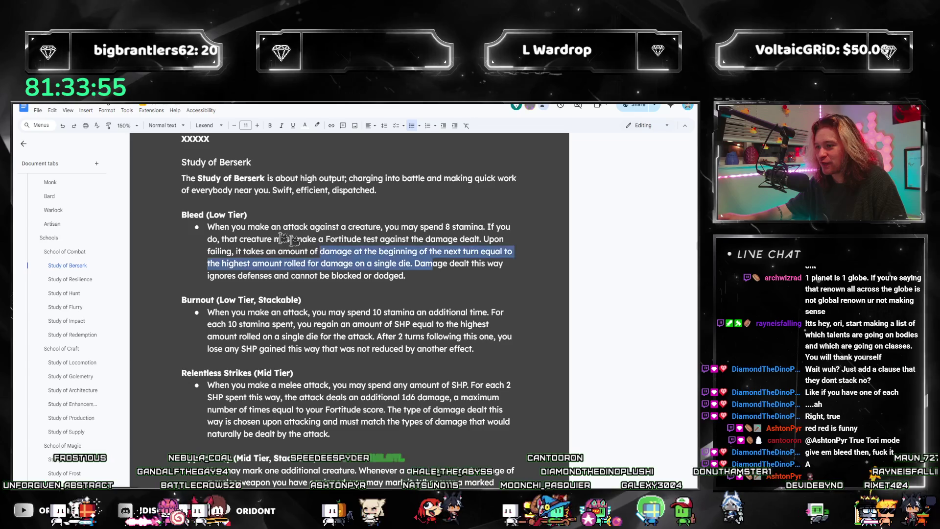
pyautogui.moveTo(181, 214); pyautogui.dragTo(405, 275)
pyautogui.click(332, 276)
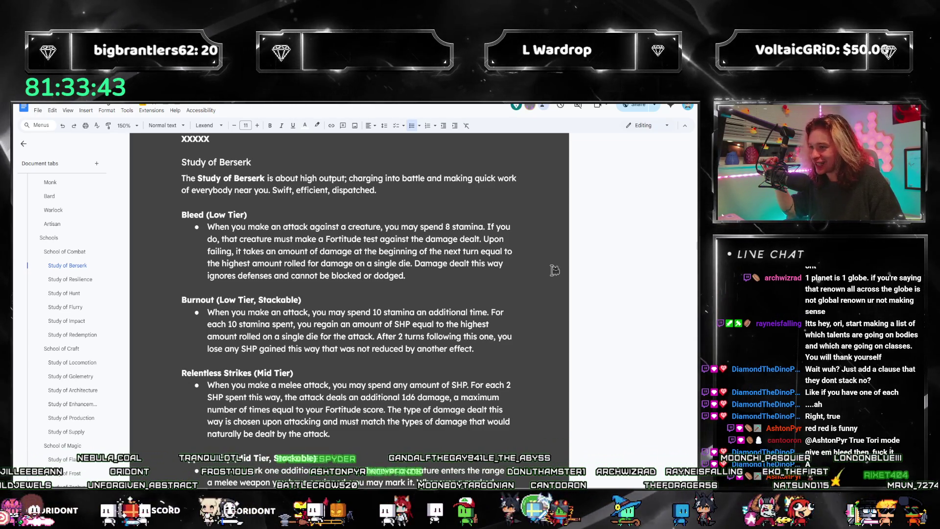
pyautogui.moveTo(433, 275); pyautogui.dragTo(207, 226)
pyautogui.click(455, 266)
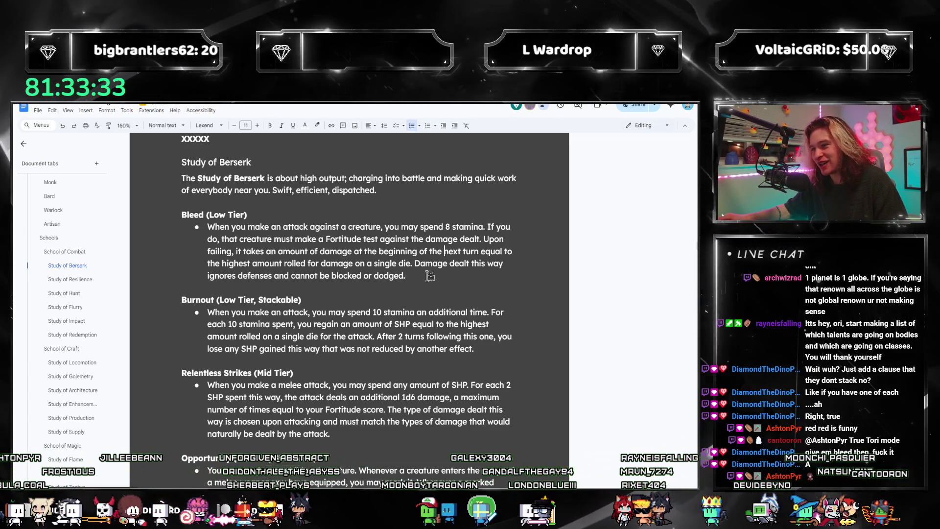
pyautogui.click(317, 263)
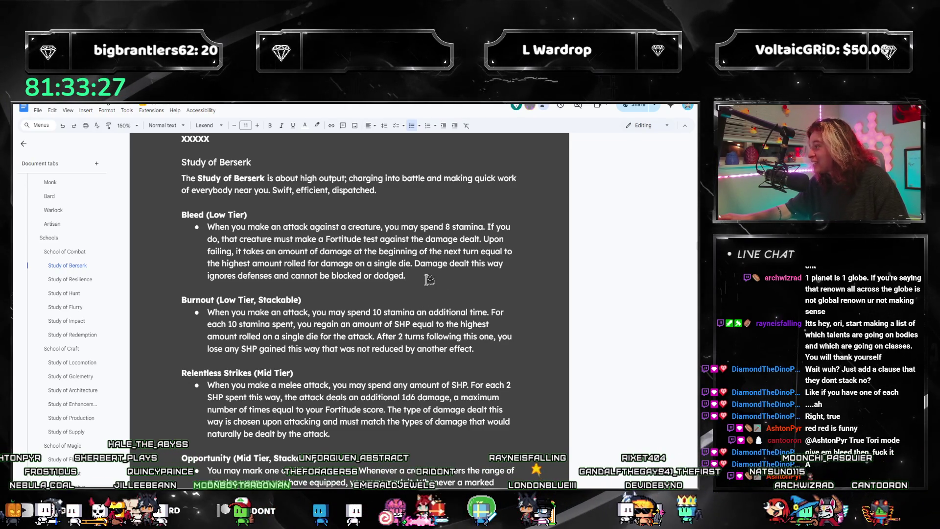
pyautogui.scroll(-1, 429, 279)
pyautogui.scroll(-2, 416, 282)
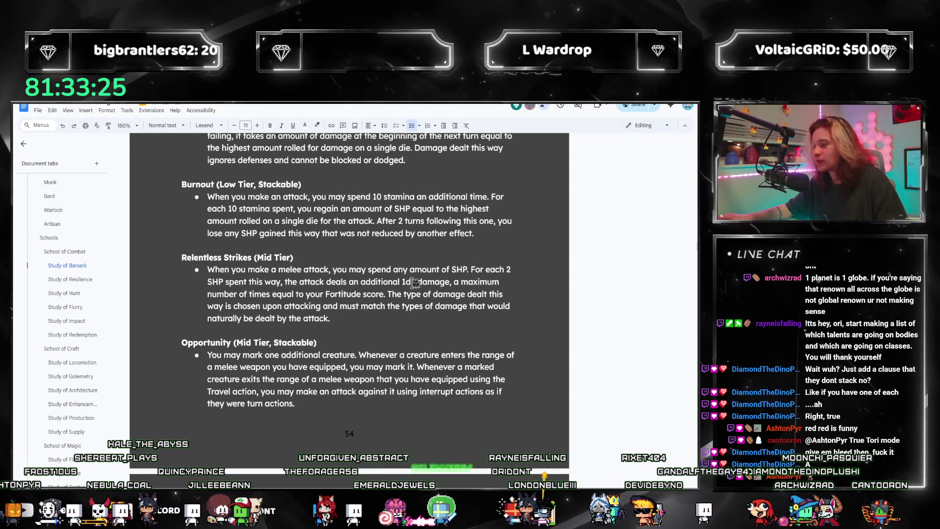
pyautogui.scroll(-3, 415, 282)
pyautogui.scroll(-3, 388, 288)
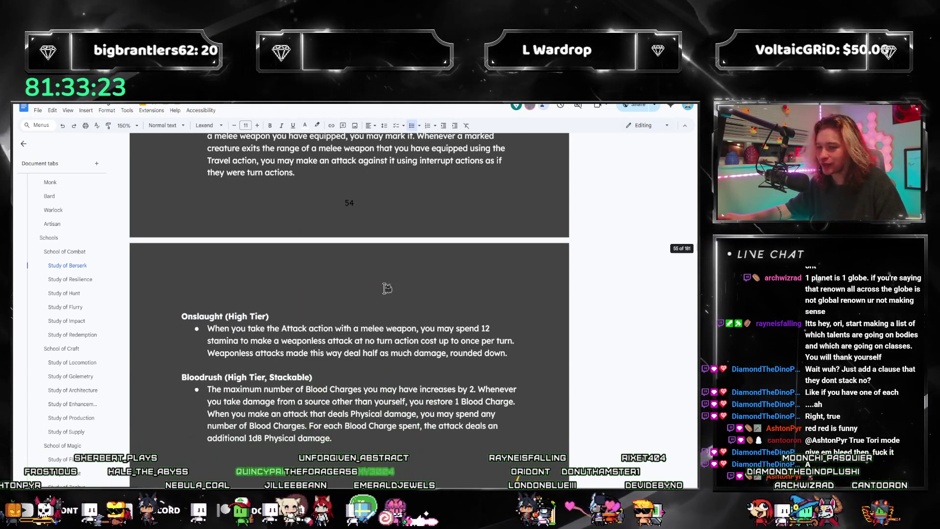
pyautogui.scroll(2, 387, 288)
pyautogui.scroll(3, 295, 305)
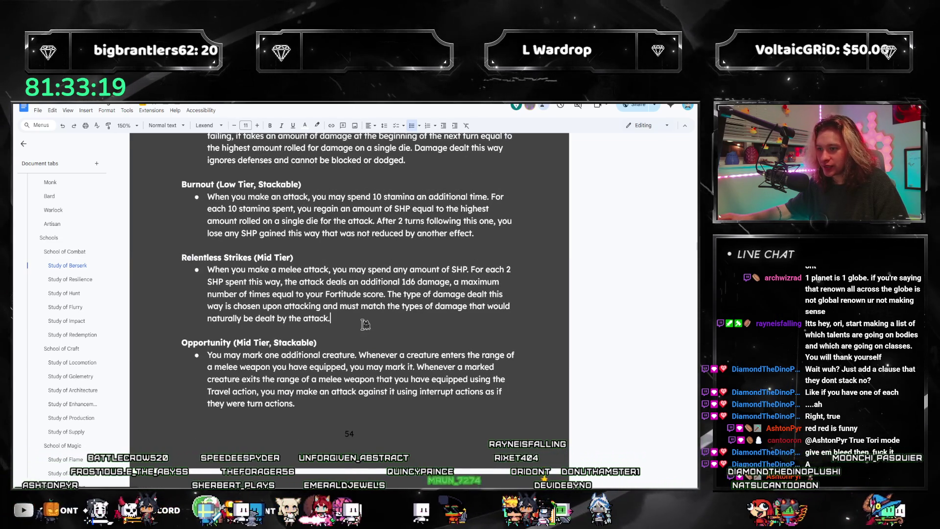
pyautogui.scroll(-1, 355, 337)
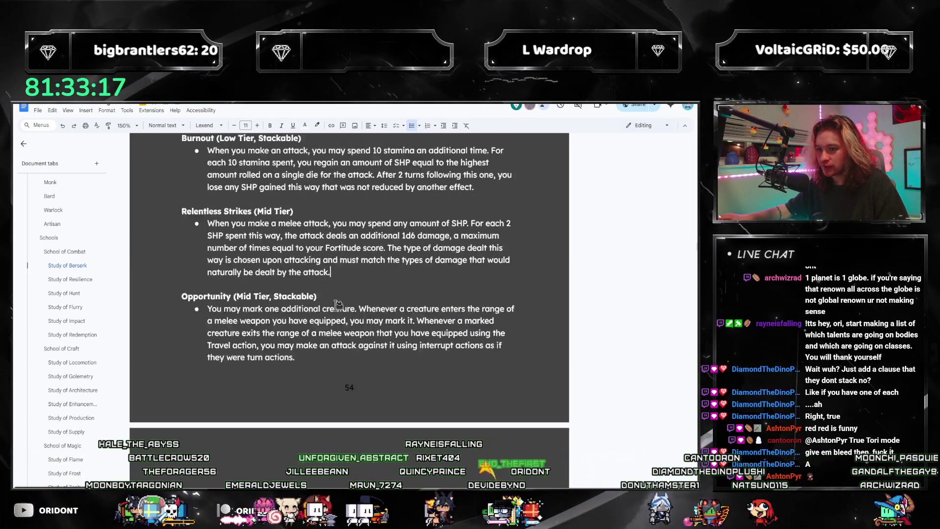
pyautogui.scroll(-5, 287, 260)
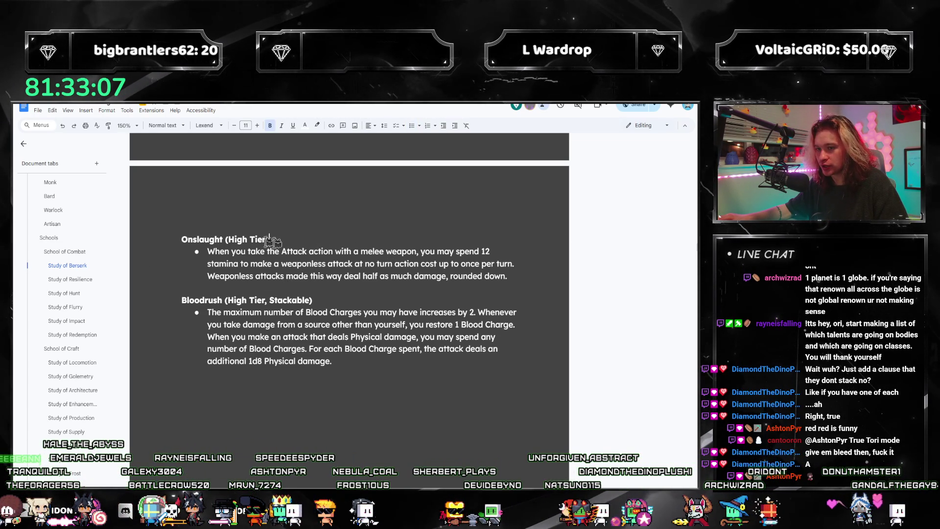
pyautogui.moveTo(272, 240); pyautogui.dragTo(507, 277)
pyautogui.click(315, 256)
pyautogui.scroll(-3, 419, 277)
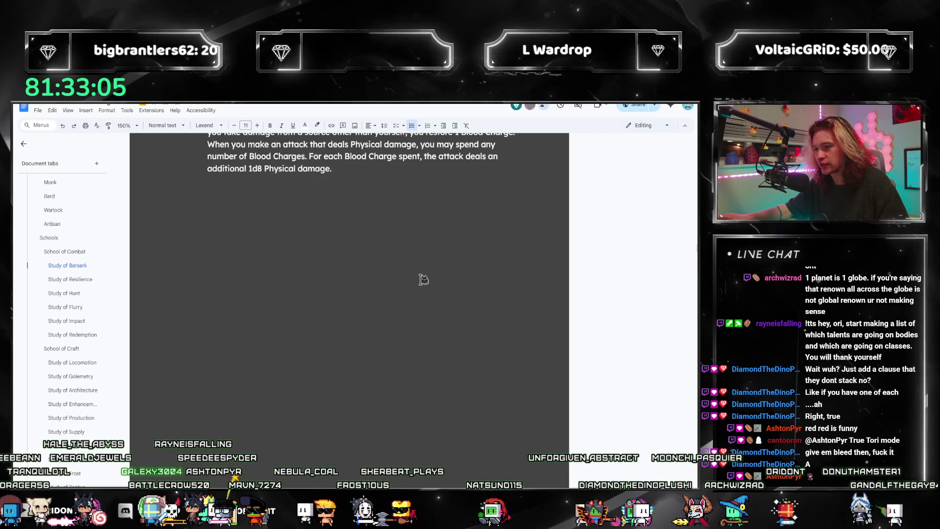
pyautogui.scroll(-2, 422, 282)
pyautogui.scroll(-3, 422, 282)
pyautogui.scroll(-1, 422, 282)
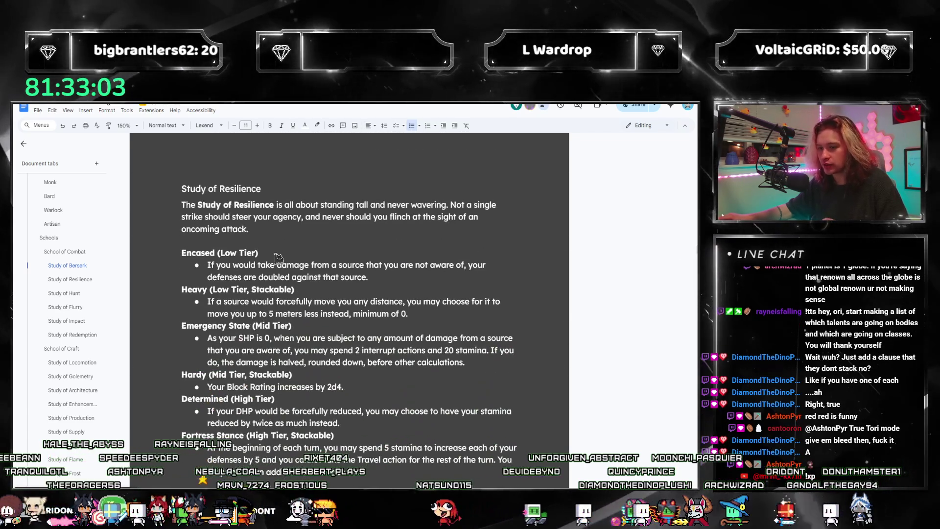
# - Reread the Encased feature's heading and bullet in the Study of Resilience entry
pyautogui.click(258, 265)
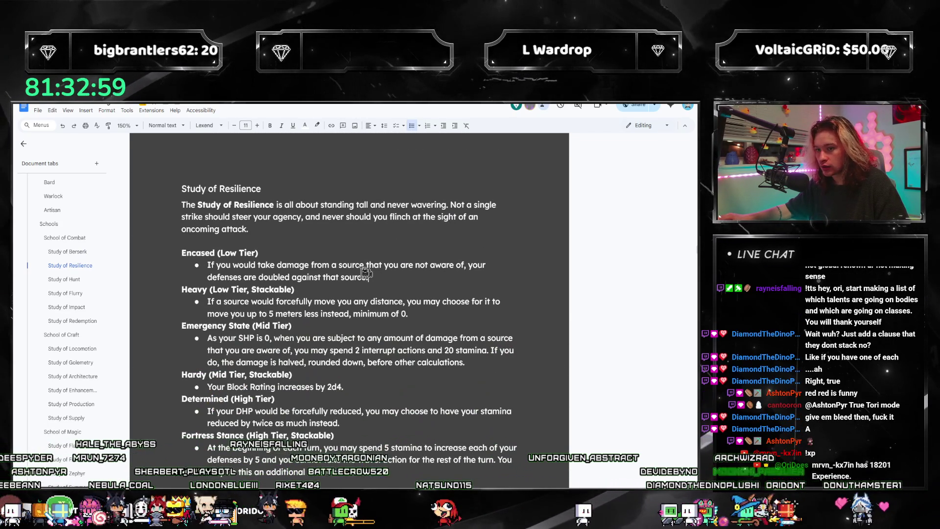
pyautogui.moveTo(382, 277); pyautogui.dragTo(182, 253)
pyautogui.click(279, 273)
pyautogui.moveTo(369, 277); pyautogui.dragTo(183, 251)
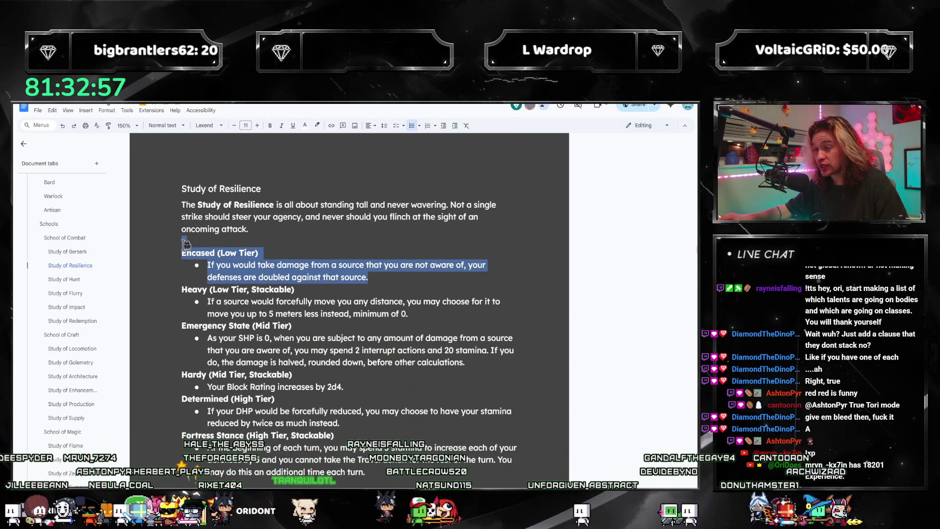
pyautogui.click(287, 268)
pyautogui.moveTo(369, 277); pyautogui.dragTo(182, 252)
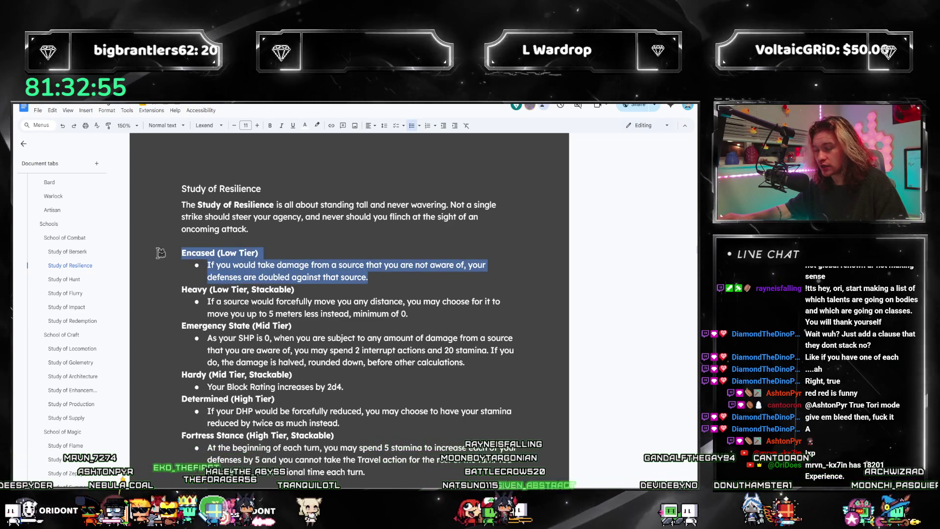
pyautogui.click(294, 267)
pyautogui.moveTo(369, 277); pyautogui.dragTo(183, 251)
pyautogui.click(295, 267)
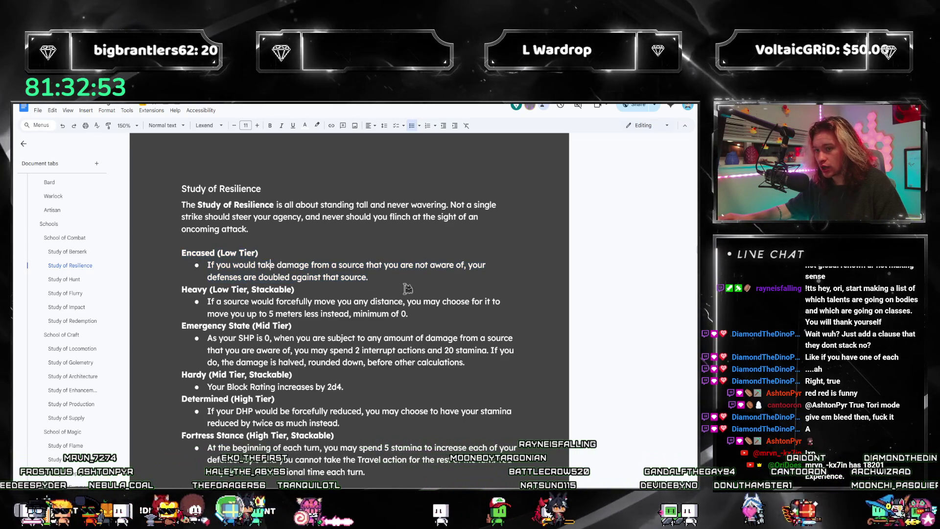
pyautogui.moveTo(369, 277); pyautogui.dragTo(195, 238)
pyautogui.click(330, 277)
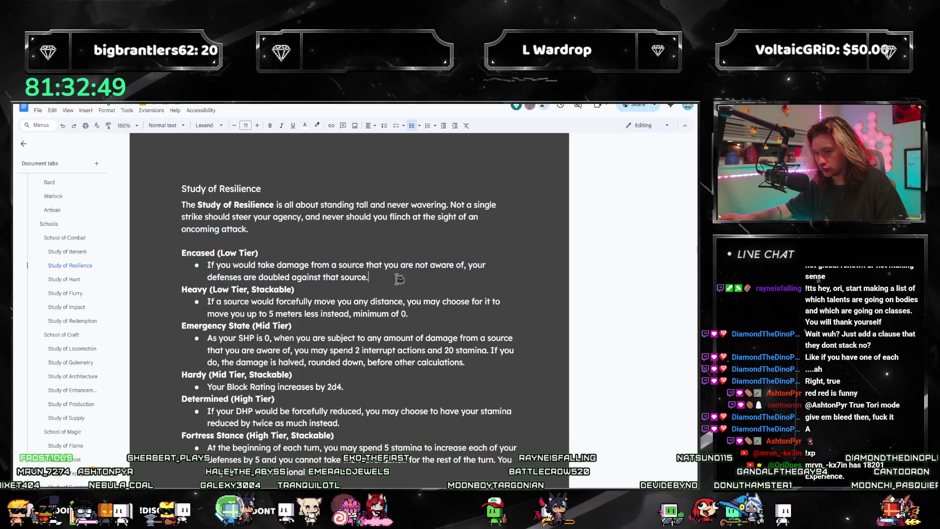
pyautogui.scroll(-1, 398, 277)
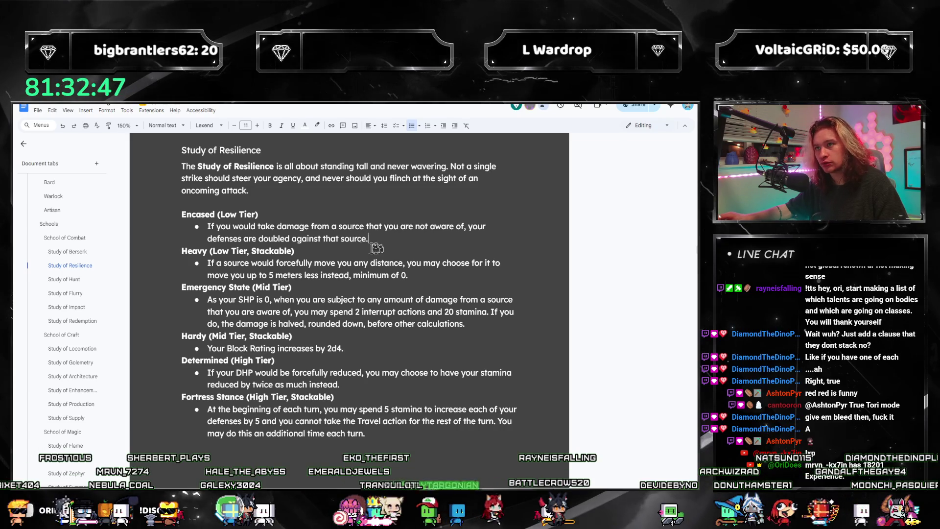
pyautogui.scroll(-2, 295, 281)
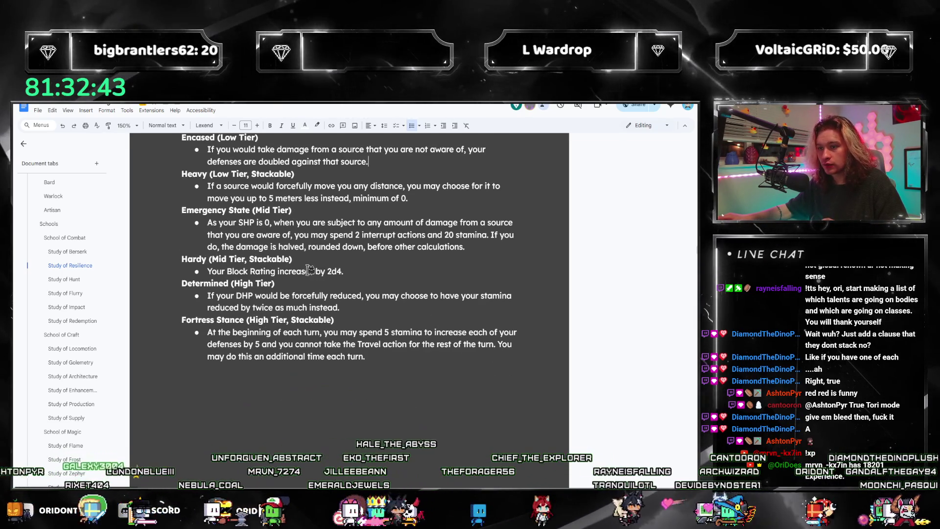
pyautogui.scroll(2, 368, 273)
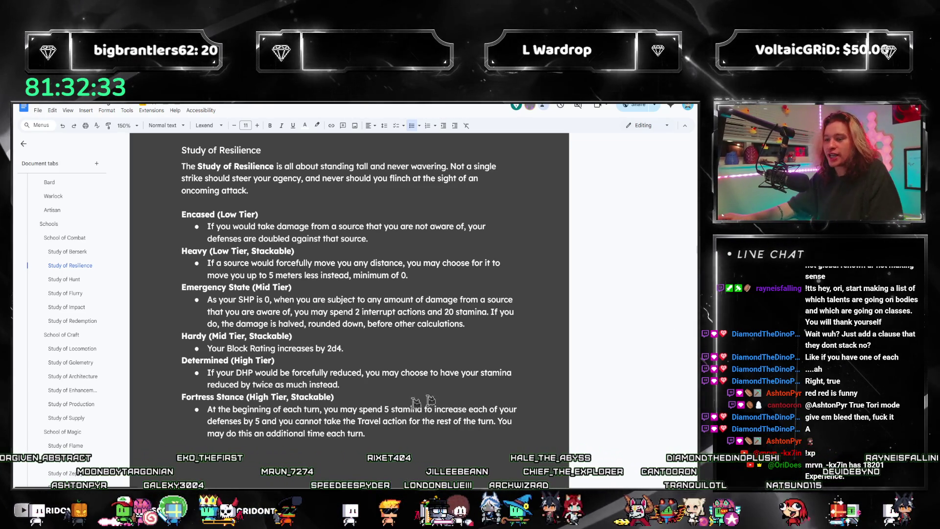
# - Review the Hardy and Determined bullets, then bring up the CHIMERA notes window
pyautogui.moveTo(344, 350); pyautogui.dragTo(172, 337)
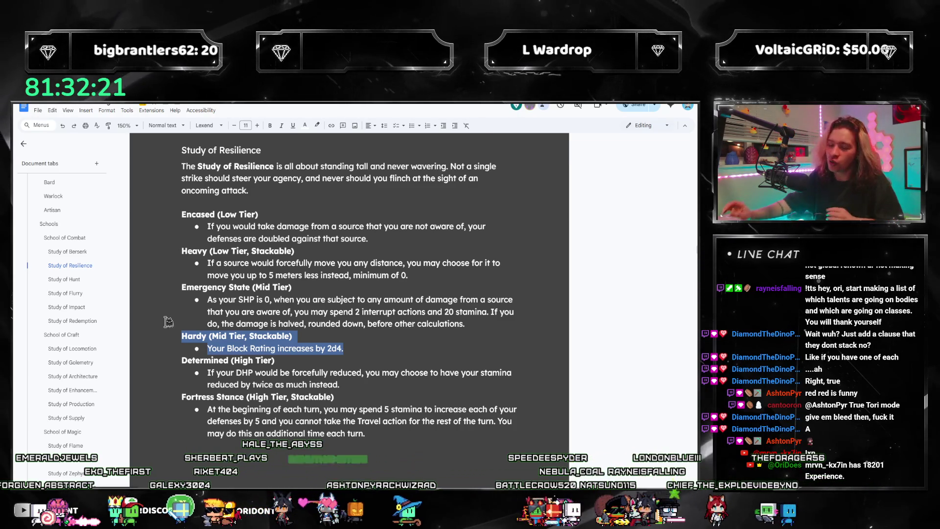
pyautogui.scroll(-1, 280, 322)
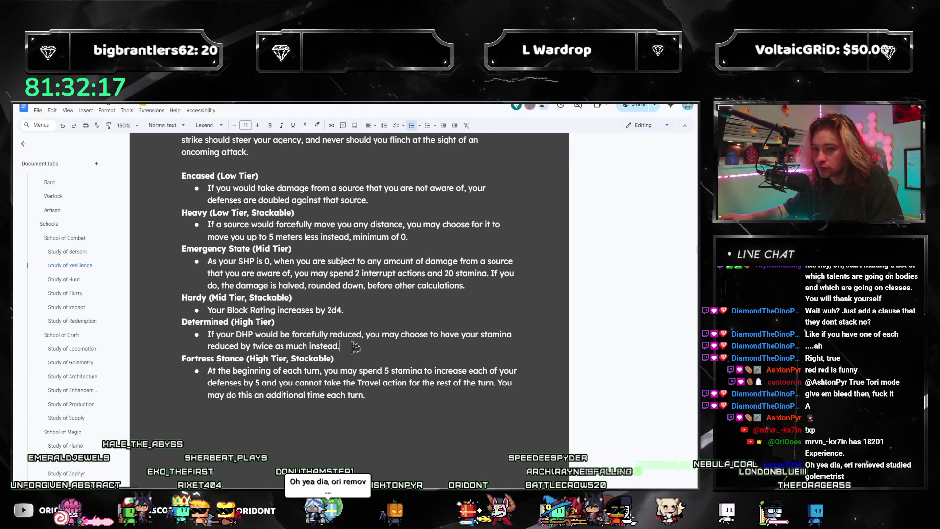
pyautogui.moveTo(351, 346); pyautogui.dragTo(187, 337)
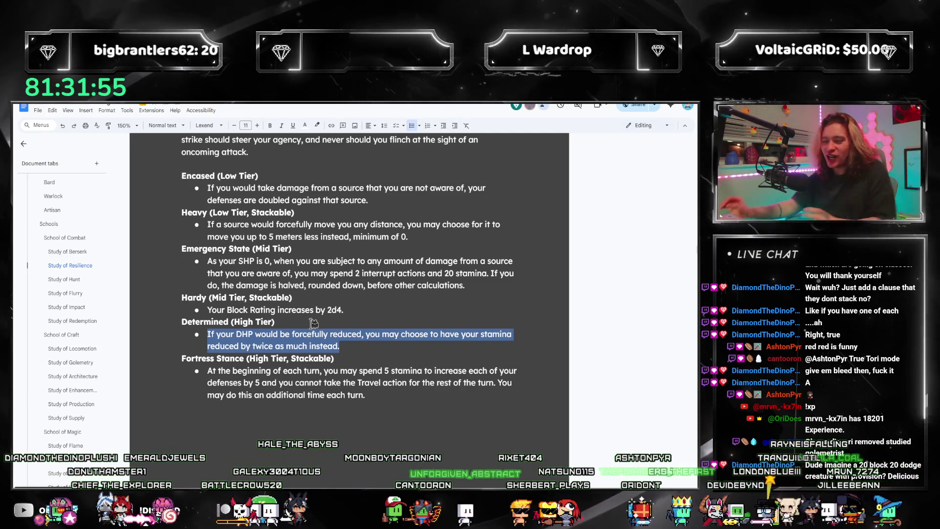
pyautogui.click(207, 334)
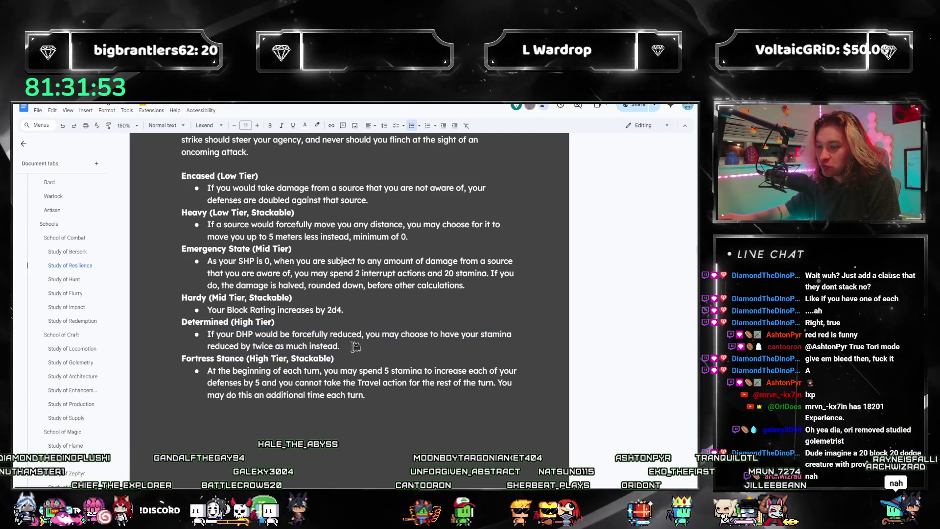
pyautogui.tripleClick(205, 332)
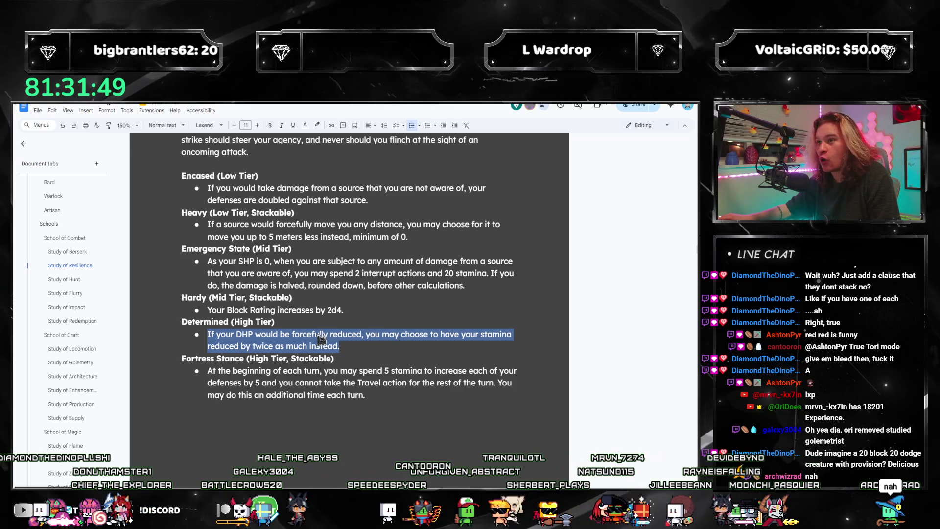
pyautogui.click(386, 357)
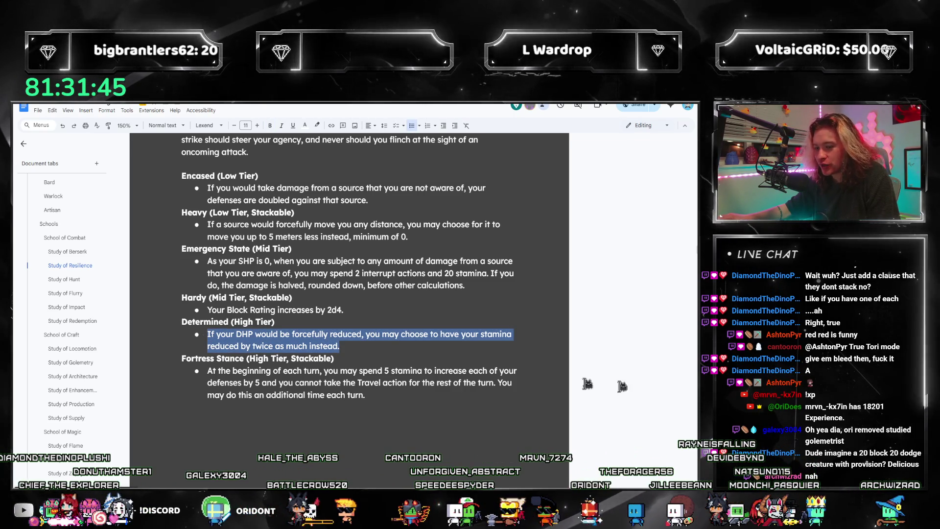
pyautogui.hotkey('alt', 'Tab')
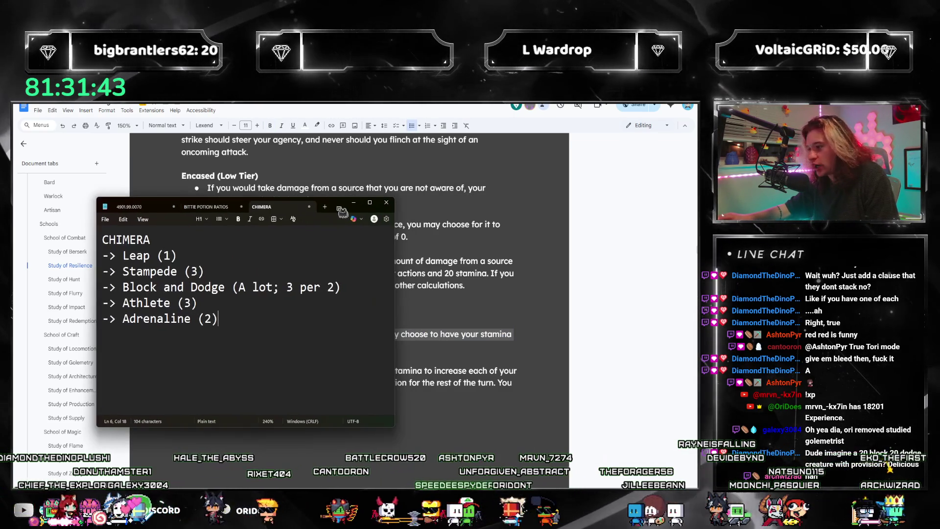
# - Look over the CHIMERA note lines (Leap, Stampede, Athlete, Block and Dodge, Adrenaline) without changing them
pyautogui.moveTo(256, 313)
pyautogui.mouseDown()
pyautogui.moveTo(95, 304)
pyautogui.moveTo(84, 316)
pyautogui.mouseUp()
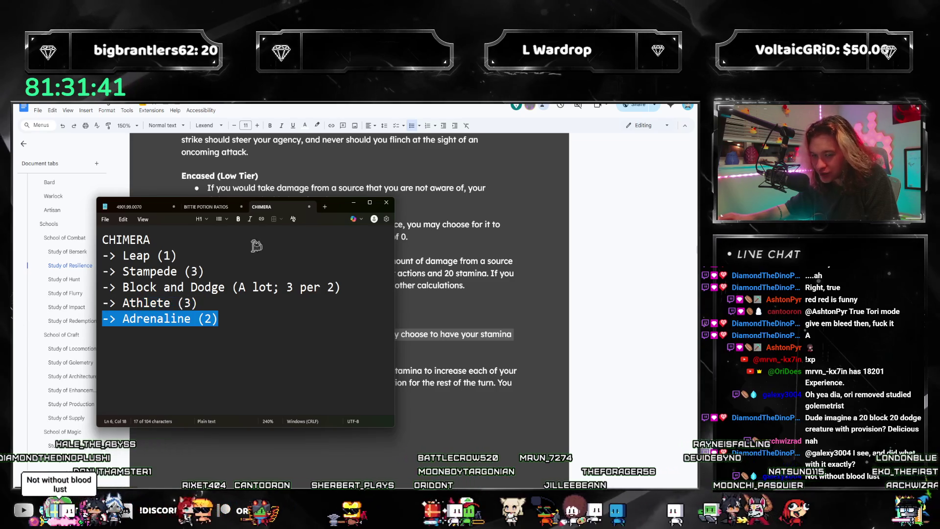
pyautogui.click(228, 272)
pyautogui.hotkey('shift', 'Right')
pyautogui.moveTo(227, 272); pyautogui.dragTo(86, 262)
pyautogui.click(272, 279)
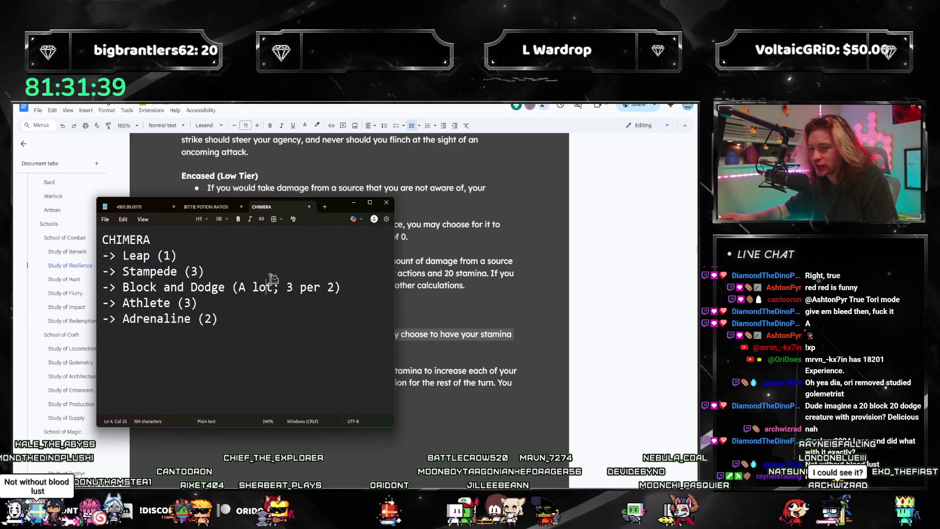
pyautogui.moveTo(246, 321); pyautogui.dragTo(90, 318)
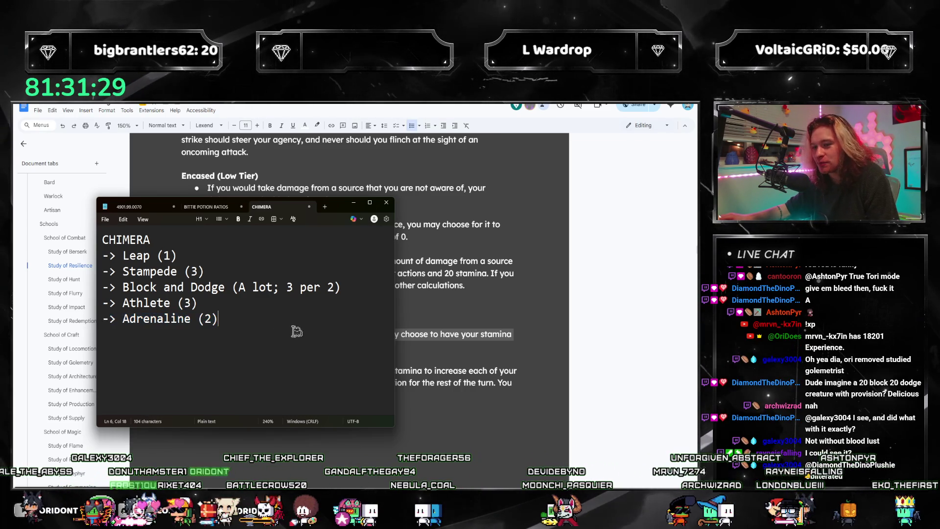
pyautogui.moveTo(296, 331); pyautogui.dragTo(20, 373)
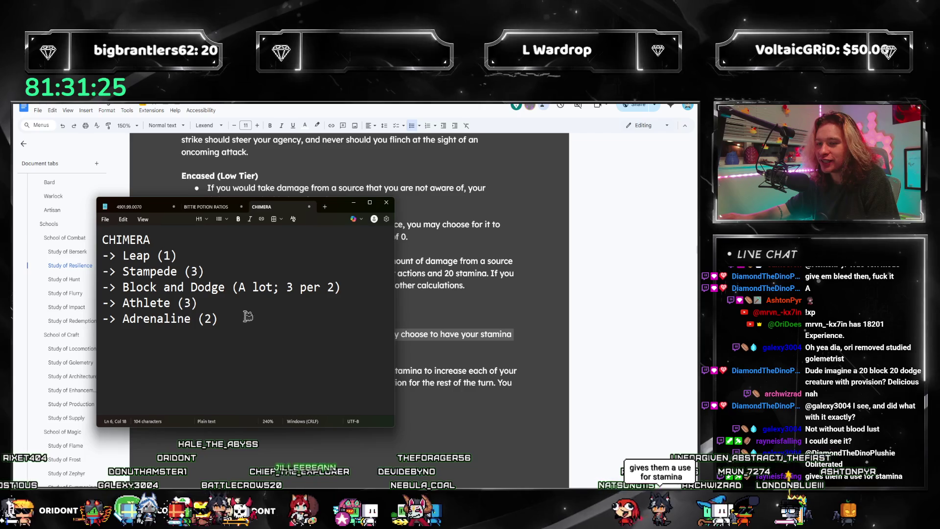
pyautogui.moveTo(367, 287); pyautogui.dragTo(16, 288)
pyautogui.hotkey('ctrl', 'End')
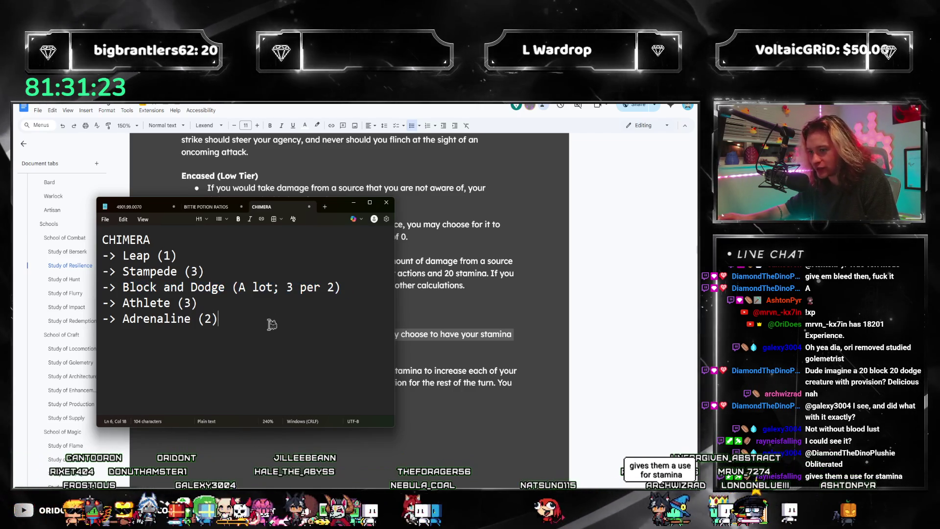
# - Move the Notepad window off the rulebook so Study of Resilience is fully readable
pyautogui.moveTo(333, 206); pyautogui.dragTo(881, 173)
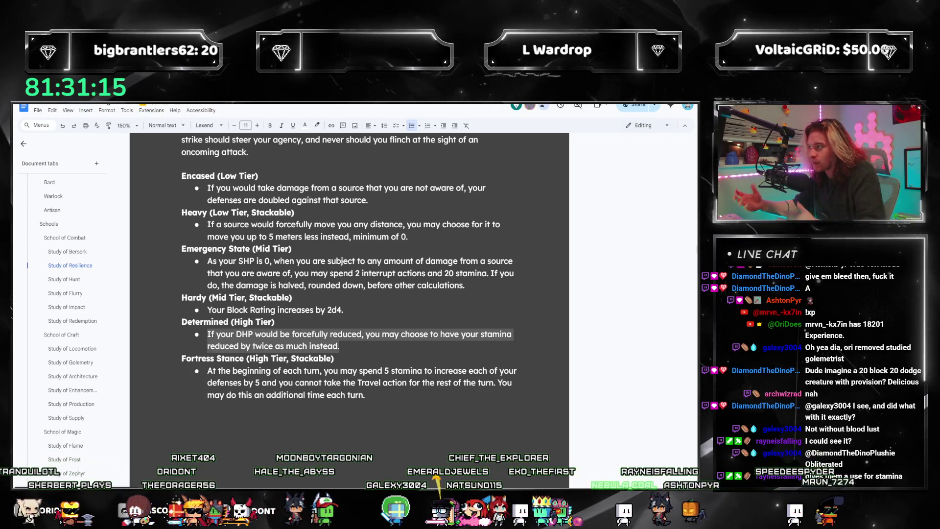
pyautogui.click(383, 392)
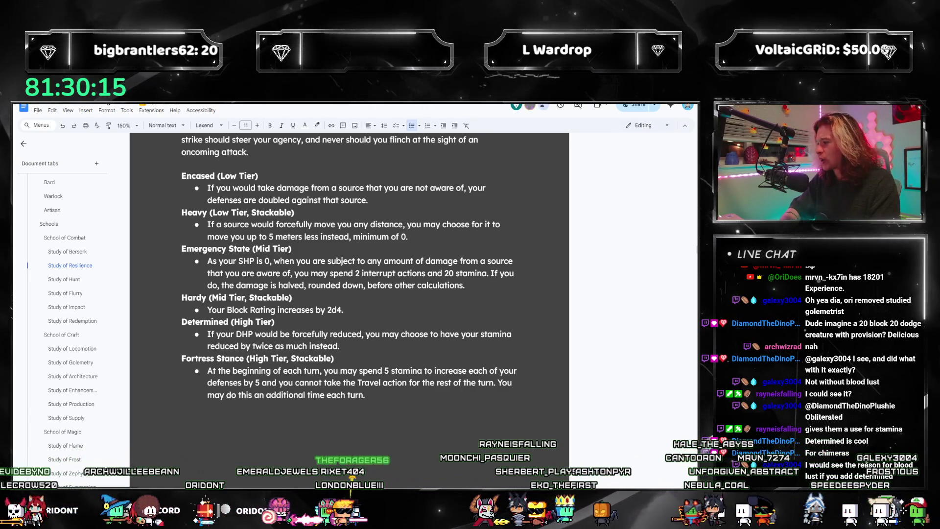
pyautogui.scroll(-3, 473, 274)
# - Jump via Study of Hunt to the Study of Flurry entry, briefly checking the CHIMERA notes
pyautogui.click(65, 279)
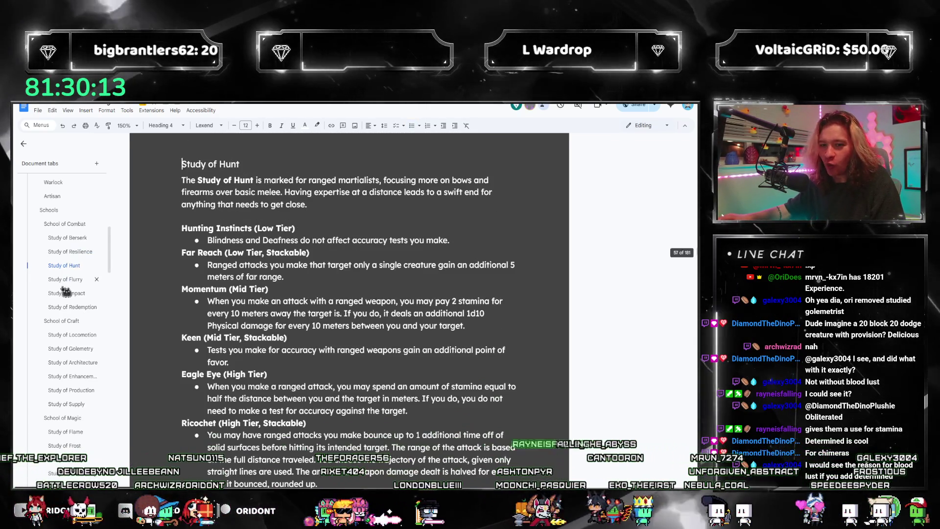
pyautogui.click(62, 293)
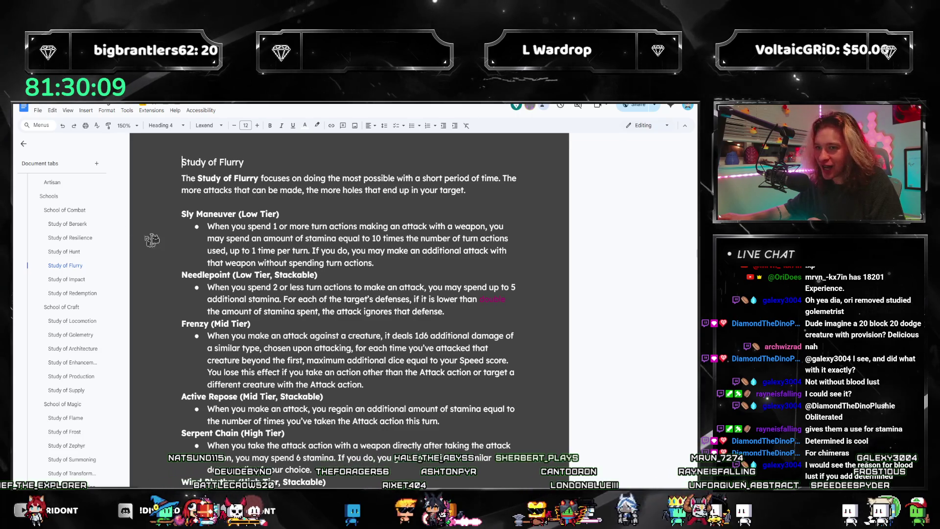
pyautogui.scroll(-1, 272, 285)
pyautogui.scroll(-2, 318, 309)
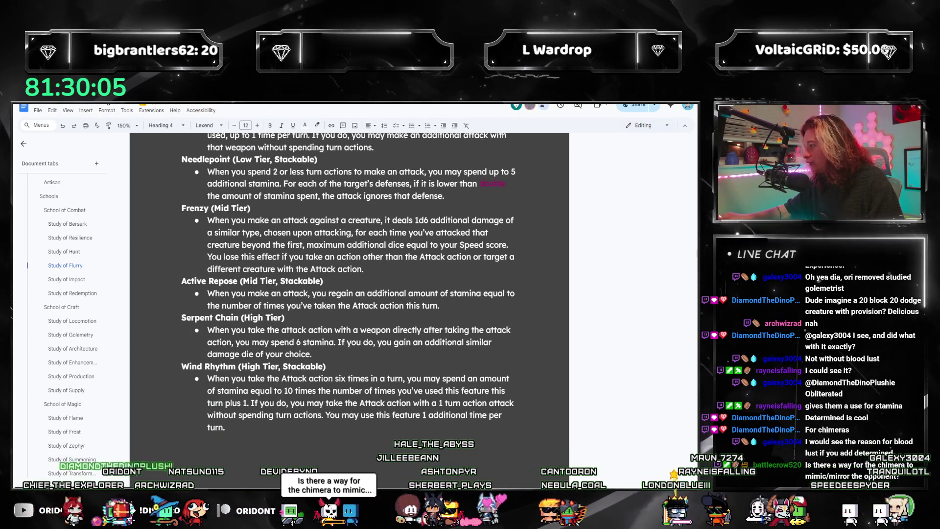
pyautogui.hotkey('alt', 'Tab')
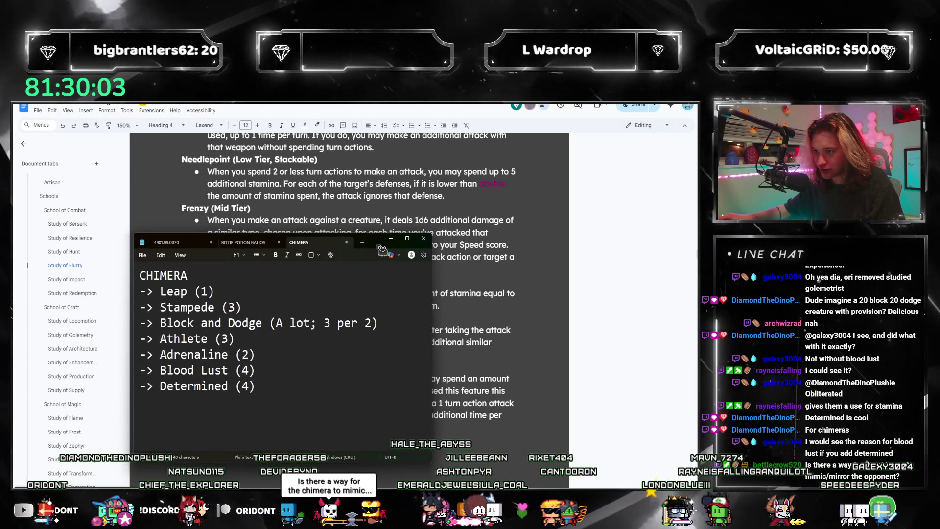
pyautogui.hotkey('alt', 'Tab')
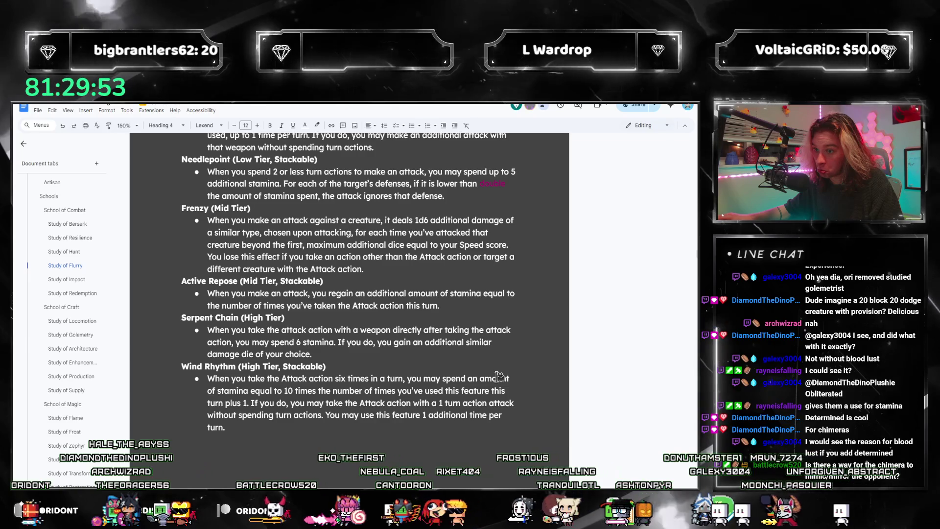
pyautogui.moveTo(66, 279)
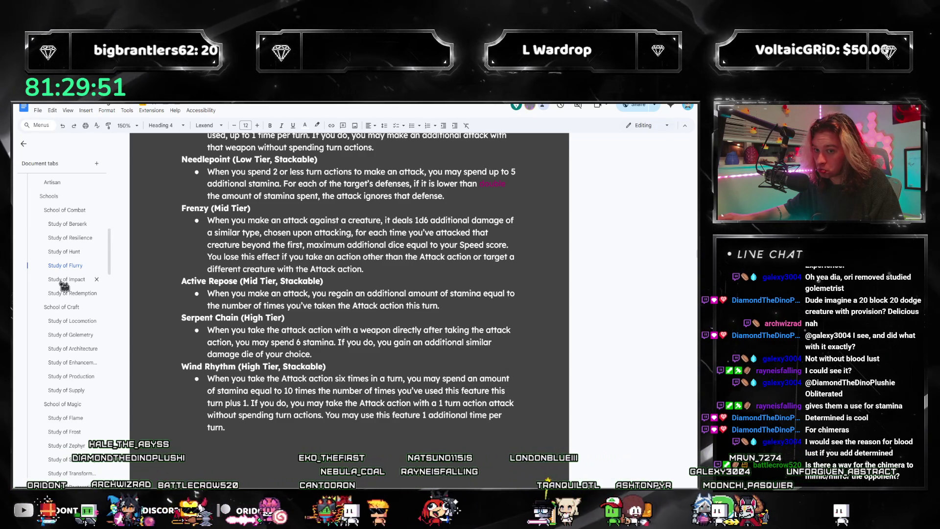
# - Reread the Smite entry in Study of Impact, then jump to the Gladiator discipline
pyautogui.click(54, 279)
pyautogui.scroll(-2, 275, 288)
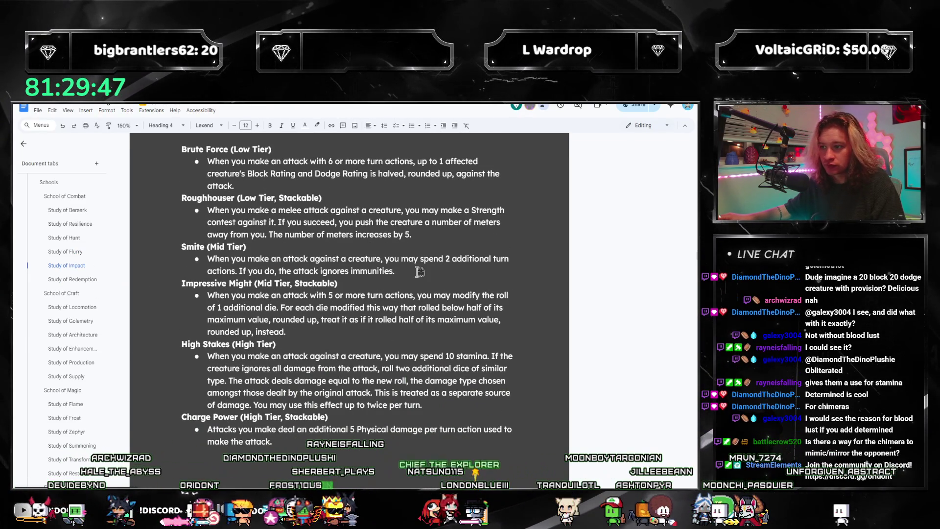
pyautogui.moveTo(419, 272); pyautogui.dragTo(144, 245)
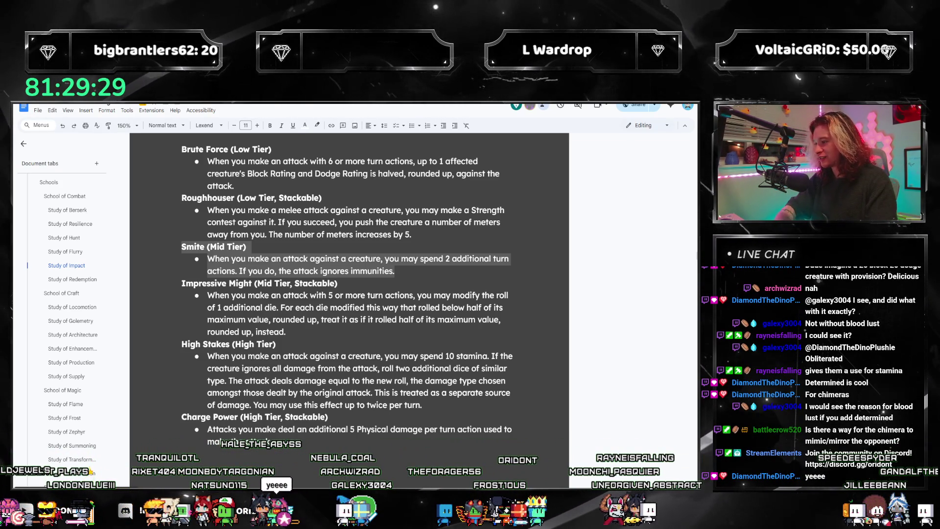
pyautogui.click(411, 267)
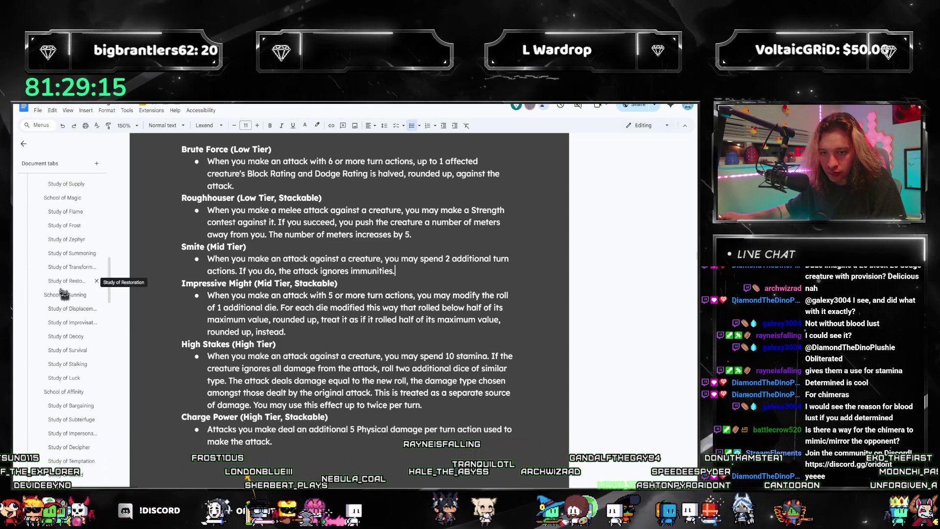
pyautogui.scroll(-4, 83, 291)
pyautogui.scroll(-2, 83, 292)
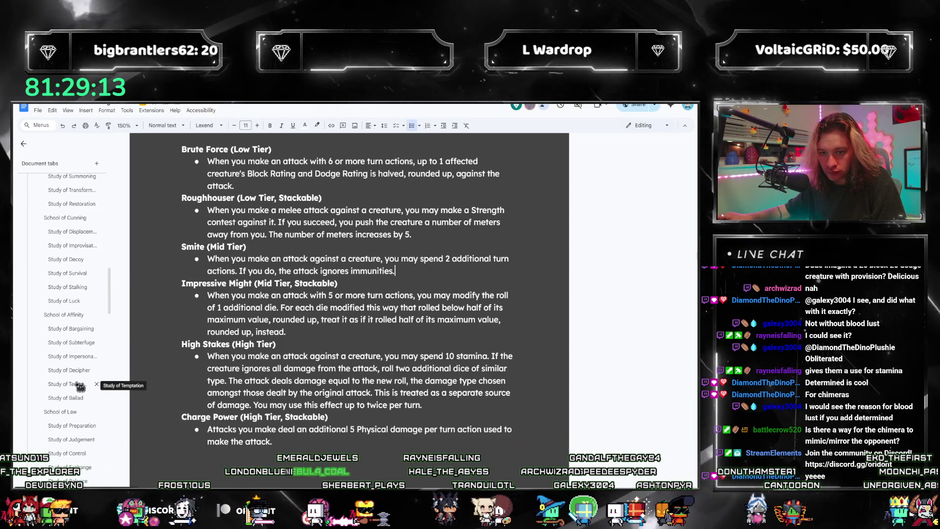
pyautogui.scroll(-2, 82, 390)
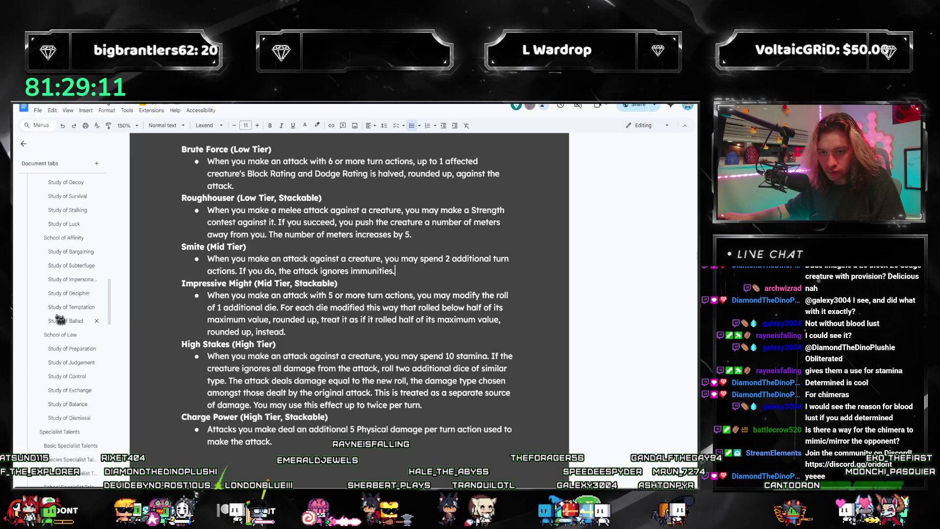
pyautogui.scroll(-1, 180, 355)
pyautogui.scroll(-4, 269, 365)
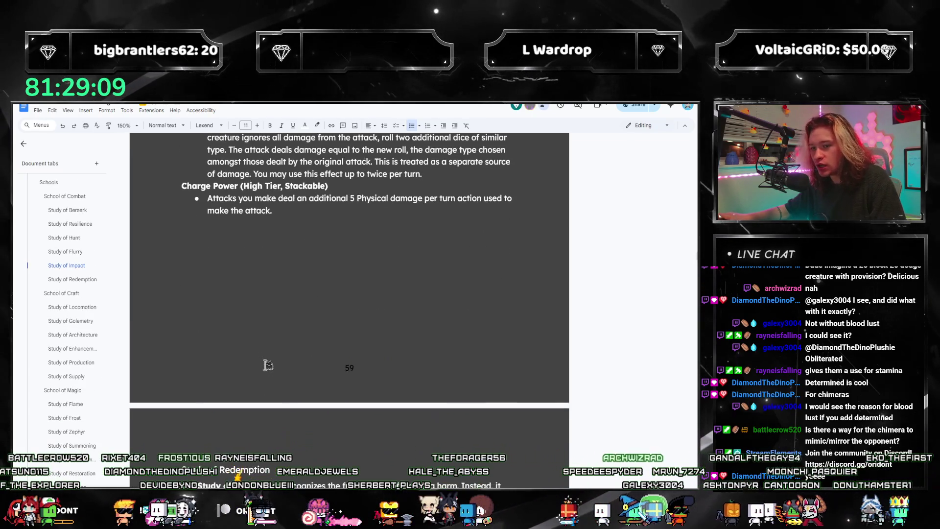
pyautogui.scroll(-3, 301, 223)
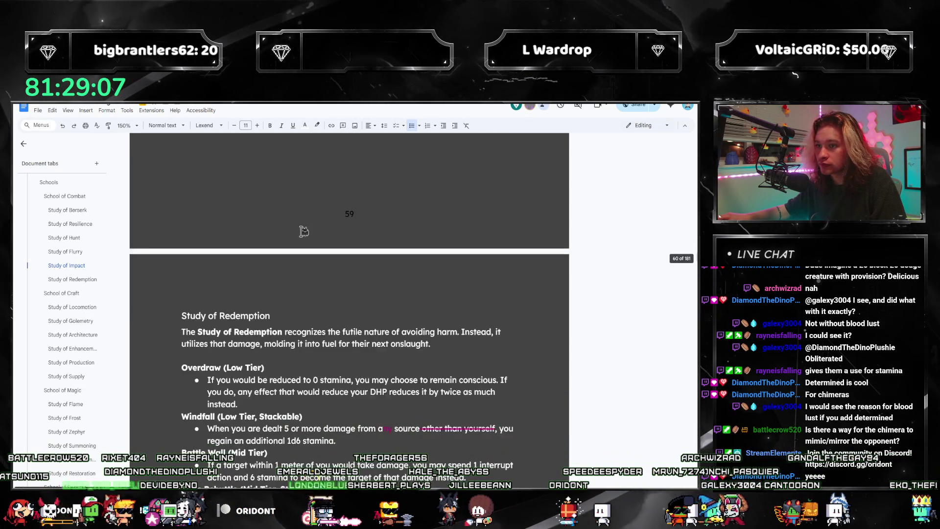
pyautogui.scroll(-3, 304, 231)
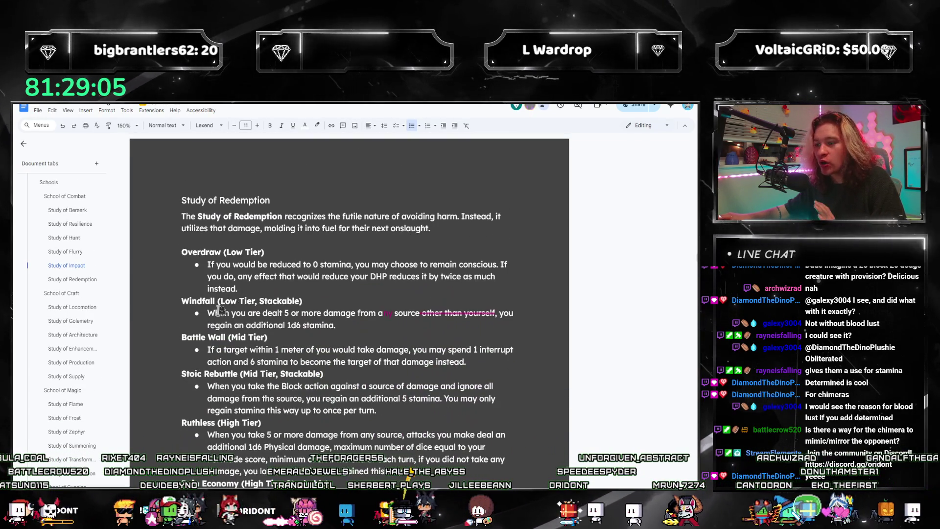
pyautogui.scroll(-5, 294, 252)
pyautogui.scroll(-1, 243, 294)
pyautogui.scroll(-3, 225, 314)
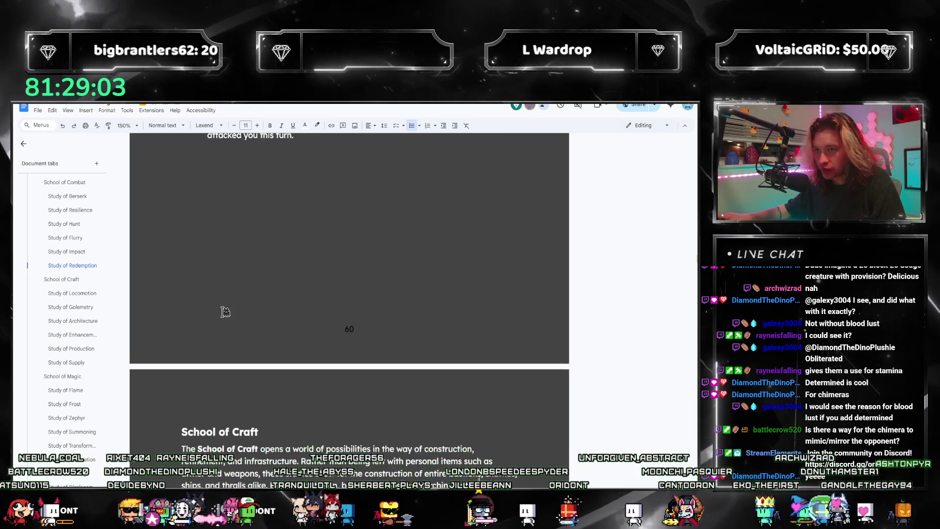
pyautogui.scroll(1, 226, 314)
pyautogui.scroll(-3, 226, 314)
pyautogui.scroll(5, 225, 312)
pyautogui.scroll(3, 226, 312)
pyautogui.scroll(5, 79, 275)
pyautogui.click(54, 269)
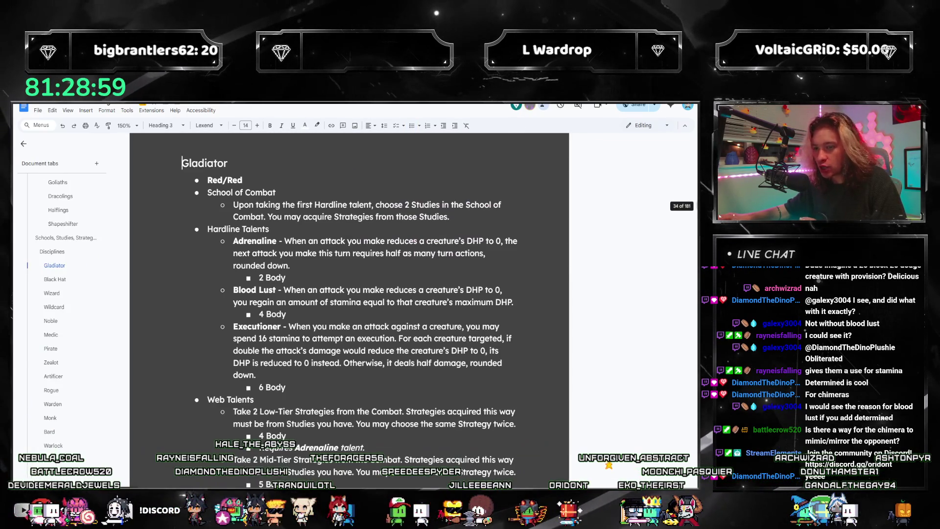
pyautogui.press('super+shift+Left')
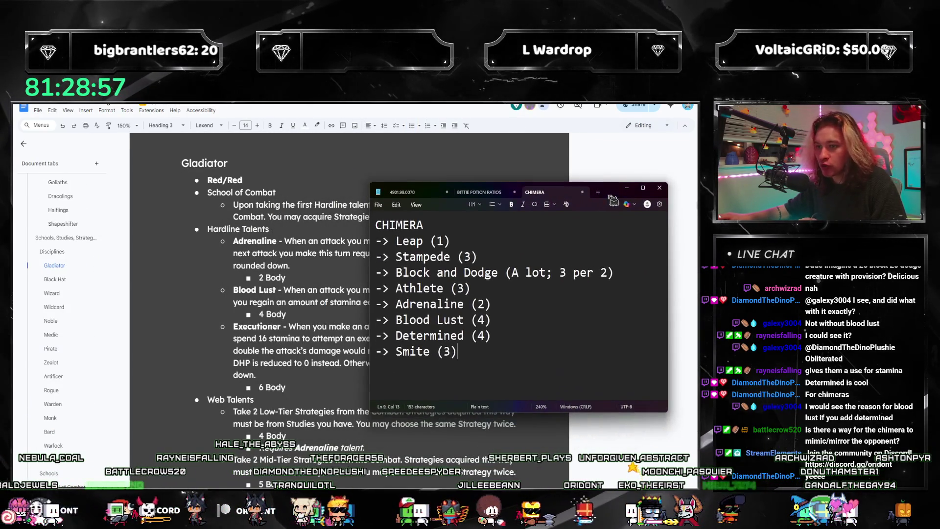
pyautogui.click(349, 240)
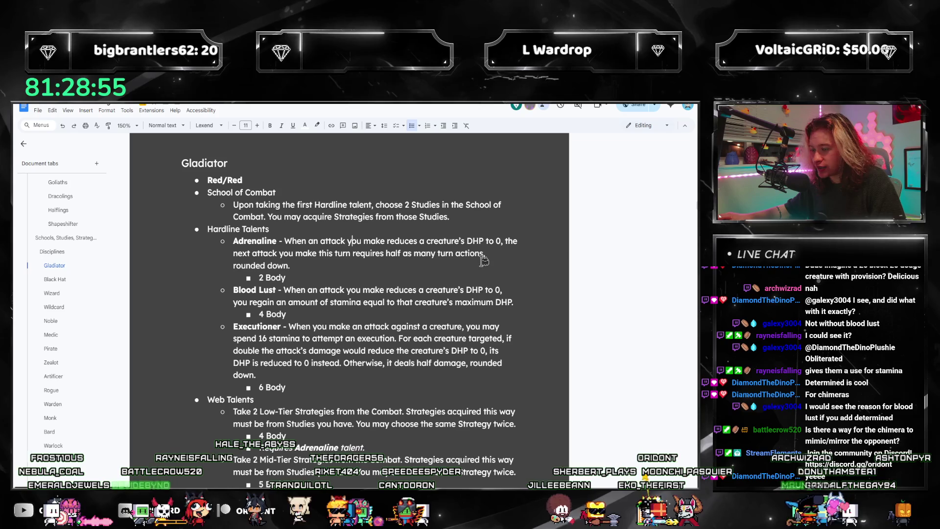
pyautogui.moveTo(291, 266); pyautogui.dragTo(298, 241)
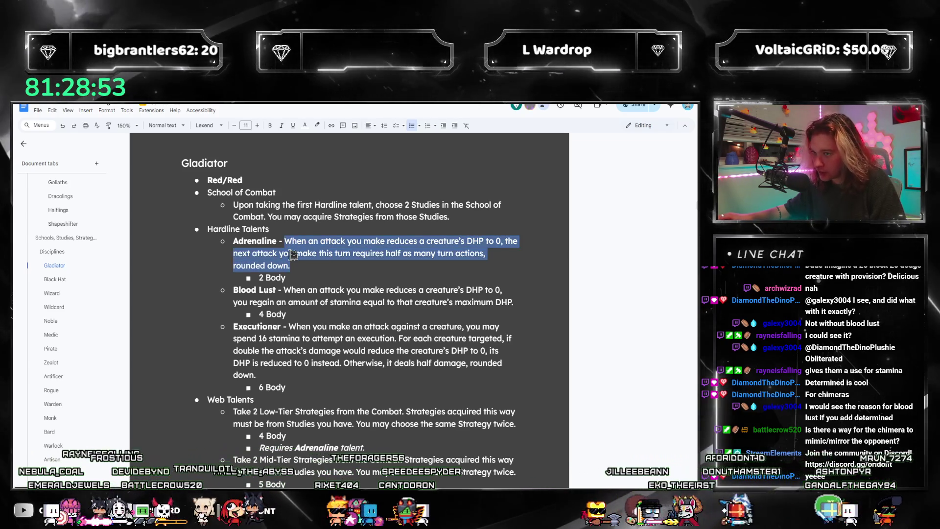
pyautogui.click(291, 253)
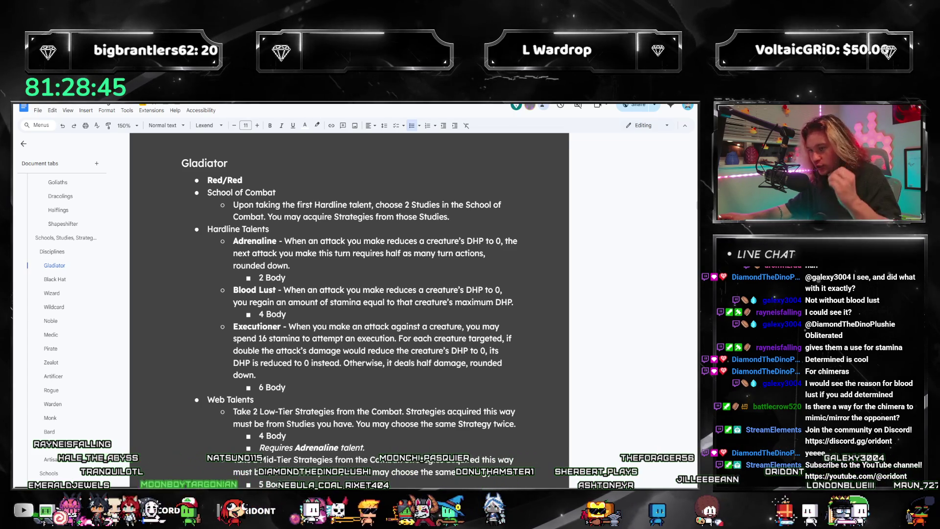
pyautogui.hotkey('alt', 'Tab')
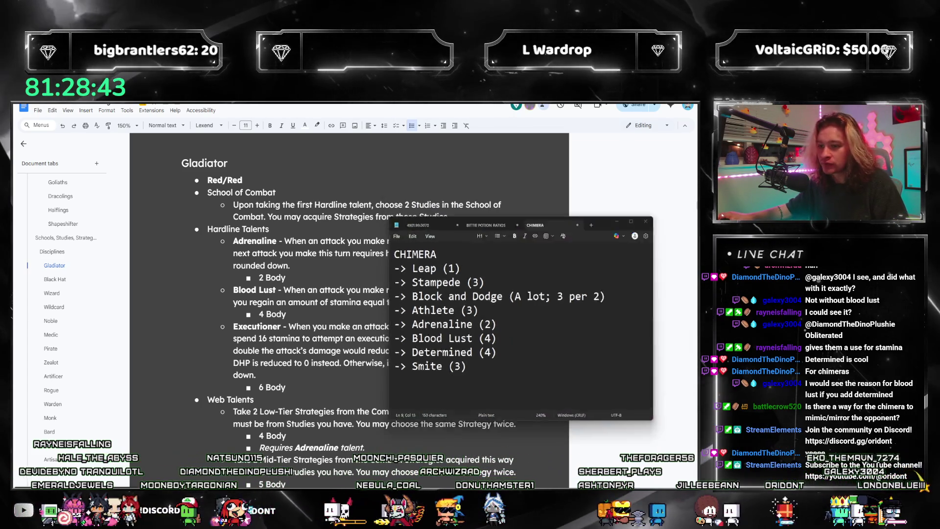
pyautogui.hotkey('alt', 'Tab')
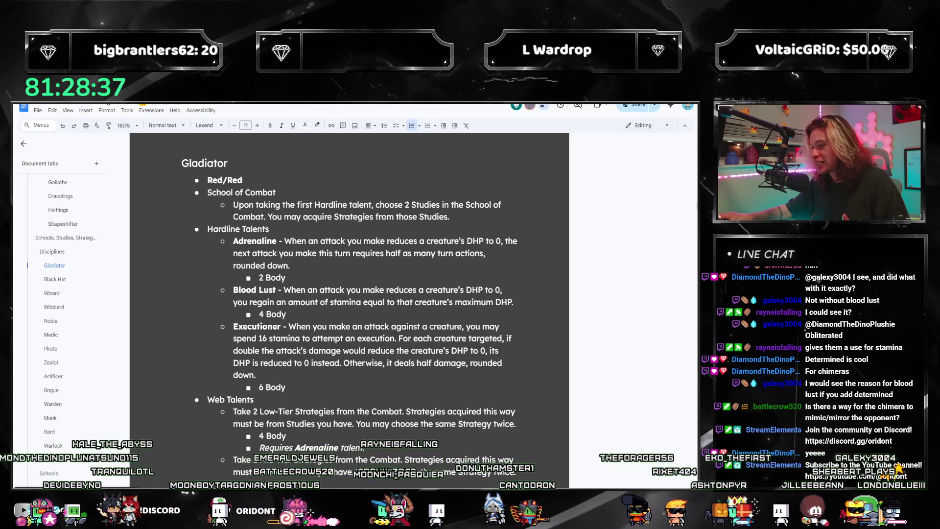
pyautogui.hotkey('alt', 'Tab')
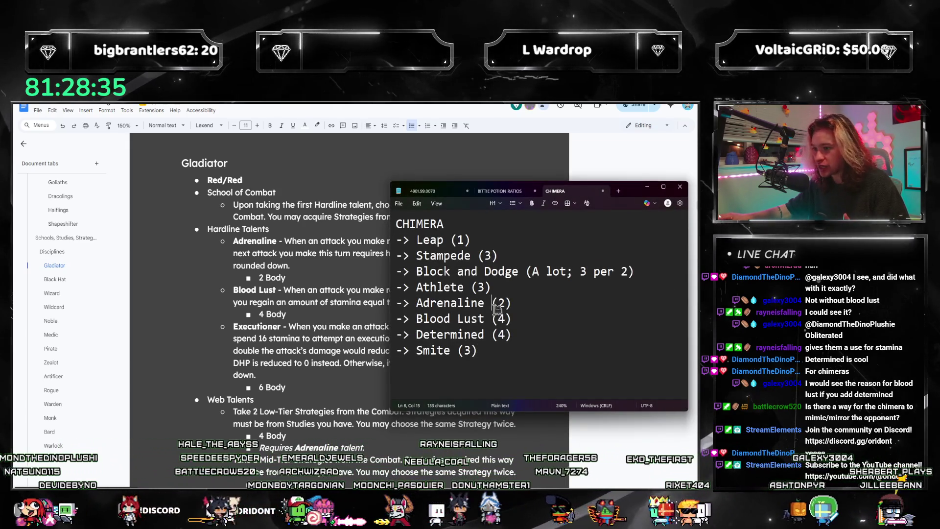
pyautogui.click(556, 326)
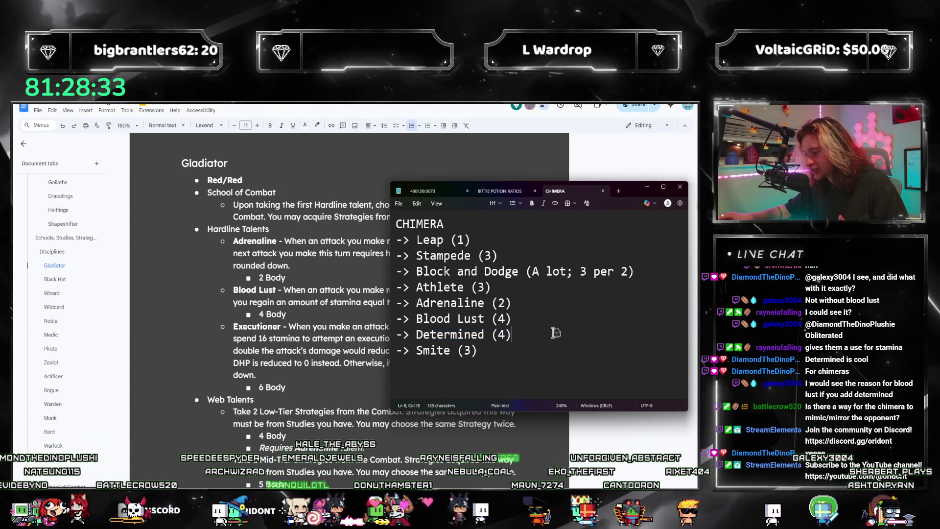
pyautogui.moveTo(510, 335); pyautogui.dragTo(384, 336)
pyautogui.click(563, 330)
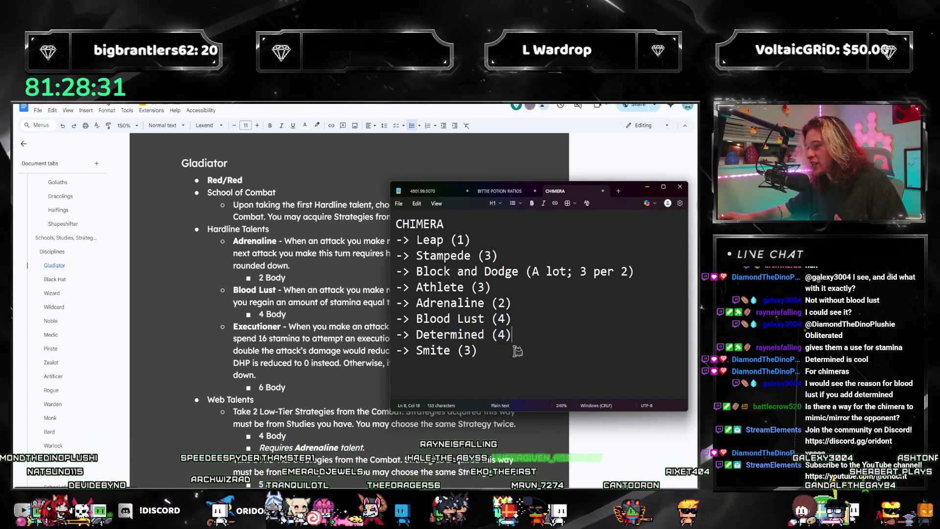
pyautogui.moveTo(511, 336); pyautogui.dragTo(389, 333)
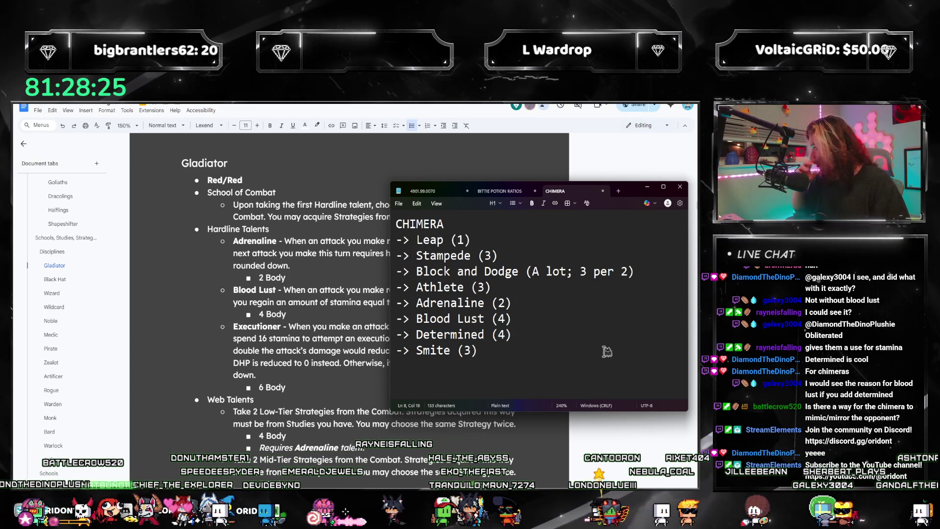
pyautogui.tripleClick(517, 352)
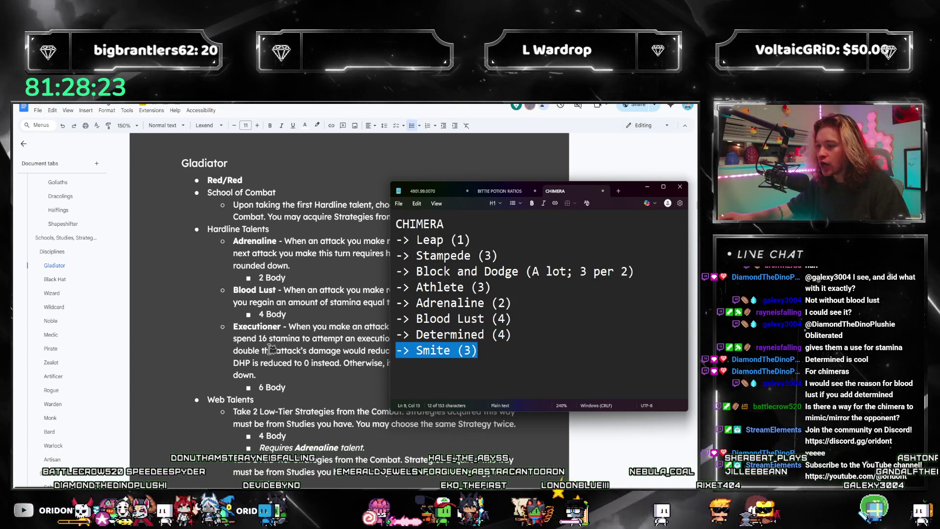
pyautogui.tripleClick(509, 352)
pyautogui.click(509, 352)
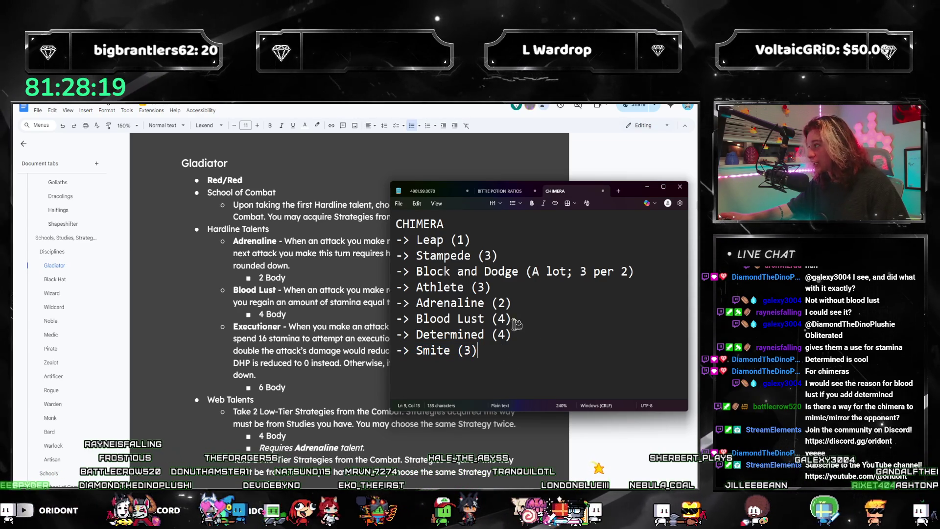
pyautogui.moveTo(397, 240); pyautogui.dragTo(585, 331)
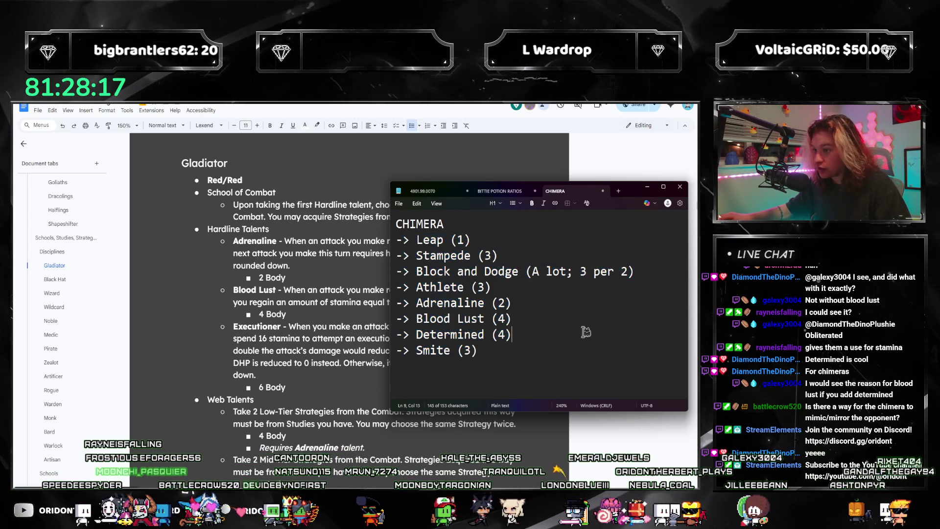
pyautogui.click(646, 187)
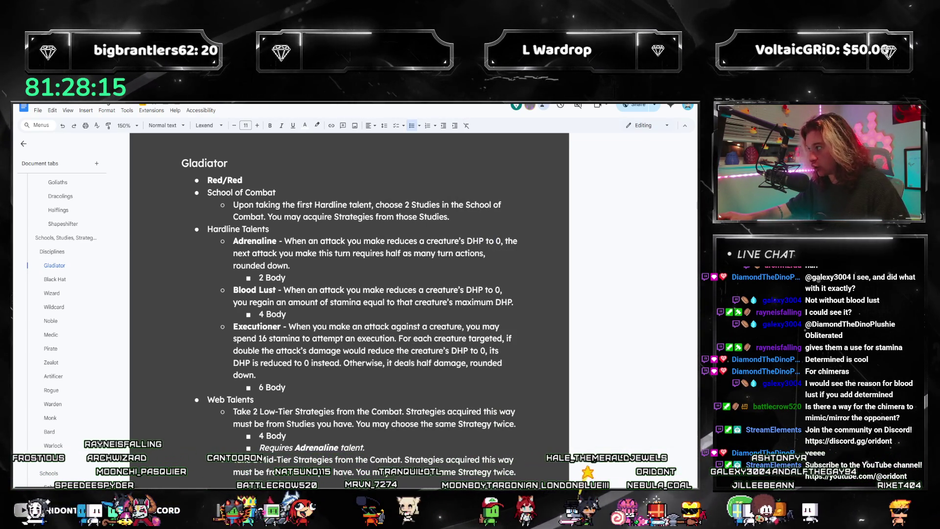
pyautogui.scroll(2, 70, 265)
pyautogui.scroll(1, 70, 264)
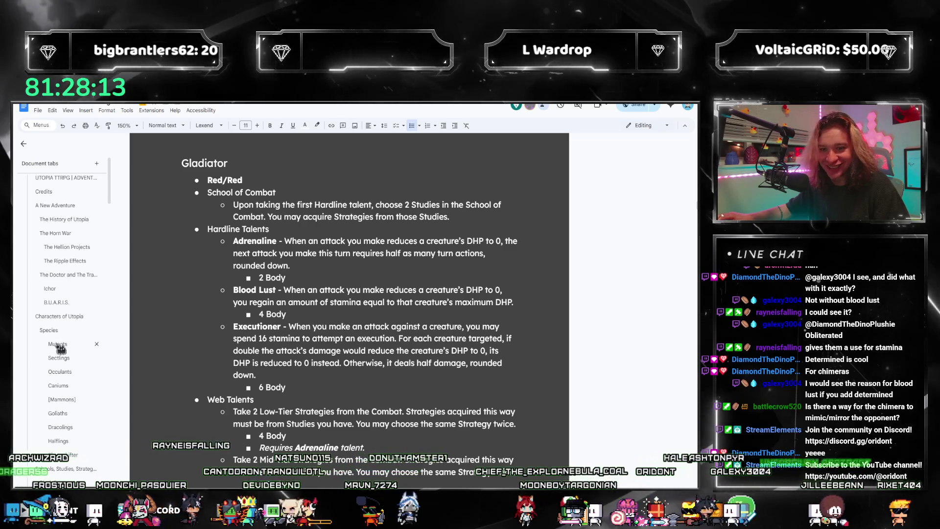
# - Jump to the Mutants section and reread the Leap description and end of the Stampede text
pyautogui.click(57, 265)
pyautogui.scroll(-3, 373, 289)
pyautogui.scroll(-2, 382, 300)
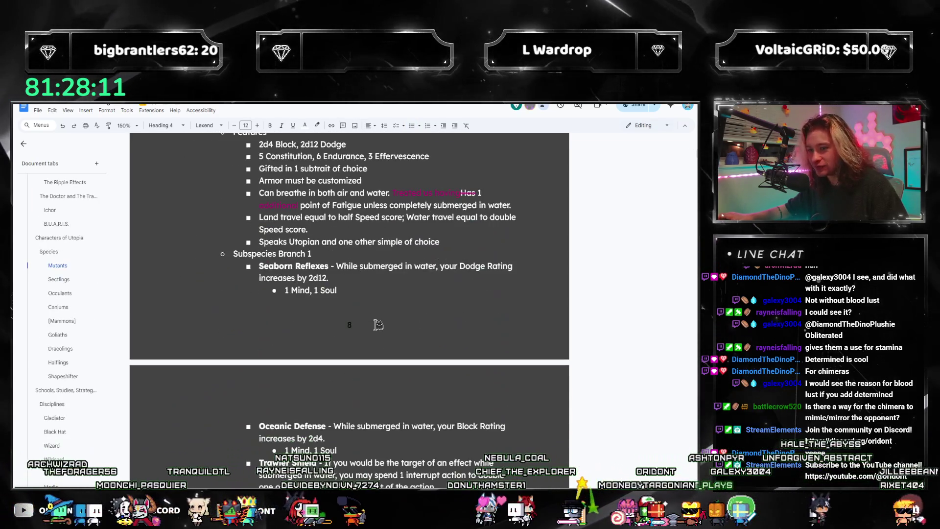
pyautogui.scroll(-1, 378, 325)
pyautogui.scroll(1, 378, 329)
pyautogui.scroll(5, 318, 302)
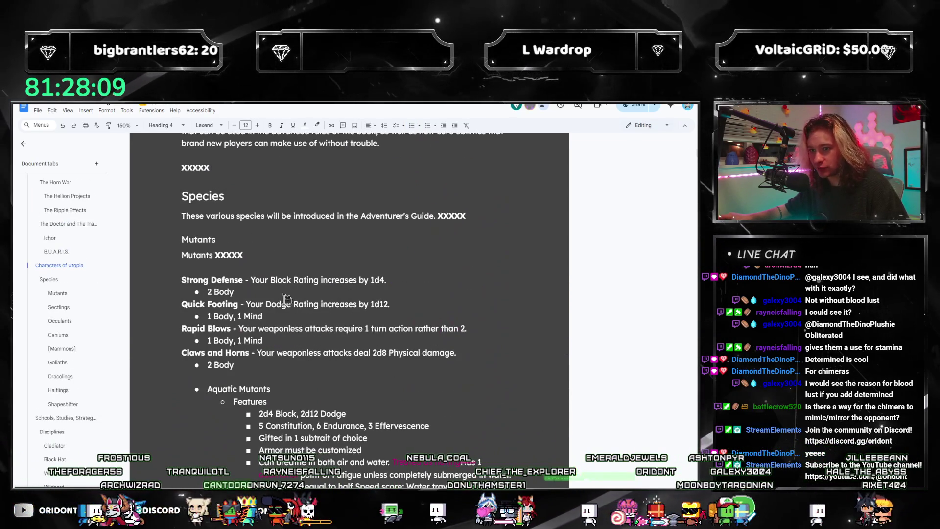
pyautogui.scroll(-5, 288, 340)
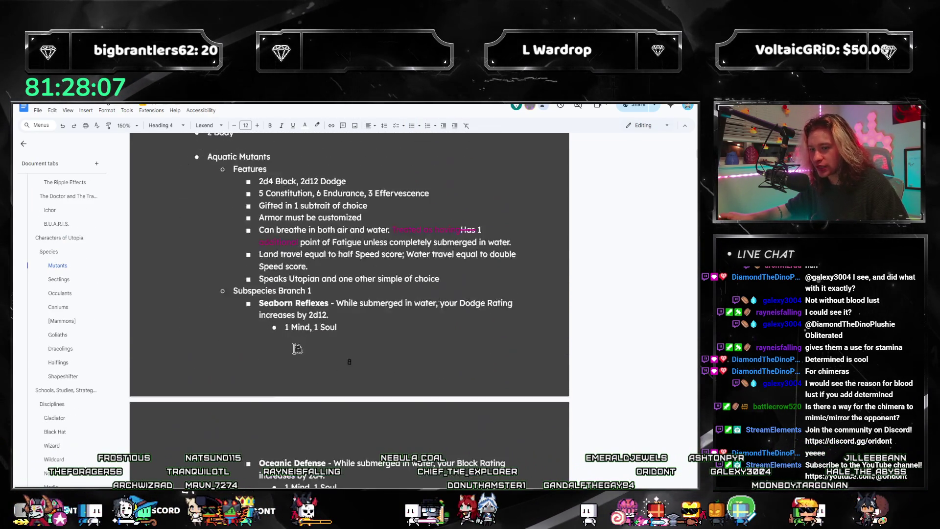
pyautogui.scroll(-8, 298, 346)
pyautogui.scroll(-4, 298, 351)
pyautogui.scroll(-1, 328, 310)
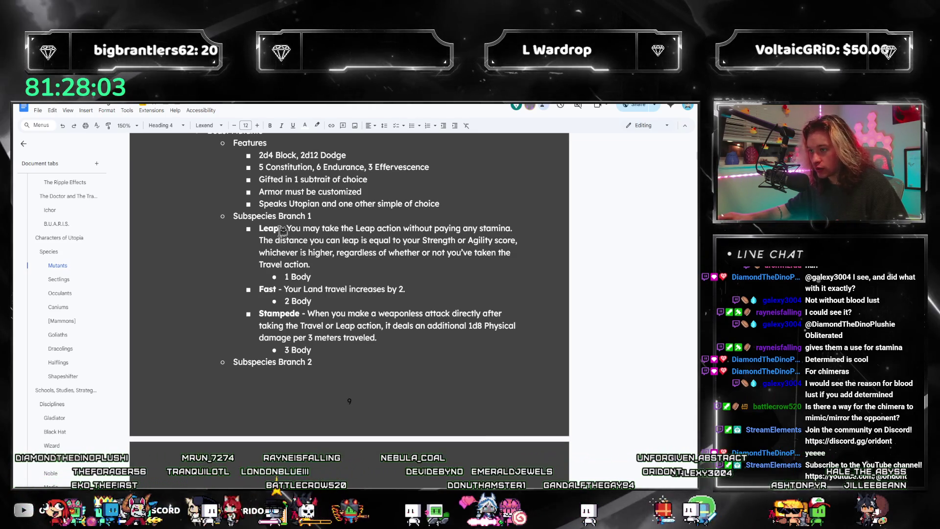
pyautogui.tripleClick(303, 240)
pyautogui.click(335, 242)
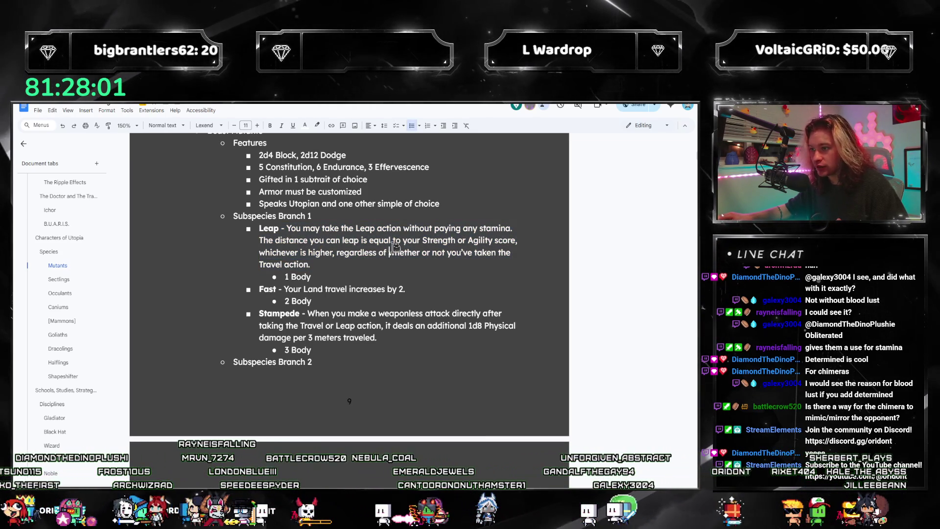
pyautogui.moveTo(259, 253); pyautogui.dragTo(507, 247)
pyautogui.click(459, 268)
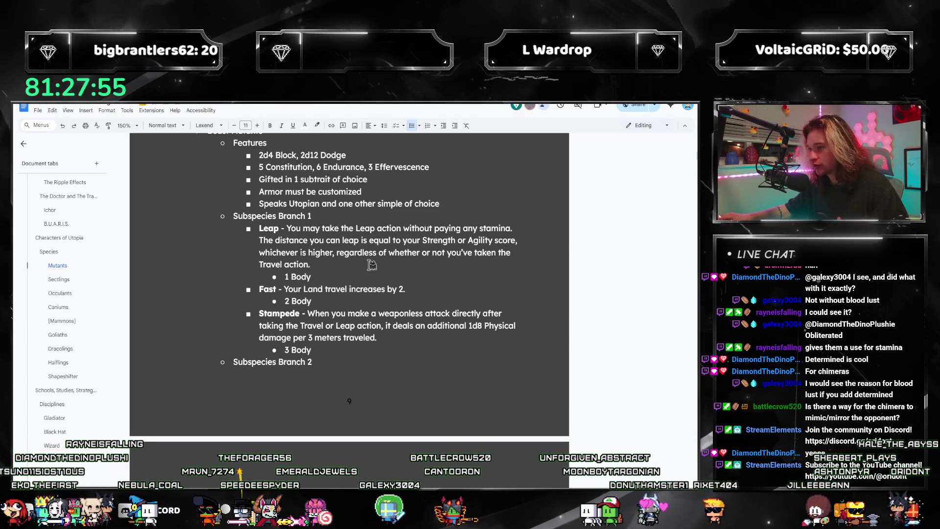
pyautogui.scroll(-1, 382, 287)
pyautogui.click(389, 301)
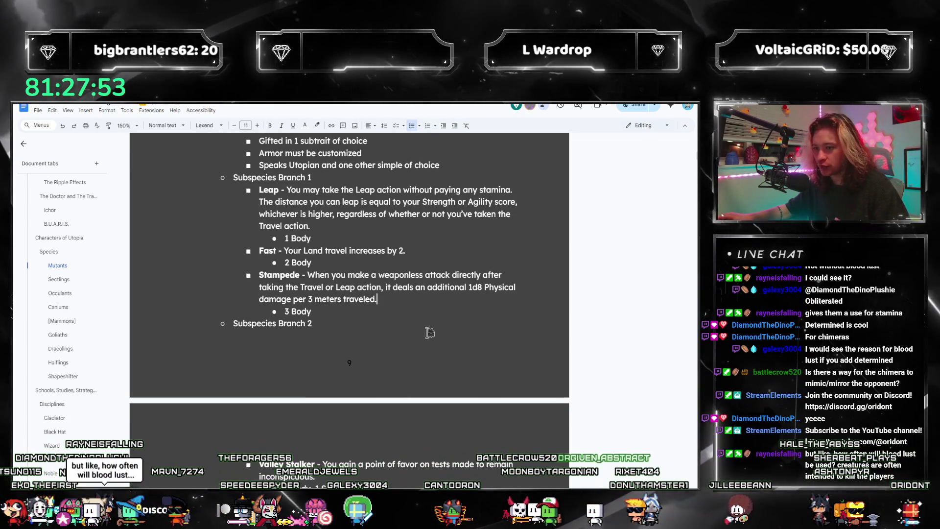
pyautogui.moveTo(273, 292)
pyautogui.mouseDown()
pyautogui.moveTo(384, 299)
pyautogui.moveTo(303, 266)
pyautogui.mouseUp()
pyautogui.click(396, 298)
pyautogui.click(411, 298)
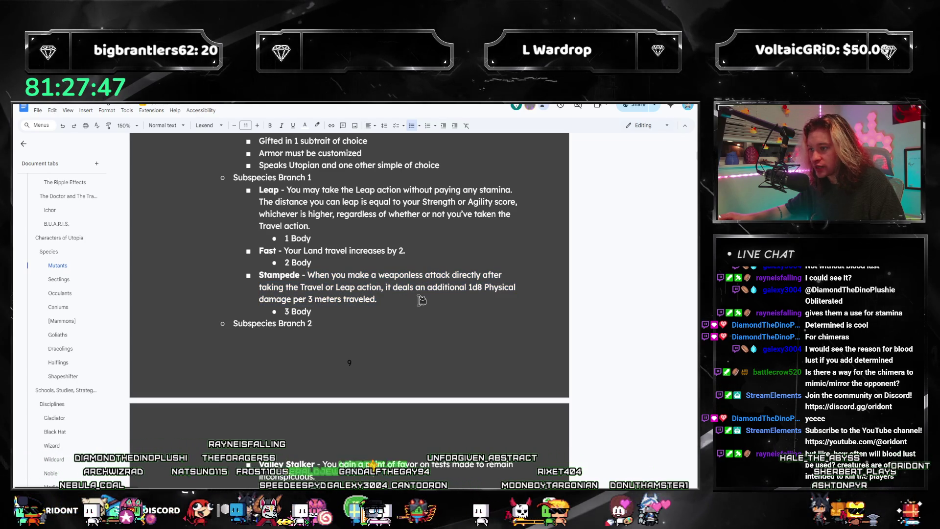
# - Go over the Stampede and Leap descriptions again, then bring up the CHIMERA notes and select Adrenaline through Determined
pyautogui.moveTo(367, 287); pyautogui.dragTo(308, 275)
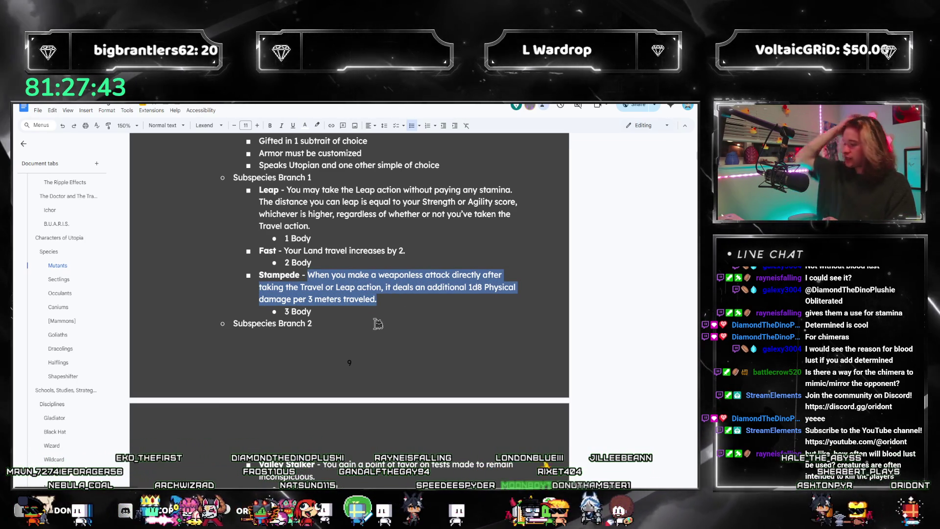
pyautogui.scroll(-1, 375, 294)
pyautogui.click(387, 260)
pyautogui.moveTo(387, 261); pyautogui.dragTo(316, 232)
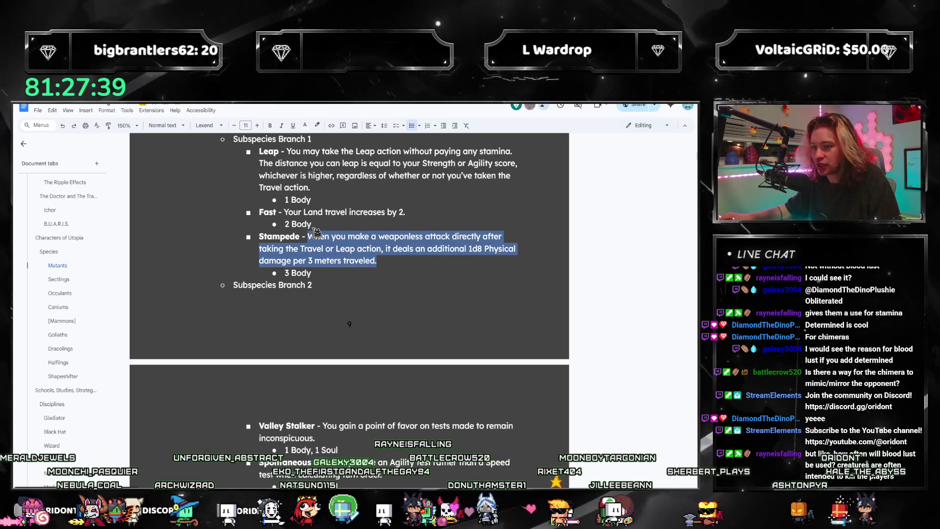
pyautogui.scroll(1, 447, 284)
pyautogui.click(307, 204)
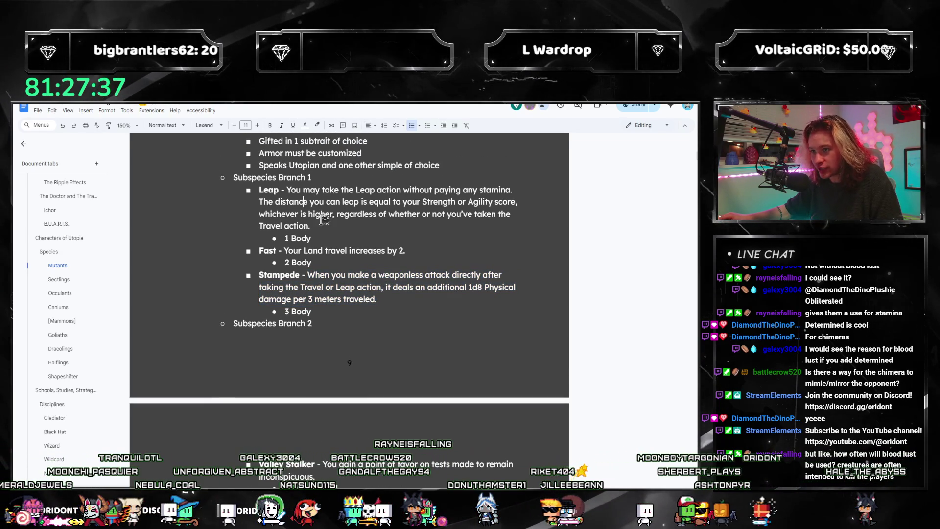
pyautogui.moveTo(330, 229); pyautogui.dragTo(285, 190)
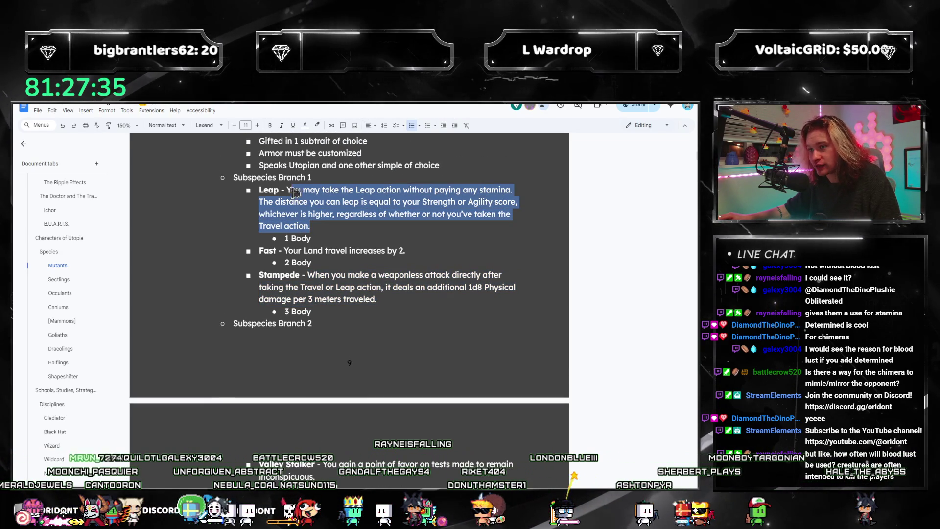
pyautogui.click(379, 299)
pyautogui.moveTo(378, 299); pyautogui.dragTo(312, 275)
pyautogui.click(313, 275)
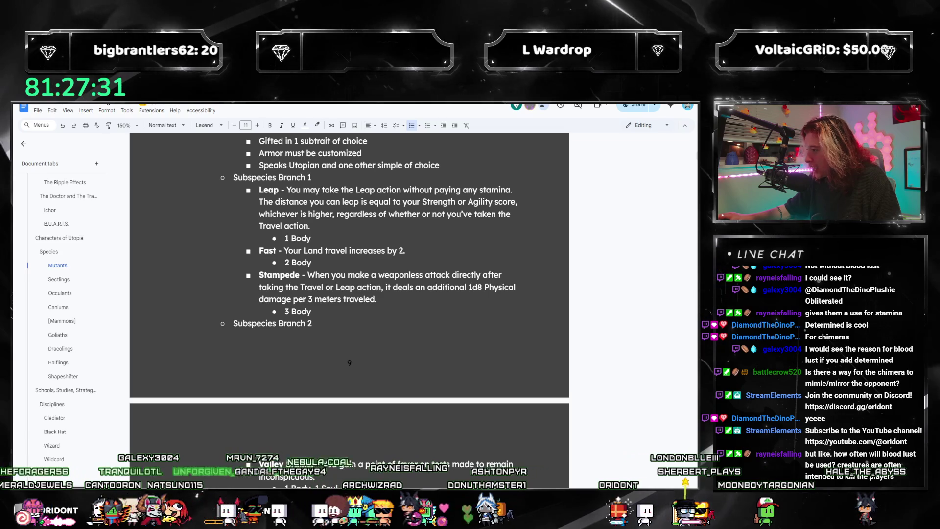
pyautogui.hotkey('alt', 'Tab')
pyautogui.moveTo(336, 322); pyautogui.dragTo(174, 284)
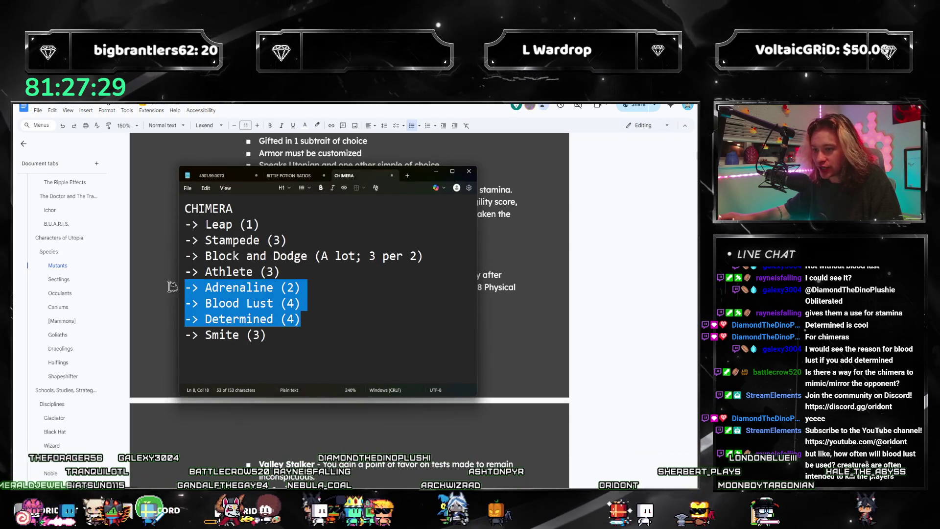
# - Check the Determined (4) line in the CHIMERA notes and minimize Notepad to show the rulebook
pyautogui.click(324, 316)
pyautogui.moveTo(324, 320); pyautogui.dragTo(187, 320)
pyautogui.click(303, 320)
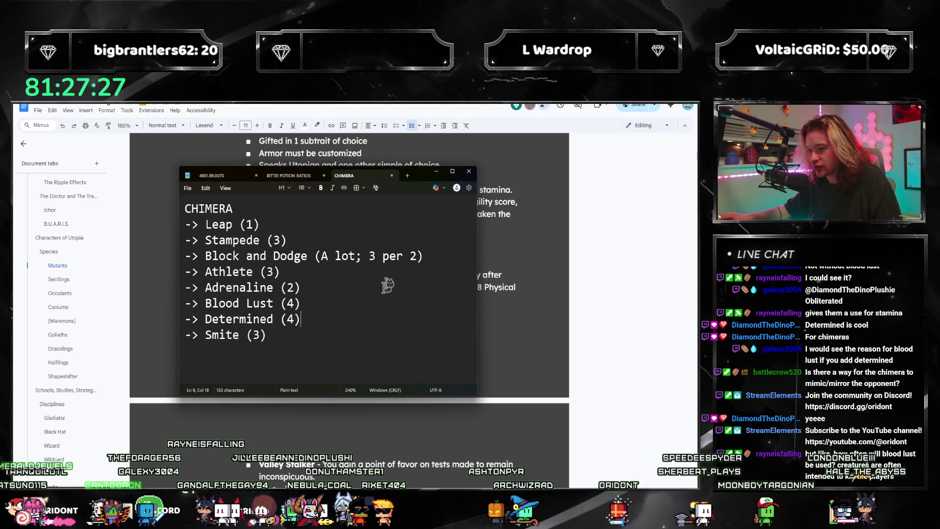
pyautogui.click(389, 324)
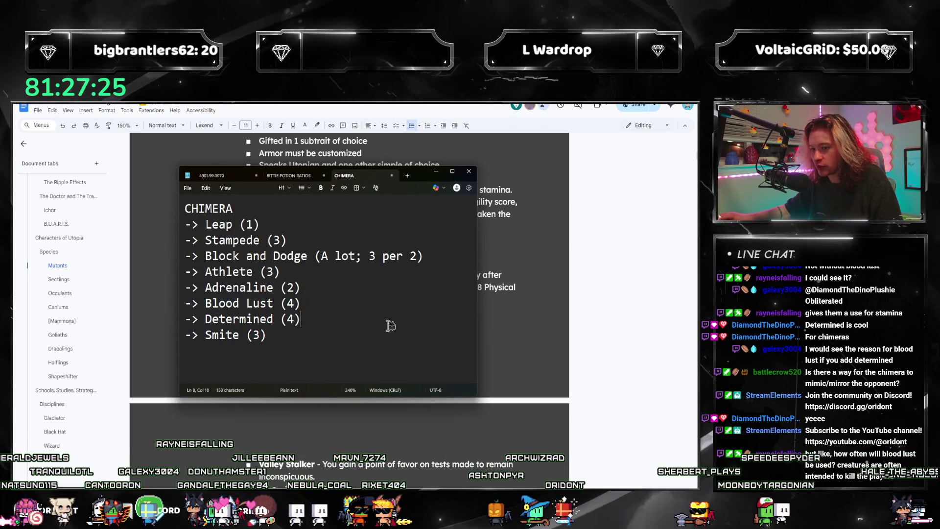
pyautogui.click(437, 170)
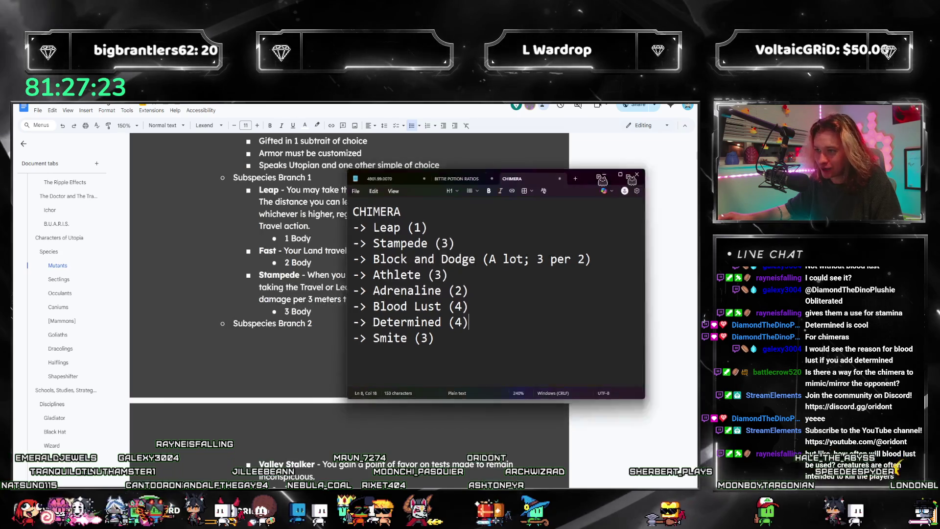
pyautogui.scroll(-5, 65, 351)
pyautogui.scroll(-5, 84, 299)
pyautogui.scroll(-5, 85, 302)
pyautogui.scroll(-5, 85, 302)
pyautogui.scroll(-5, 80, 323)
pyautogui.scroll(-5, 79, 345)
pyautogui.scroll(-5, 79, 352)
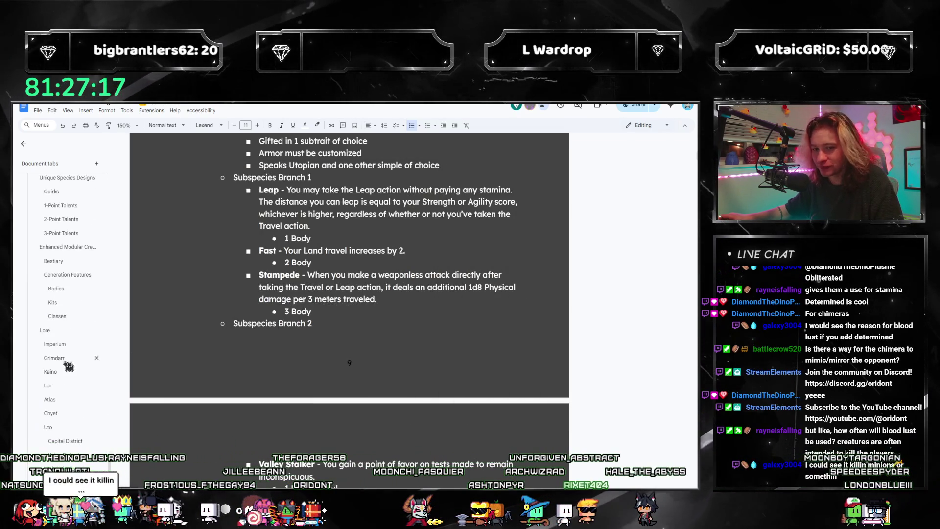
# - Jump to the Chimera entry's empty bullet in the Bodies section and bring the CHIMERA notes back up
pyautogui.click(67, 293)
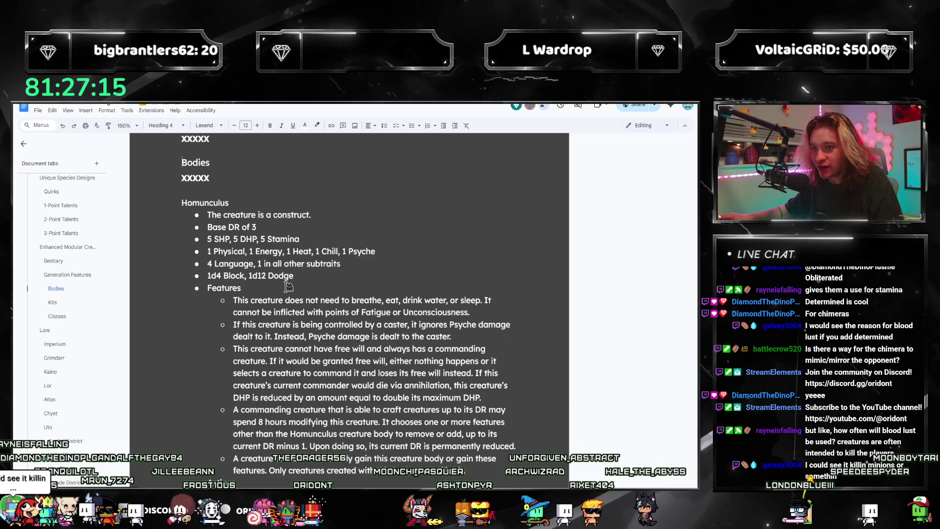
pyautogui.scroll(-3, 362, 237)
pyautogui.click(331, 417)
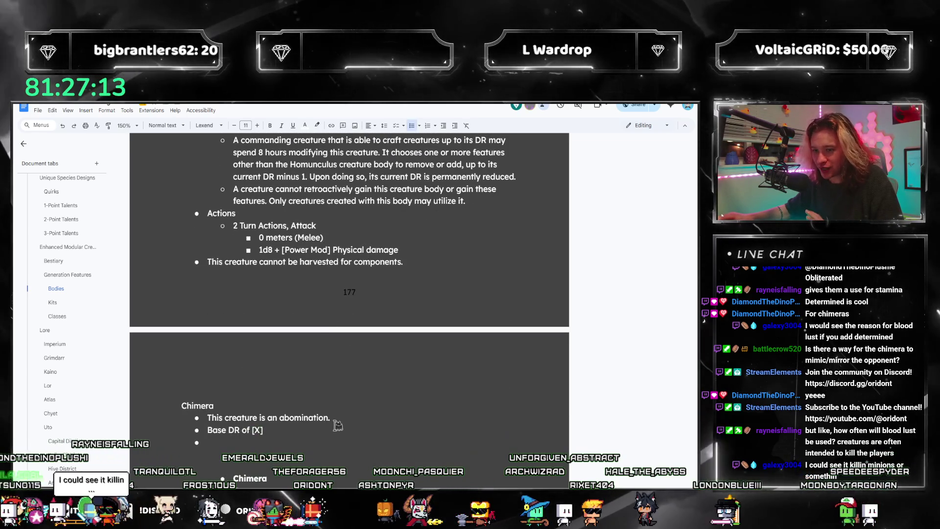
pyautogui.hotkey('alt', 'Tab')
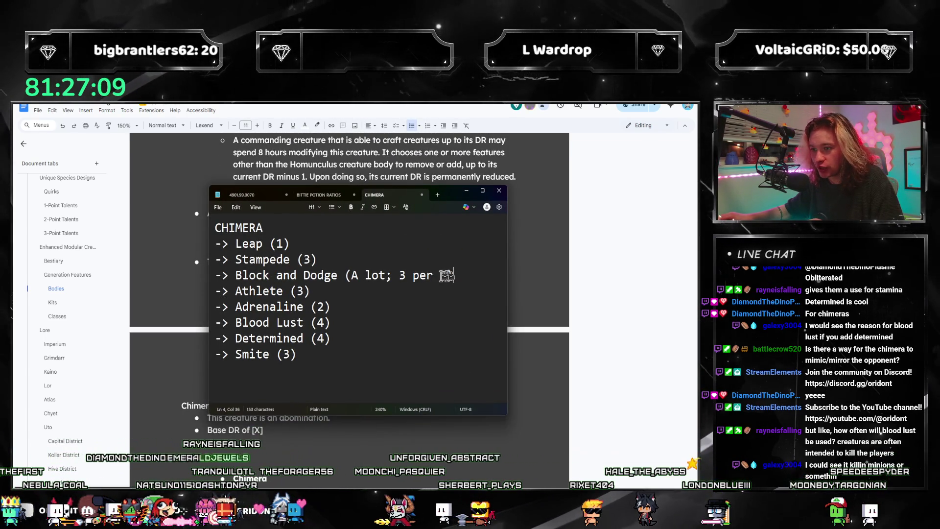
# - Cut the Block and Dodge line and paste it at the bottom of the CHIMERA list
pyautogui.moveTo(468, 275); pyautogui.dragTo(215, 275)
pyautogui.press('BackSpace')
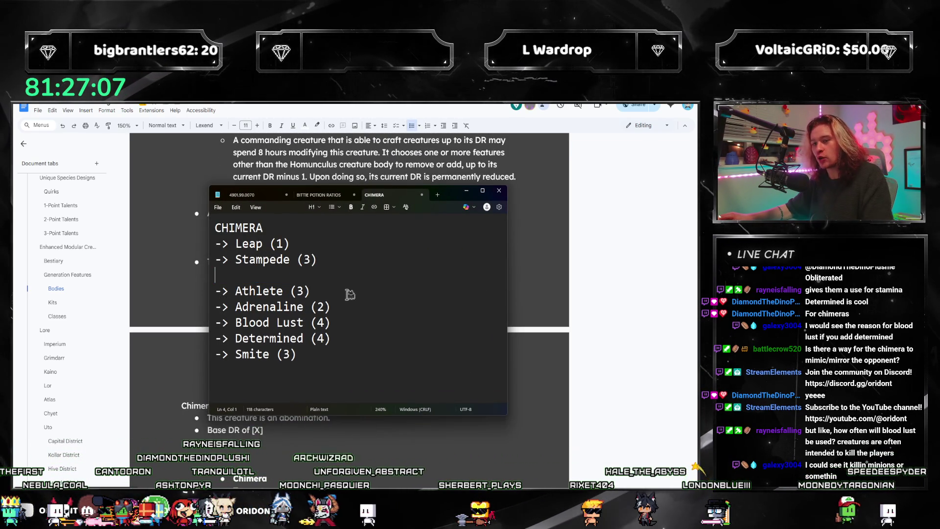
pyautogui.press('BackSpace')
pyautogui.click(334, 342)
pyautogui.hotkey('ctrl', 'z')
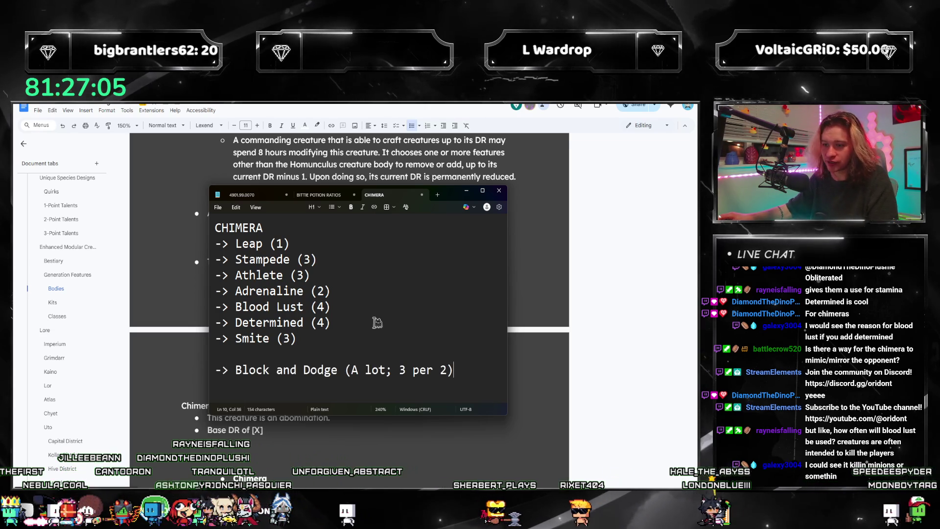
pyautogui.click(324, 243)
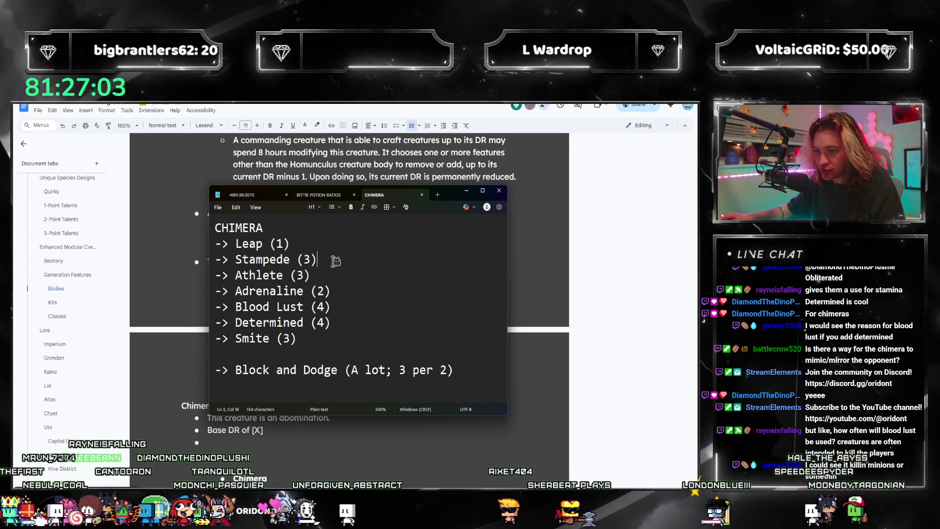
pyautogui.click(372, 299)
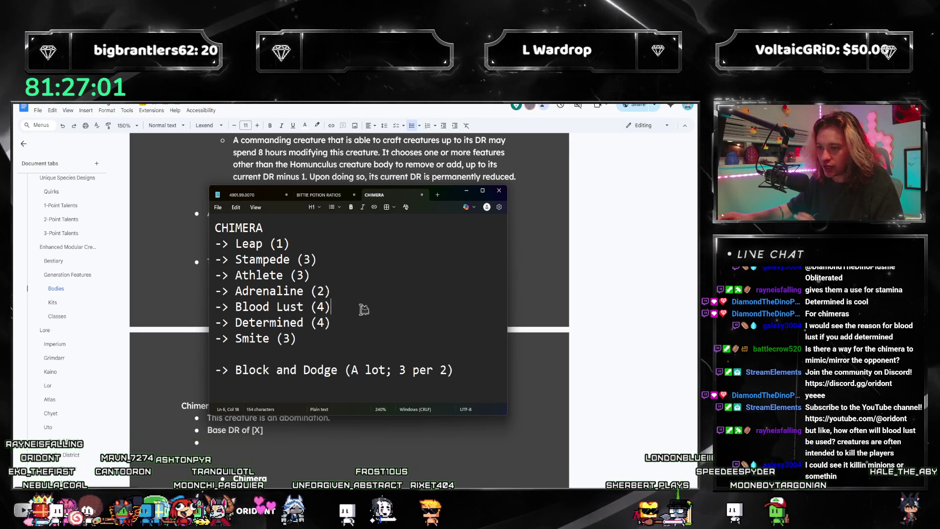
pyautogui.click(352, 325)
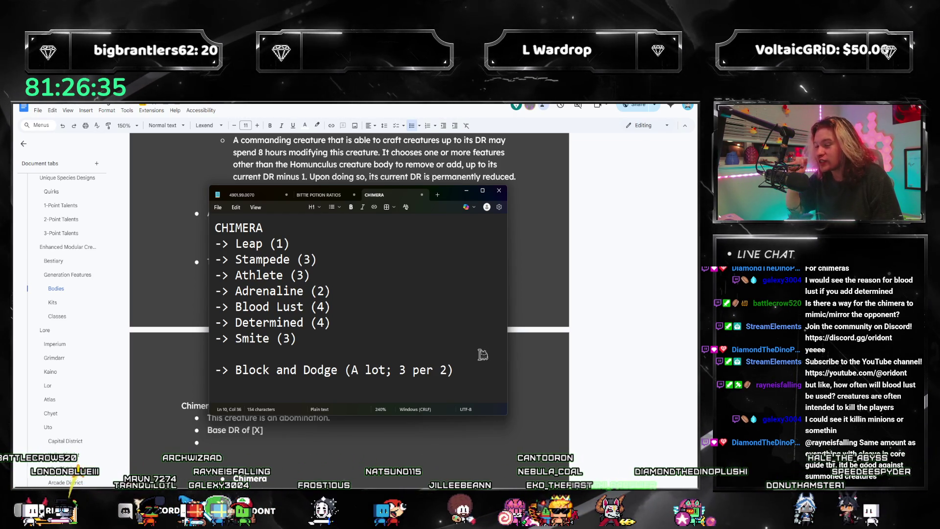
# - Review the moved Block and Dodge line and the ability lines above the gap
pyautogui.moveTo(480, 367); pyautogui.dragTo(215, 375)
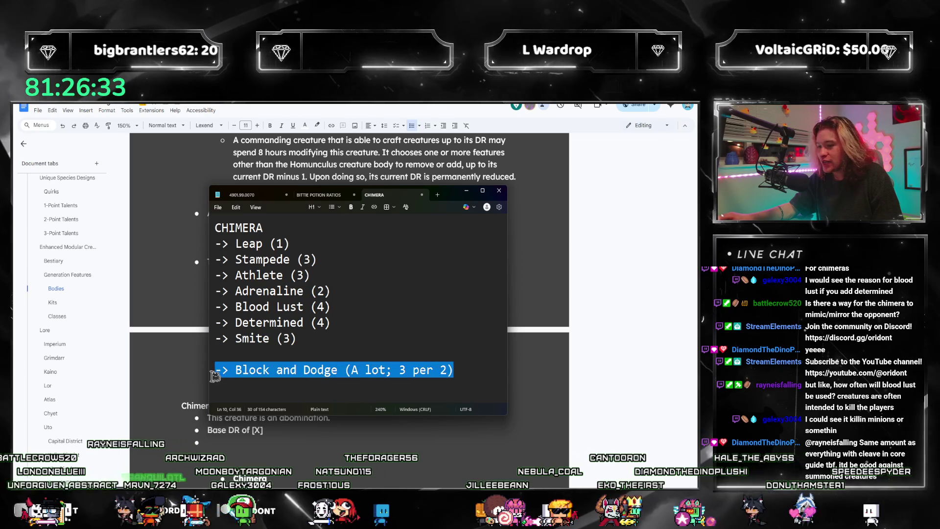
pyautogui.click(355, 328)
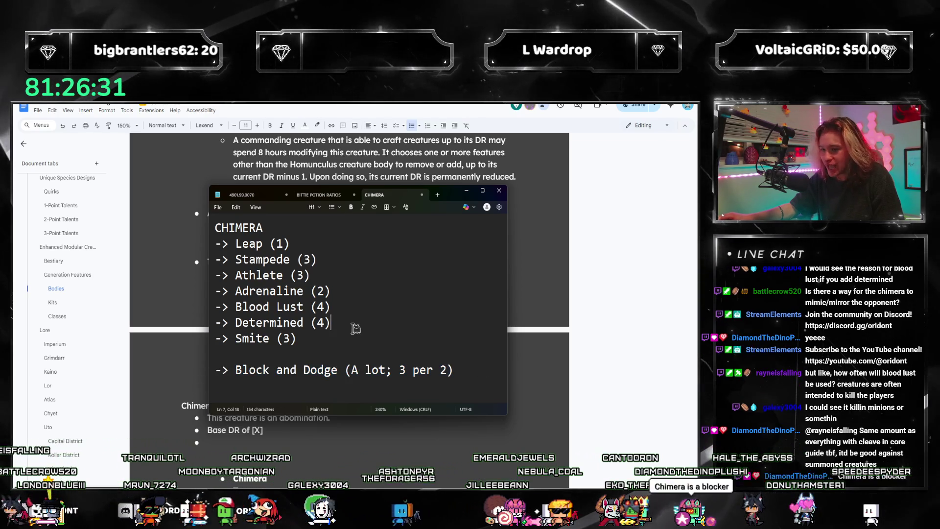
pyautogui.moveTo(296, 338); pyautogui.dragTo(202, 257)
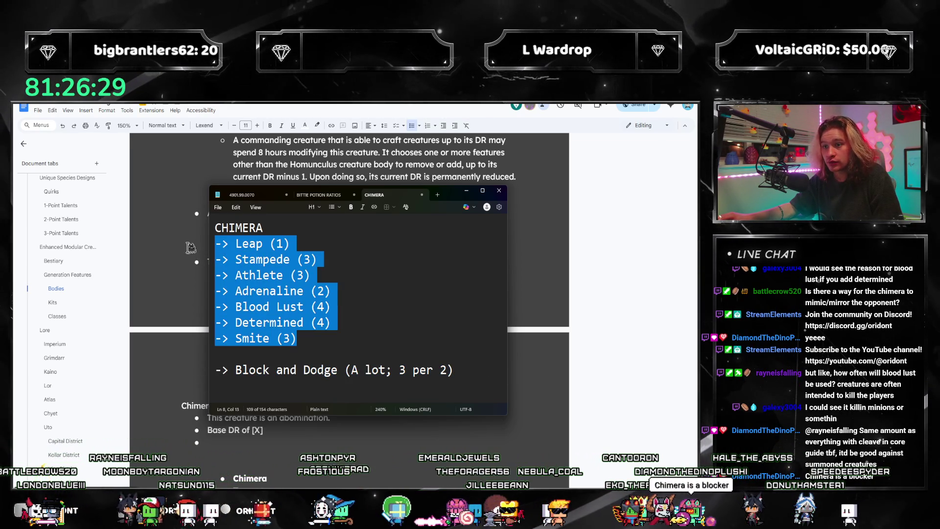
pyautogui.moveTo(336, 336); pyautogui.dragTo(221, 261)
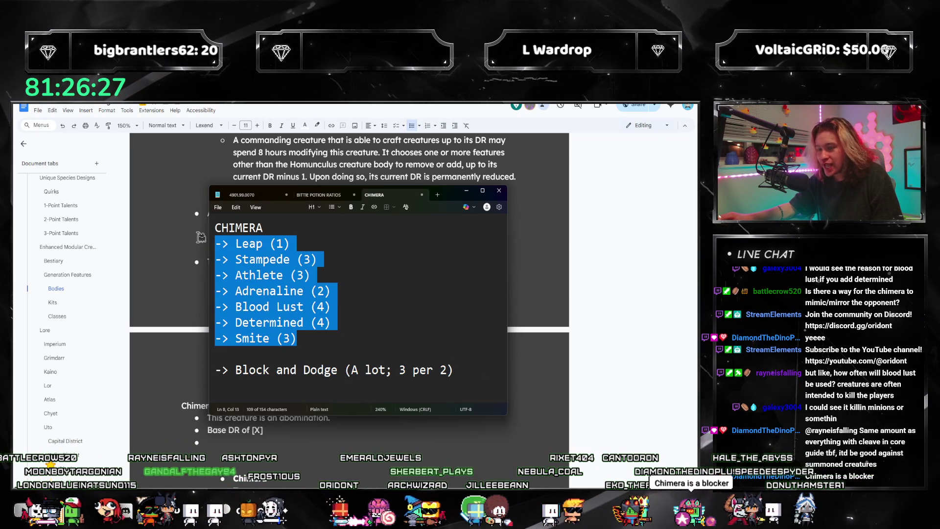
pyautogui.click(486, 368)
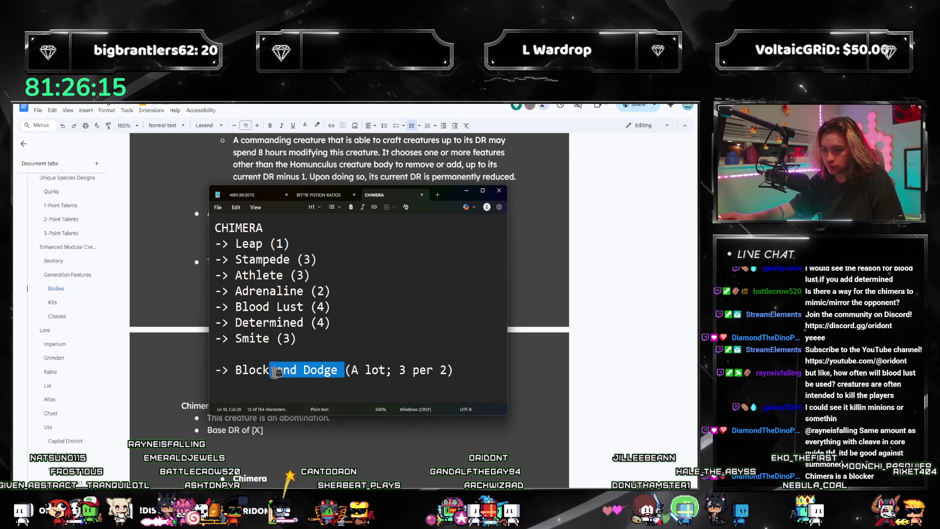
# - Rewrite the last entry as +4 Block (6), dropping Dodge and the A lot note
pyautogui.press('BackSpace')
pyautogui.hotkey('ctrl', 'Left')
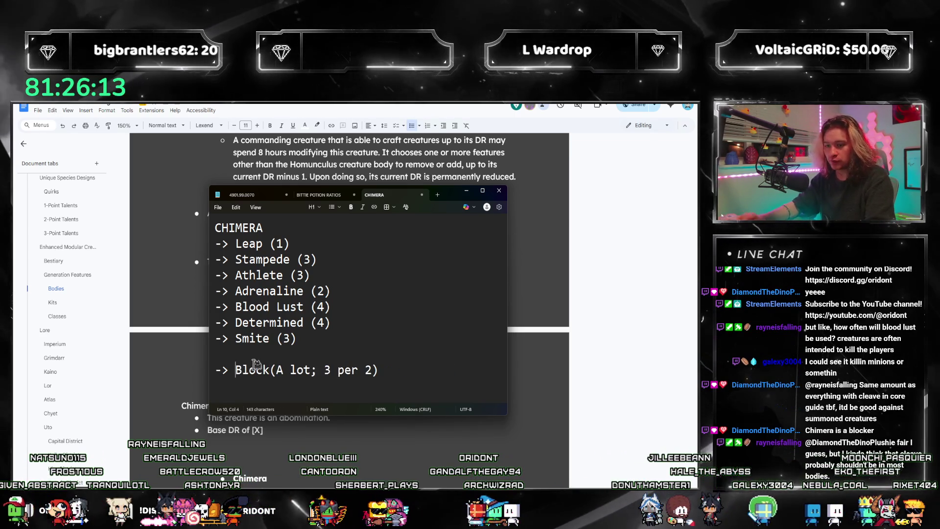
pyautogui.write('+4')
pyautogui.hotkey('ctrl', 'Right')
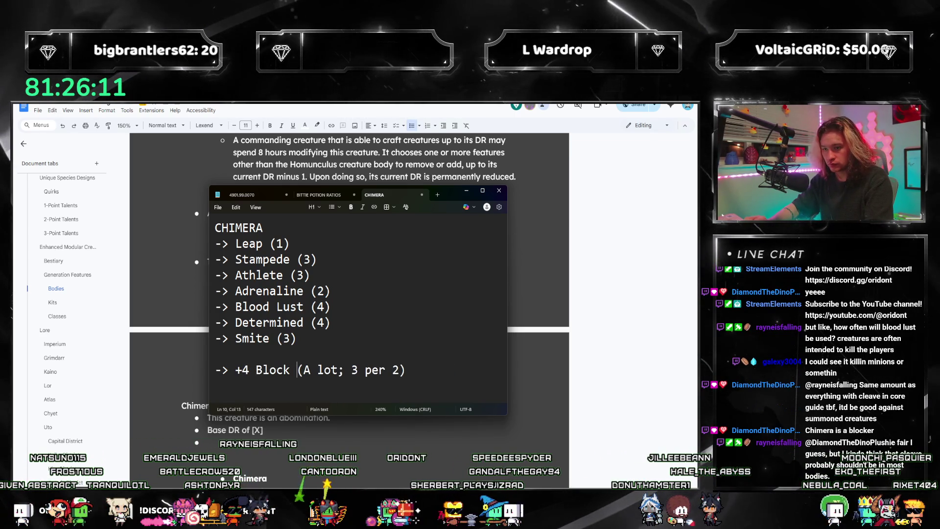
pyautogui.hotkey('ctrl', 'shift', 'Right')
pyautogui.hotkey('ctrl', 'shift', 'Right')
pyautogui.hotkey('ctrl', 'shift', 'Right')
pyautogui.hotkey('ctrl', 'shift', 'Right')
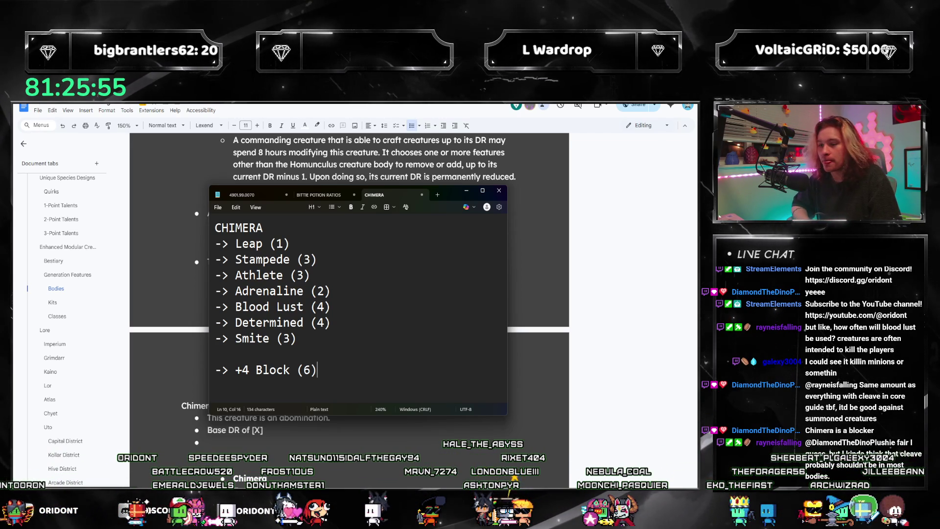
pyautogui.moveTo(448, 194); pyautogui.dragTo(808, 171)
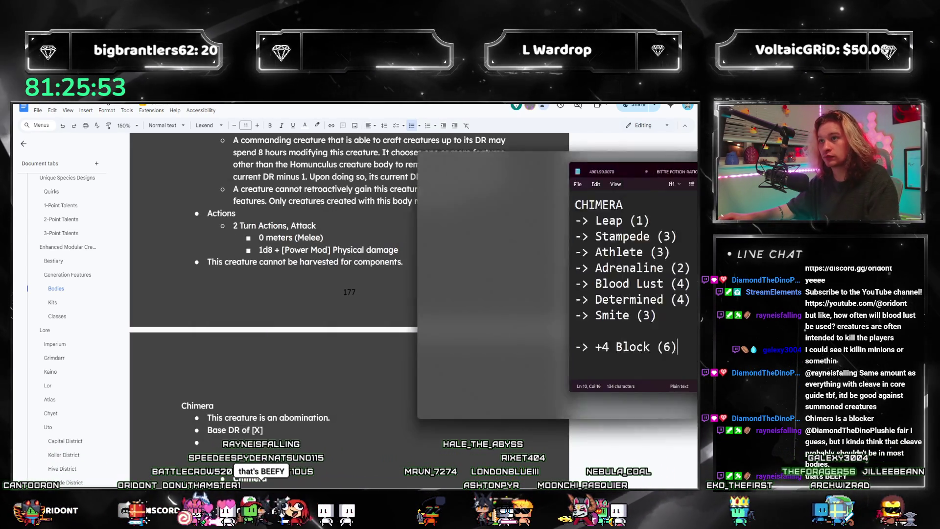
# - Bring the Chimera entry back up in the rulebook and launch a calculator for the stats
pyautogui.click(262, 353)
pyautogui.scroll(-1, 263, 353)
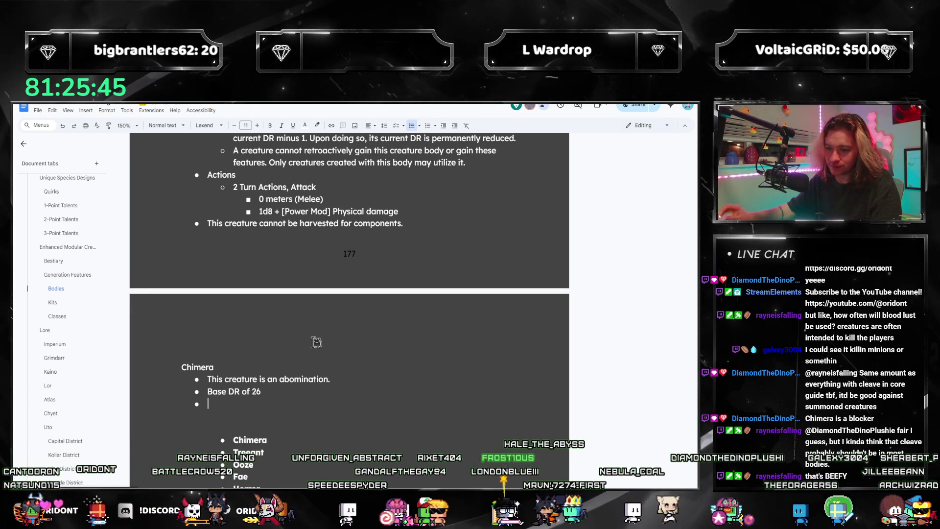
pyautogui.scroll(1, 316, 342)
pyautogui.scroll(2, 340, 330)
pyautogui.scroll(3, 341, 330)
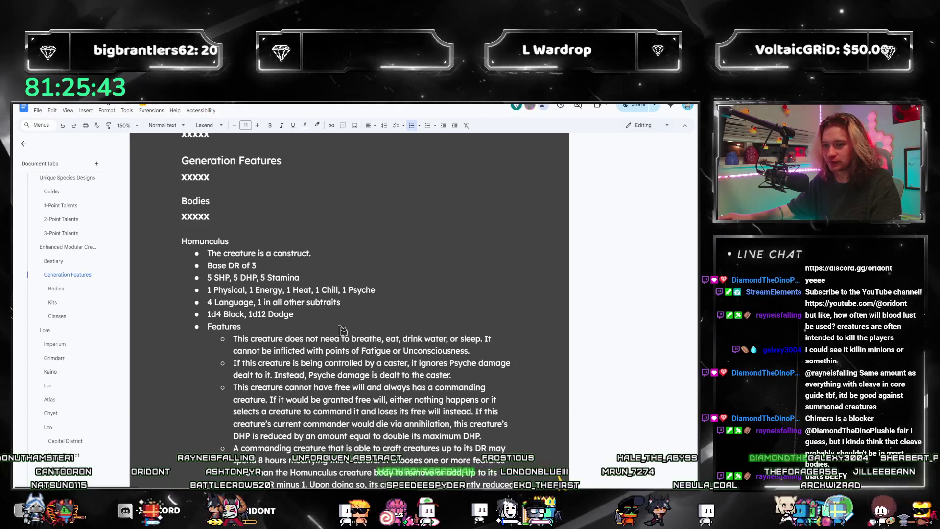
pyautogui.scroll(-2, 341, 330)
pyautogui.scroll(-2, 342, 330)
pyautogui.scroll(-1, 342, 329)
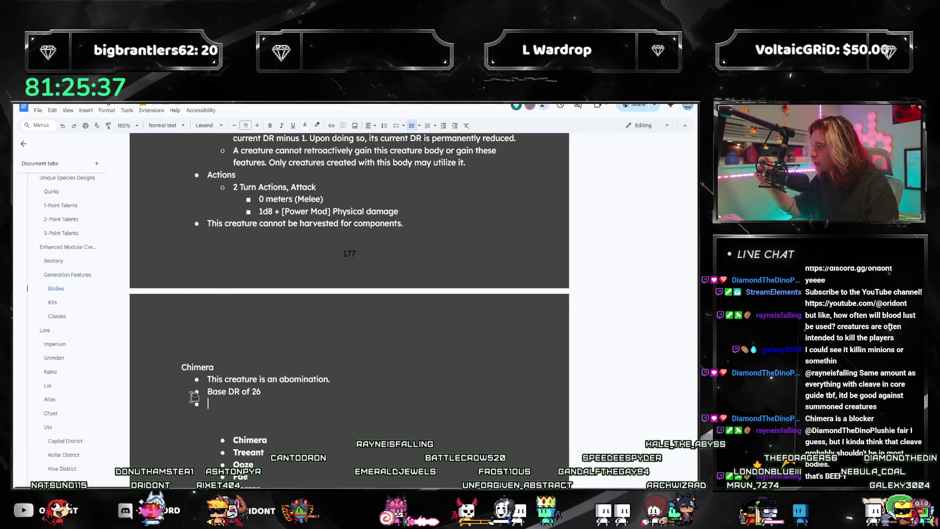
pyautogui.scroll(1, 194, 398)
pyautogui.scroll(3, 213, 396)
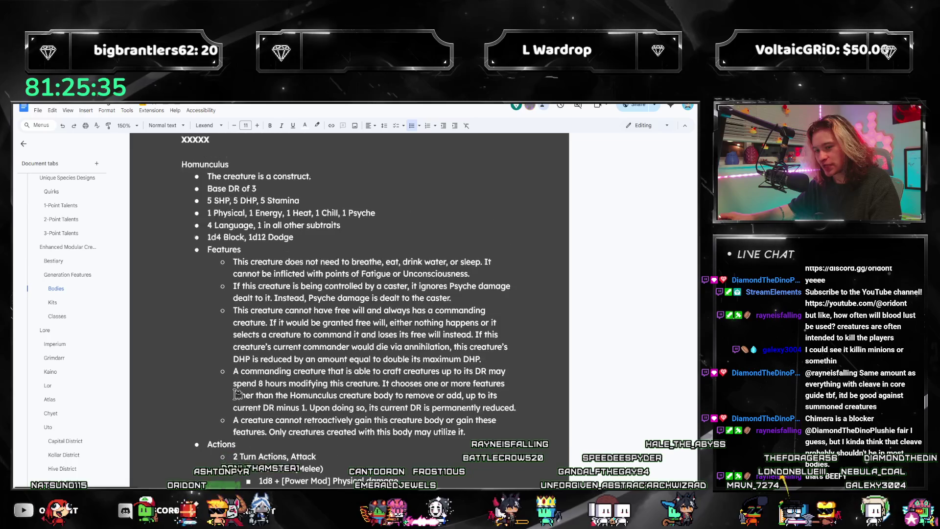
pyautogui.scroll(2, 237, 395)
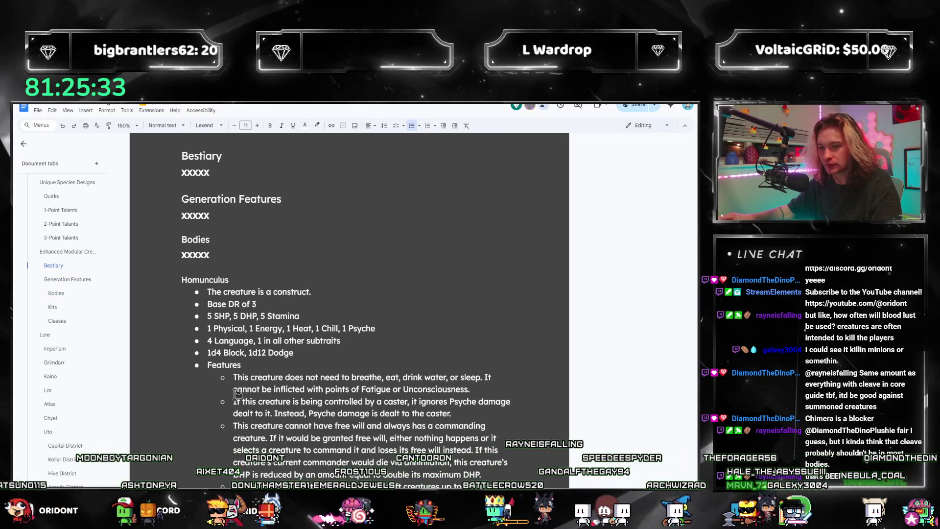
pyautogui.scroll(-3, 238, 394)
pyautogui.scroll(-2, 241, 376)
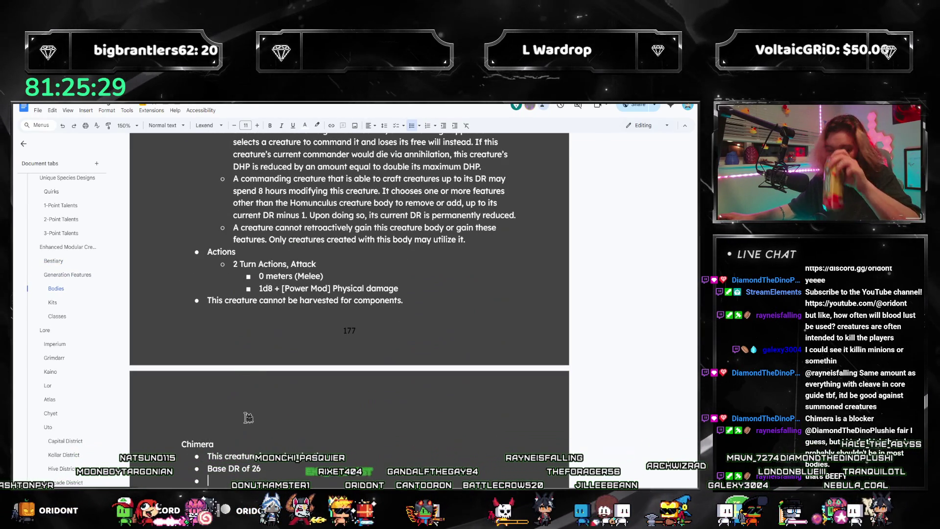
pyautogui.scroll(-1, 248, 417)
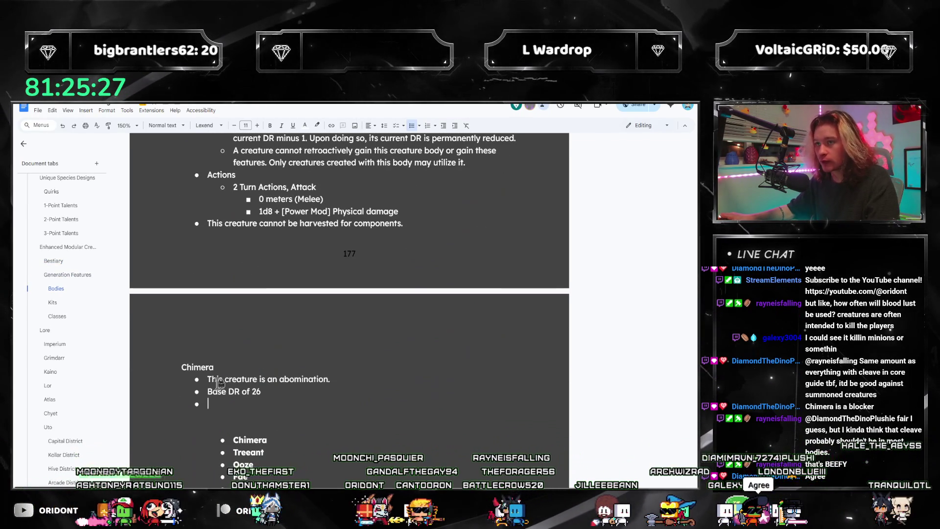
pyautogui.scroll(1, 378, 429)
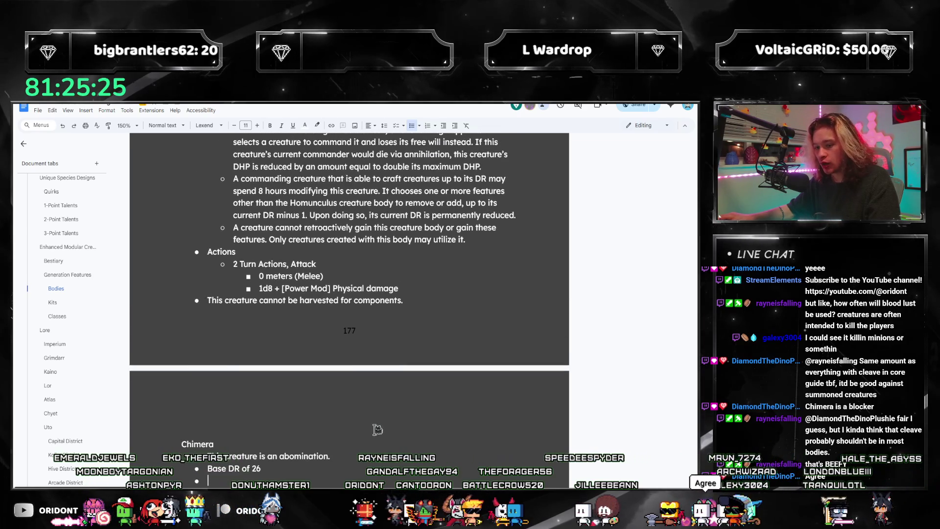
pyautogui.scroll(-1, 378, 429)
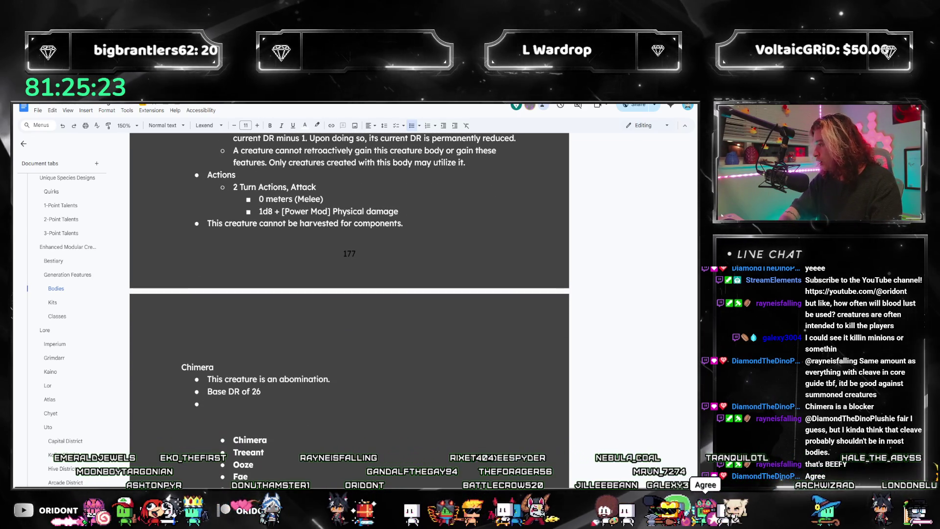
pyautogui.press('XF86Calculator')
pyautogui.write('26*')
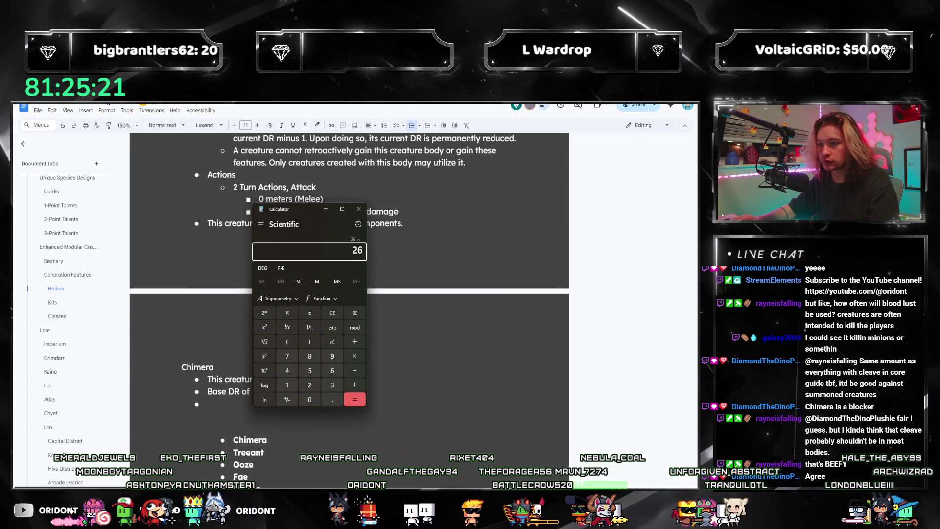
pyautogui.write('5 =')
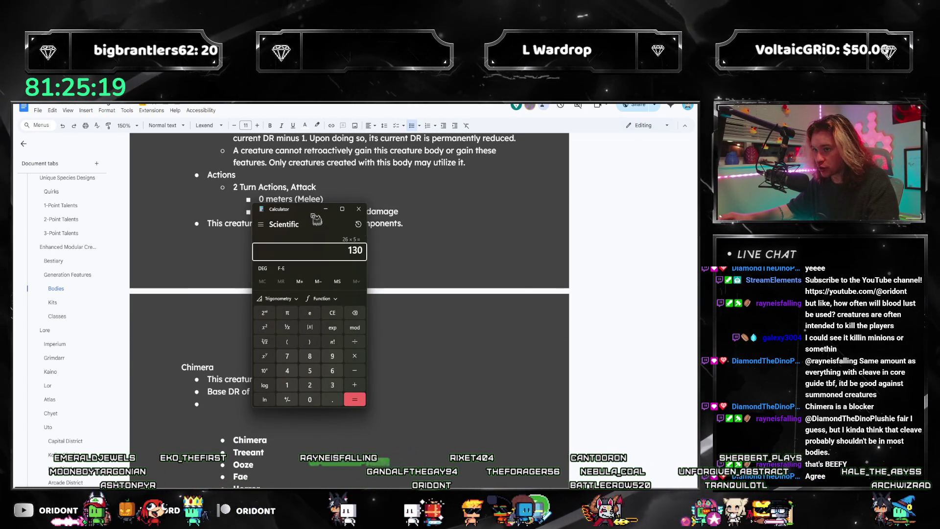
# - Set the calculator aside after 26 × 5 = 130 and return to the empty Chimera bullet
pyautogui.moveTo(316, 219); pyautogui.dragTo(580, 213)
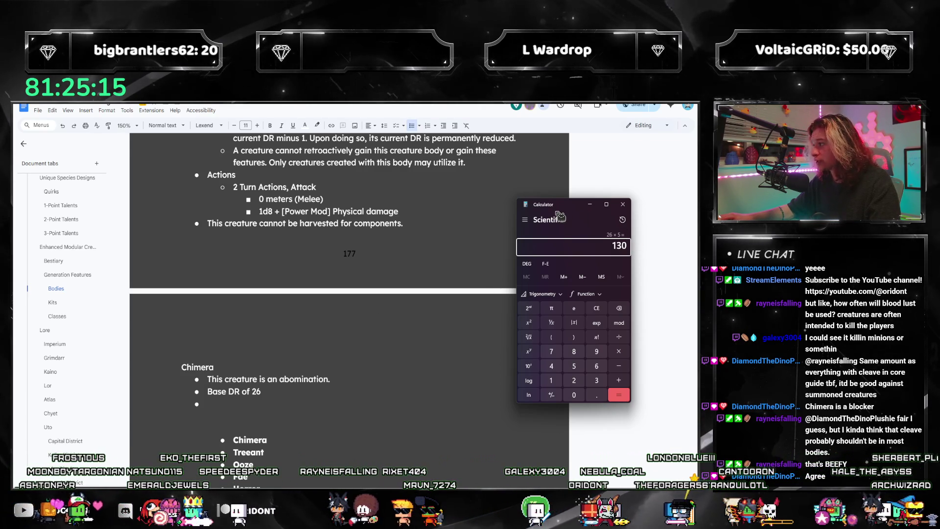
pyautogui.click(238, 404)
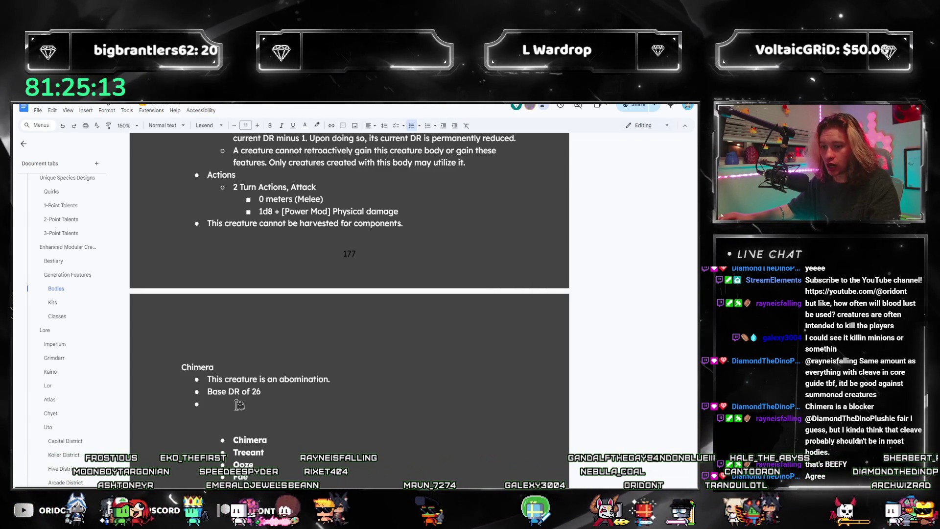
pyautogui.write('50 SH')
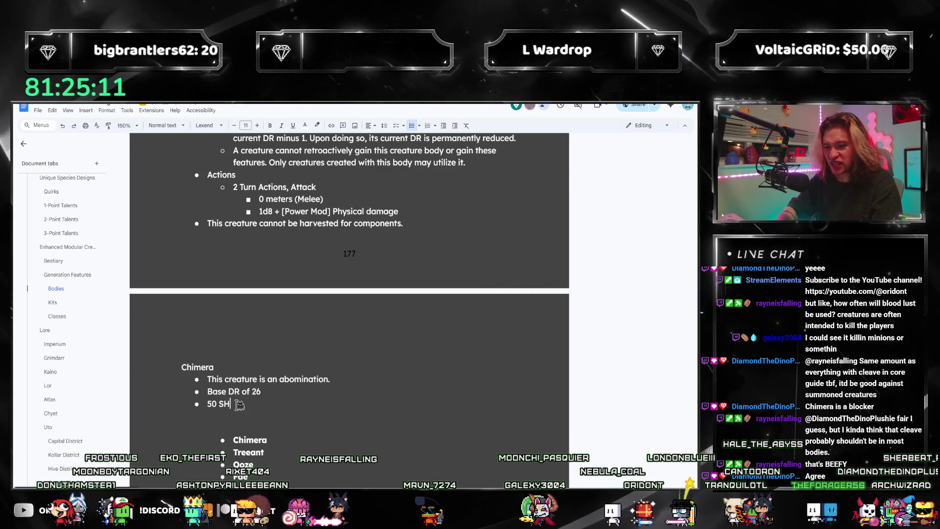
pyautogui.write('P, 50 DHP, 40 Stamina')
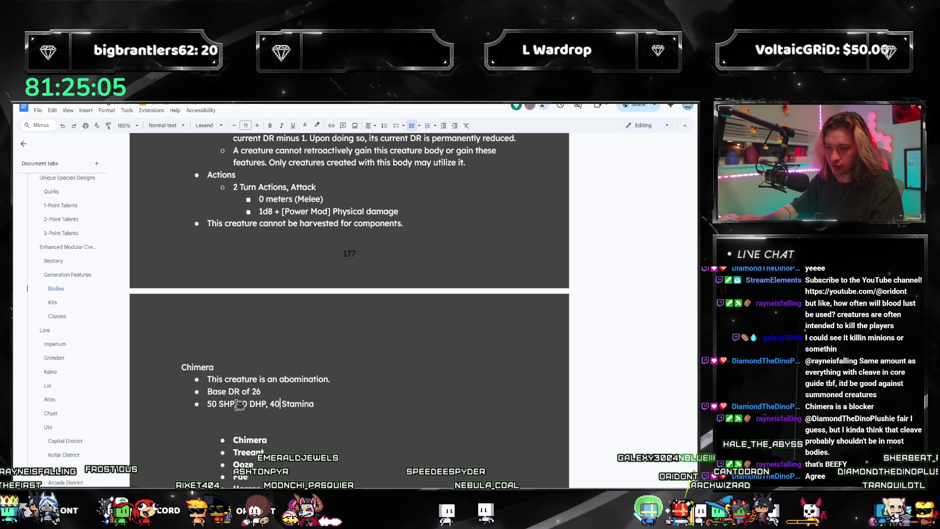
# - Adjust the stat line to 60 SHP, 30 DHP, 40 Stamina and start a bullet below it
pyautogui.press('Home')
pyautogui.press('Delete')
pyautogui.press('Delete')
pyautogui.write('6')
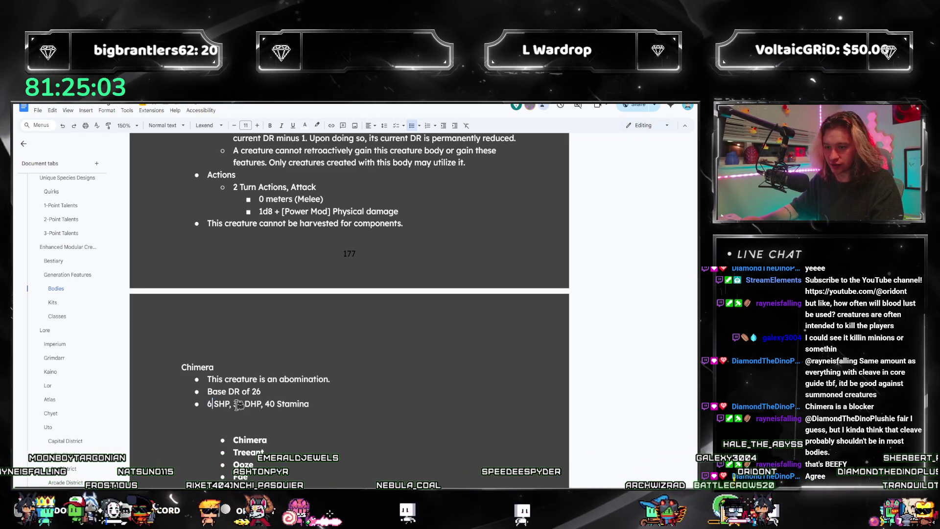
pyautogui.write('0')
pyautogui.press('Home')
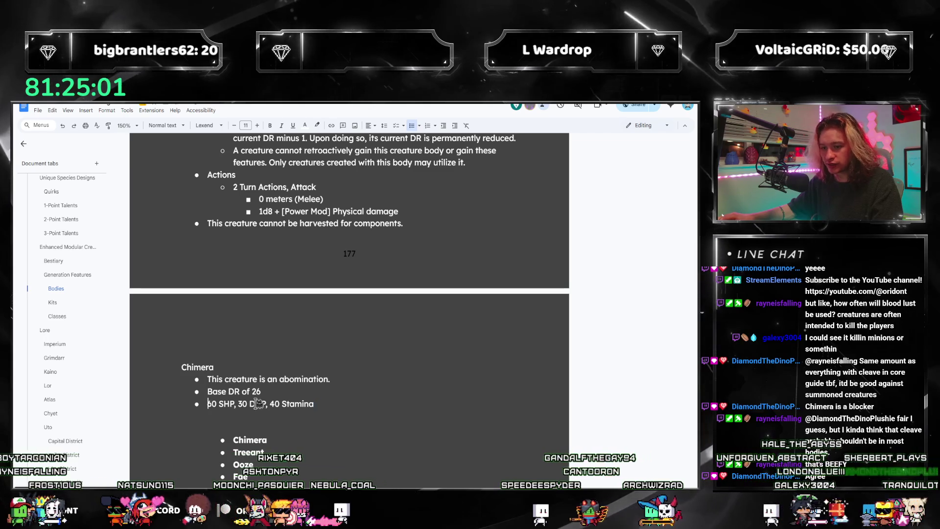
pyautogui.hotkey('ctrl', 'Right')
pyautogui.hotkey('ctrl', 'Right')
pyautogui.hotkey('ctrl', 'Right')
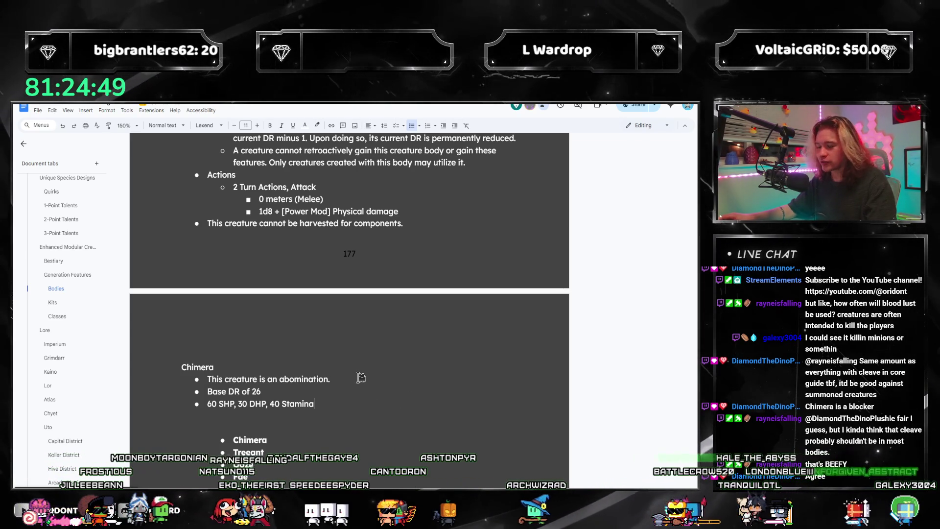
pyautogui.scroll(-1, 360, 377)
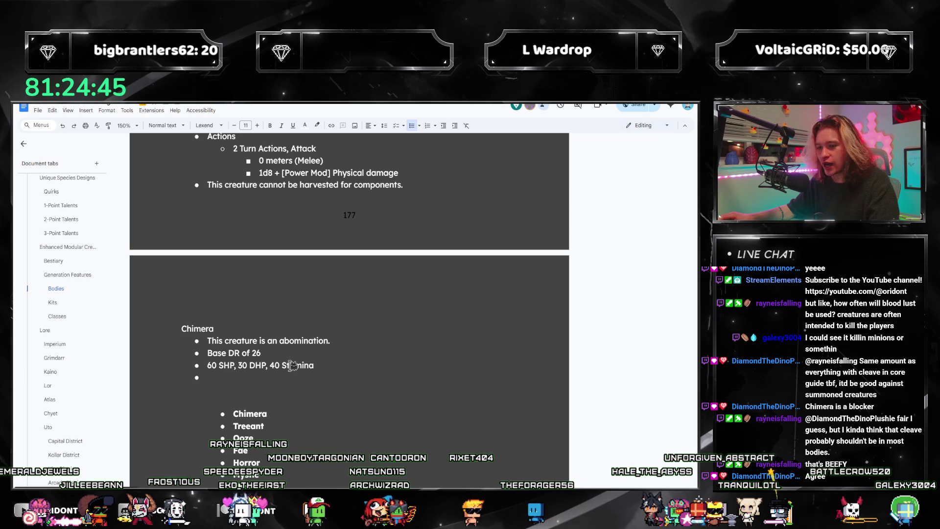
pyautogui.moveTo(291, 365); pyautogui.dragTo(207, 365)
pyautogui.press('Down')
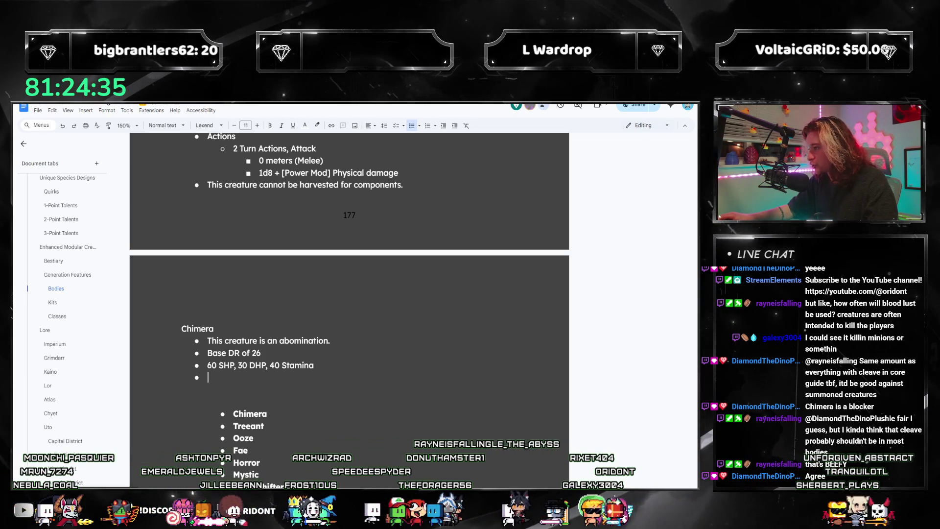
pyautogui.click(281, 384)
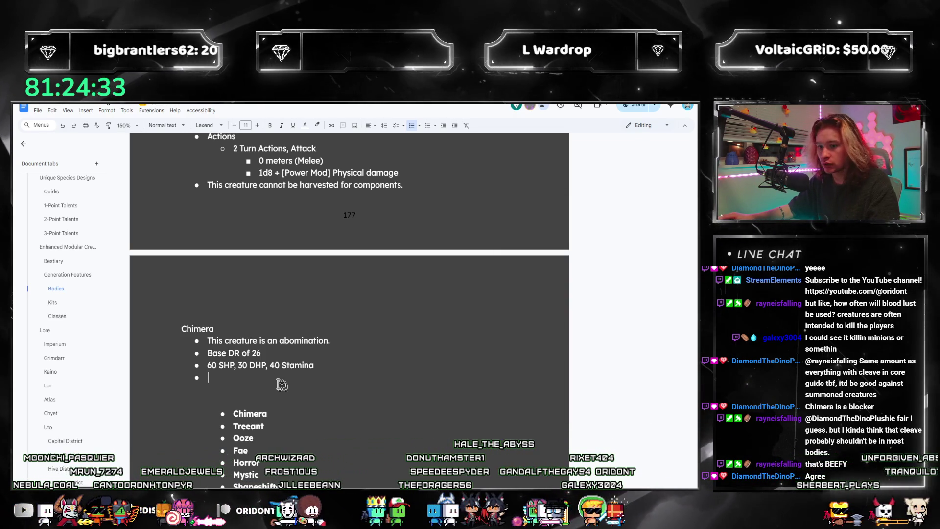
pyautogui.scroll(2, 251, 355)
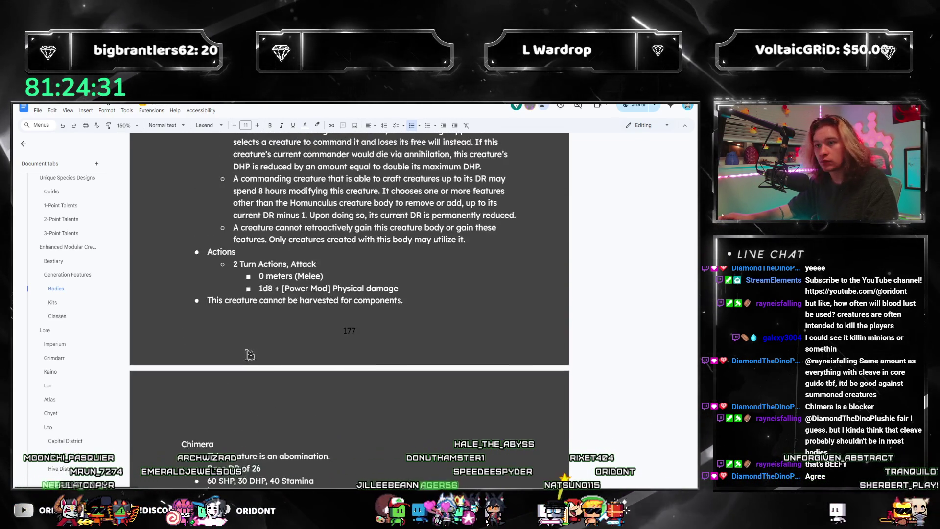
pyautogui.scroll(3, 250, 355)
pyautogui.scroll(1, 251, 355)
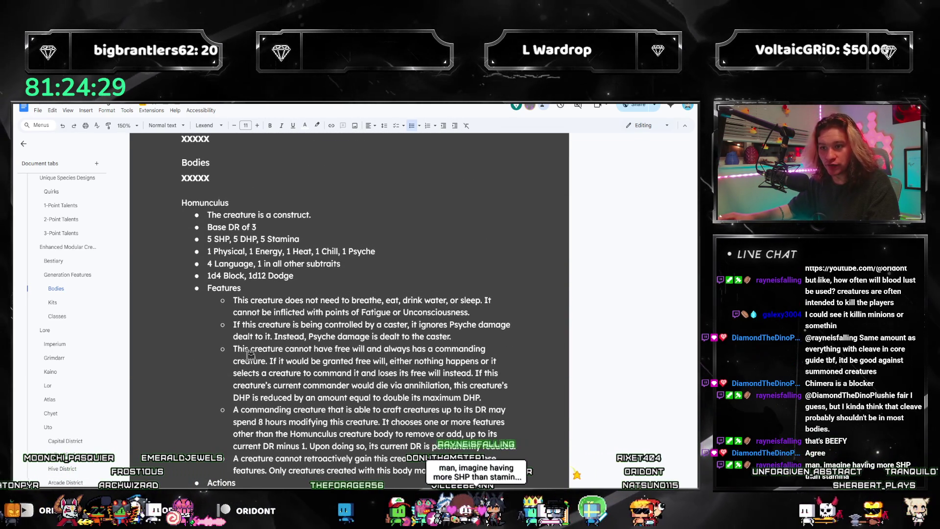
pyautogui.scroll(-5, 250, 358)
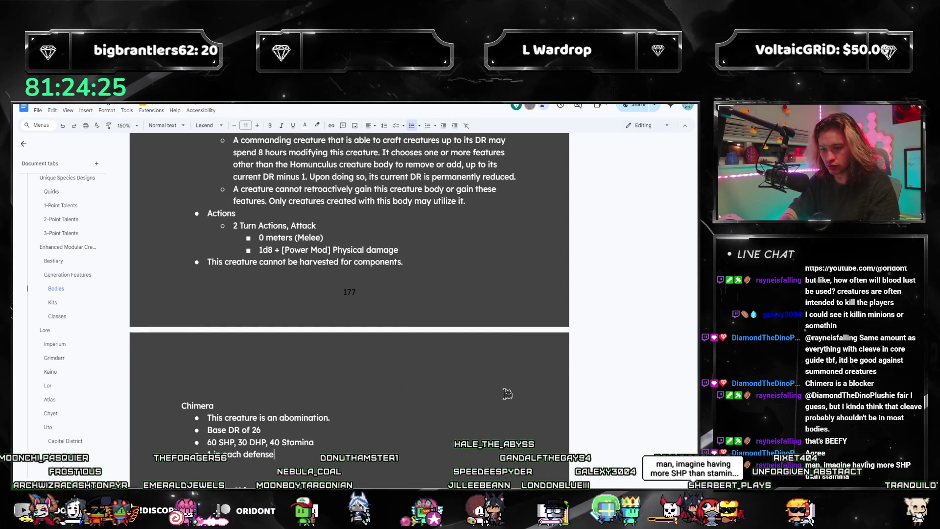
pyautogui.scroll(5, 420, 389)
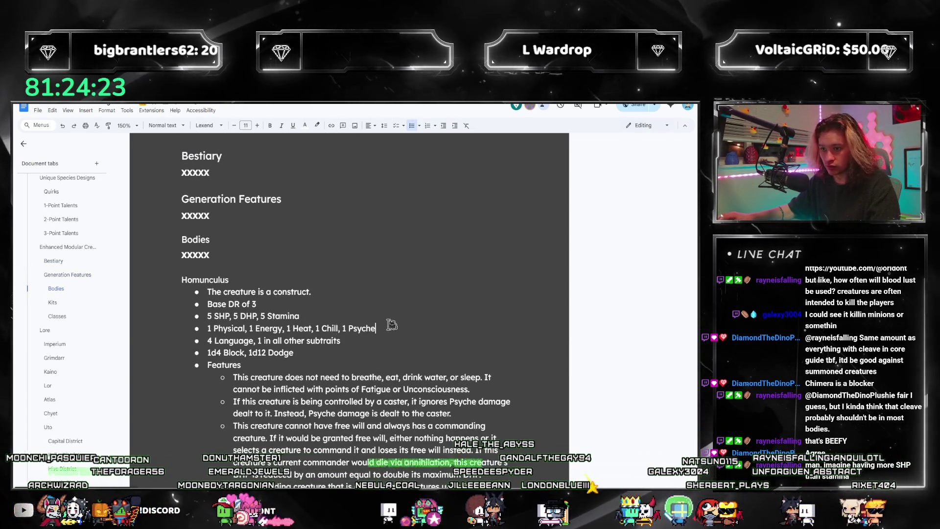
# - Replace Homunculus's per-type defenses with 1 in each defense and add a [Subtraits] bullet under Chimera
pyautogui.moveTo(375, 329); pyautogui.dragTo(214, 328)
pyautogui.press('BackSpace')
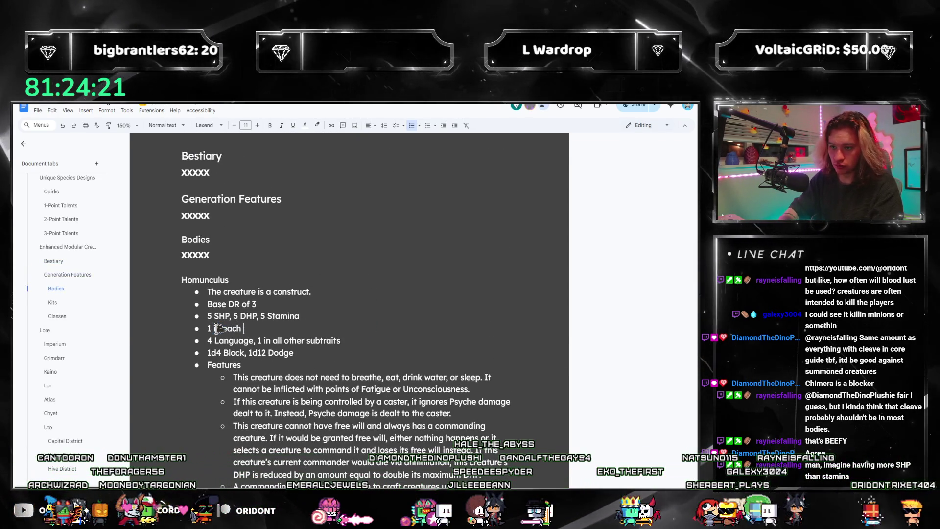
pyautogui.write('in each defense')
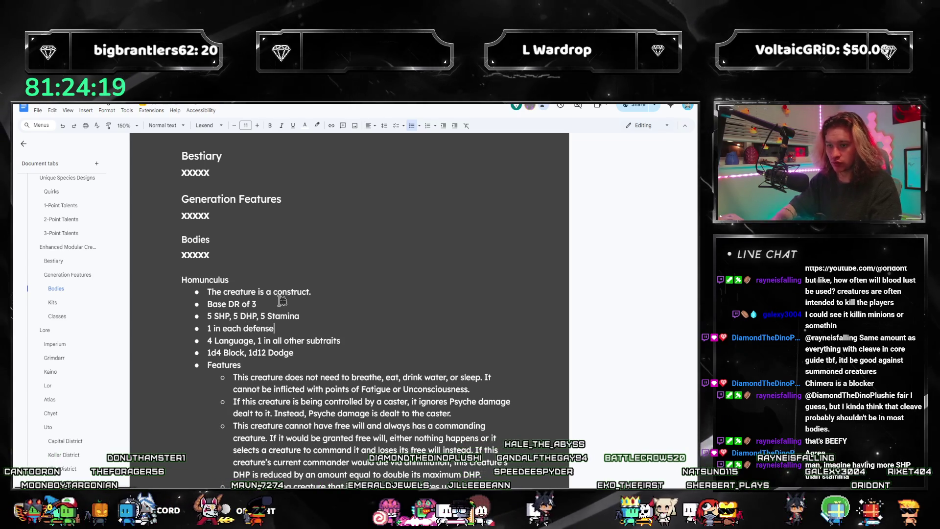
pyautogui.scroll(-2, 282, 300)
pyautogui.scroll(-5, 294, 286)
pyautogui.scroll(-3, 305, 272)
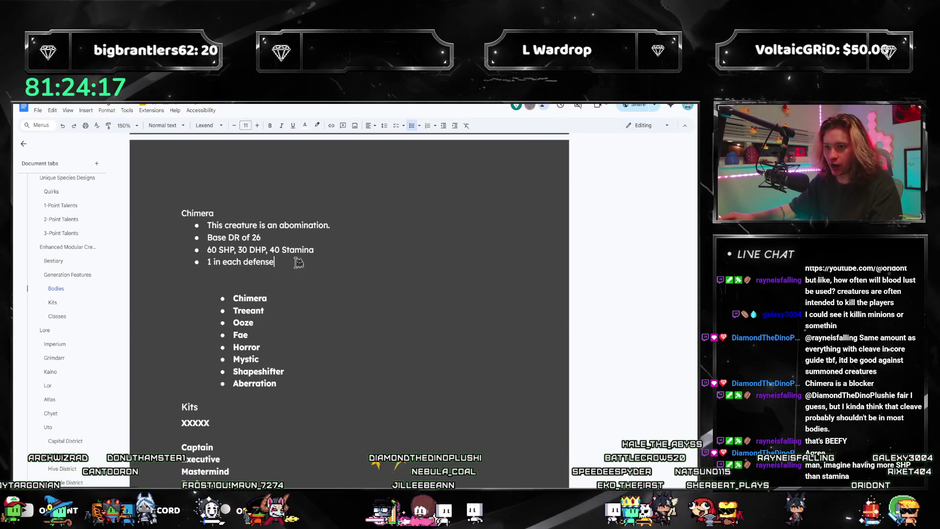
pyautogui.press('Return')
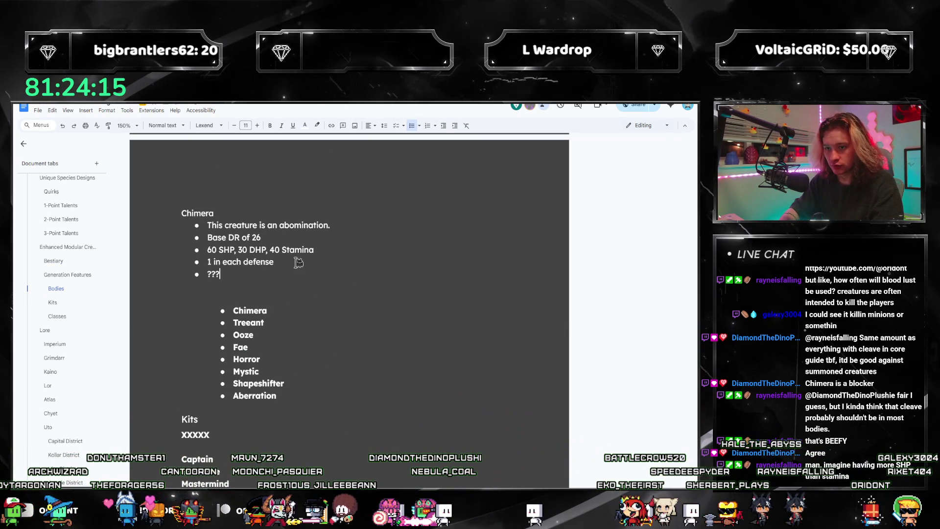
pyautogui.write('[S')
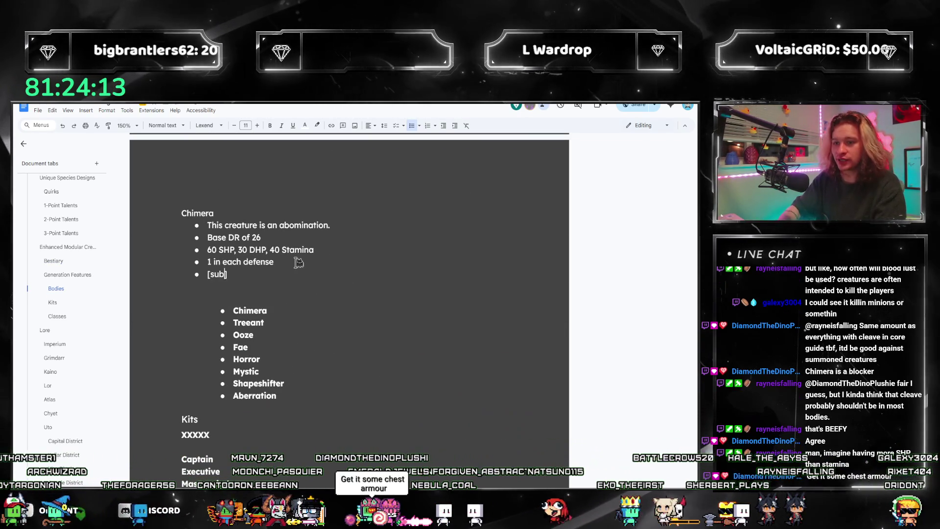
pyautogui.write('ubtraits]')
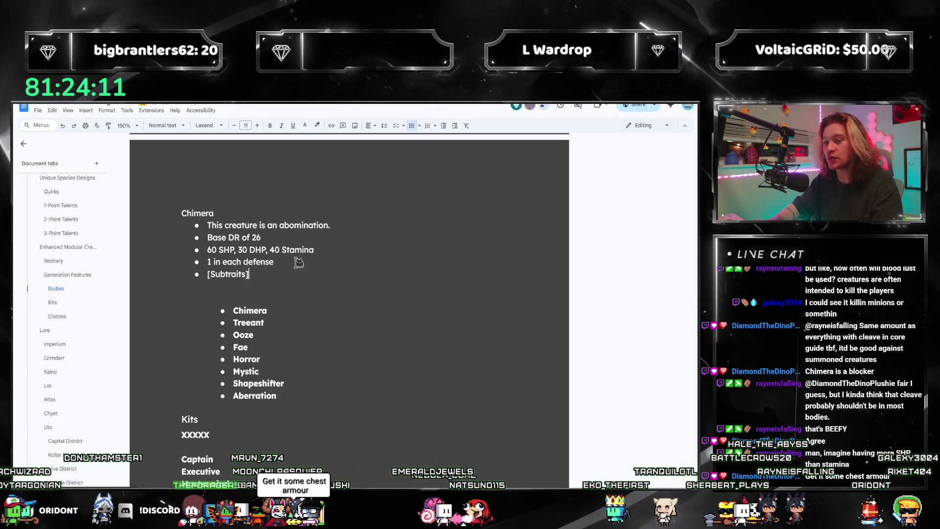
pyautogui.press('Return')
pyautogui.scroll(-10, 298, 373)
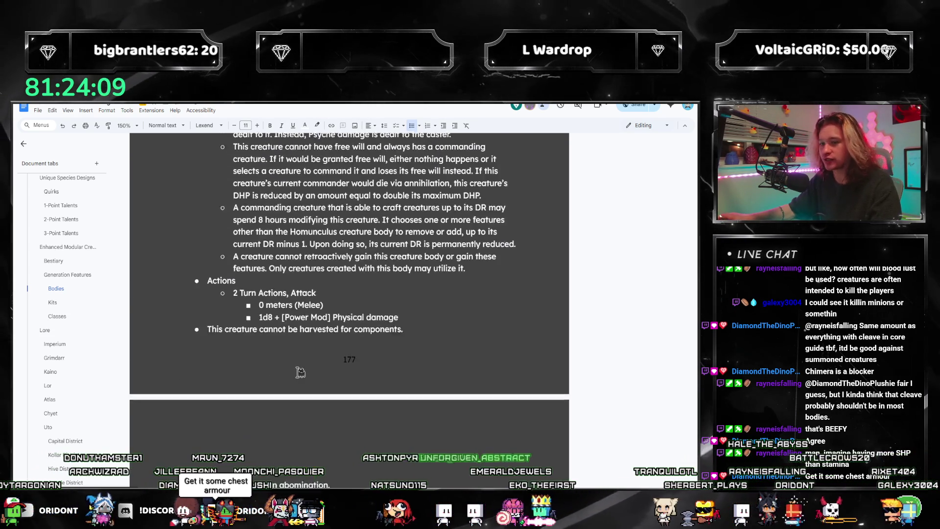
pyautogui.scroll(-5, 299, 359)
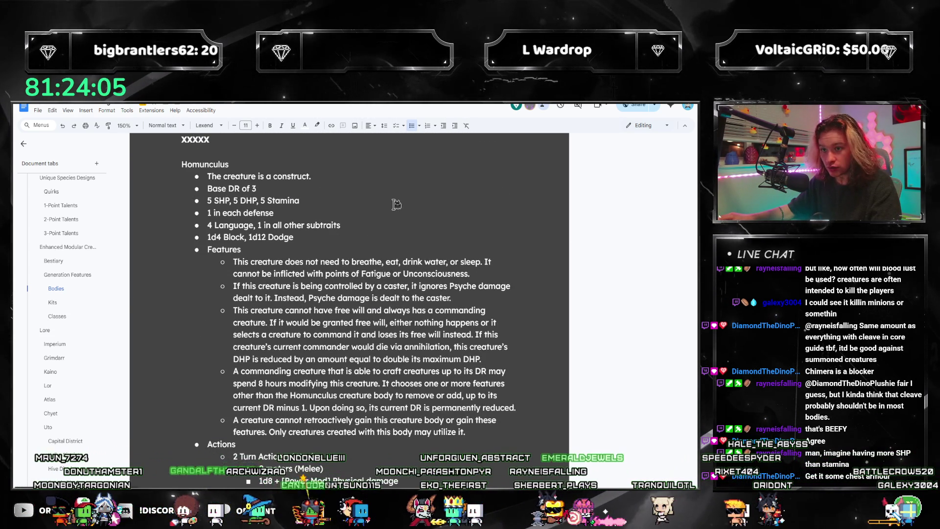
pyautogui.scroll(-3, 396, 204)
pyautogui.scroll(-2, 390, 208)
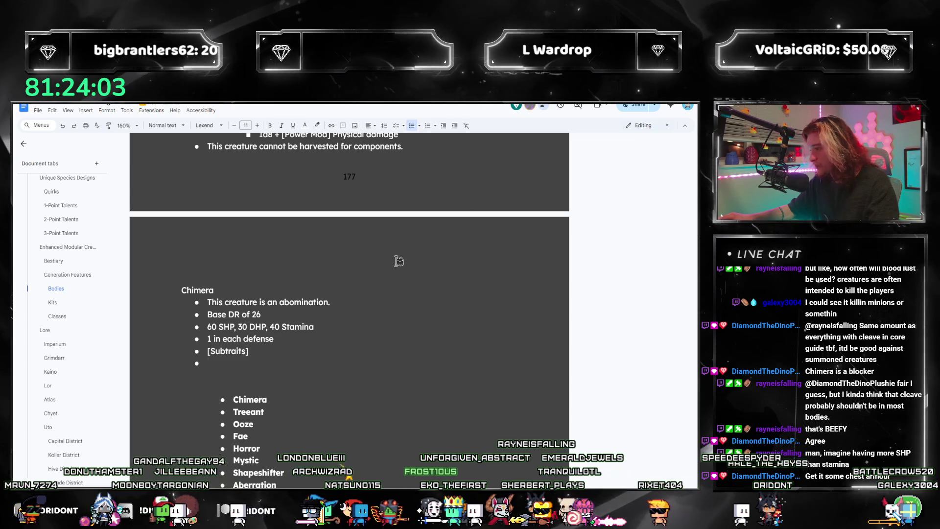
pyautogui.write('5d4 Bloc')
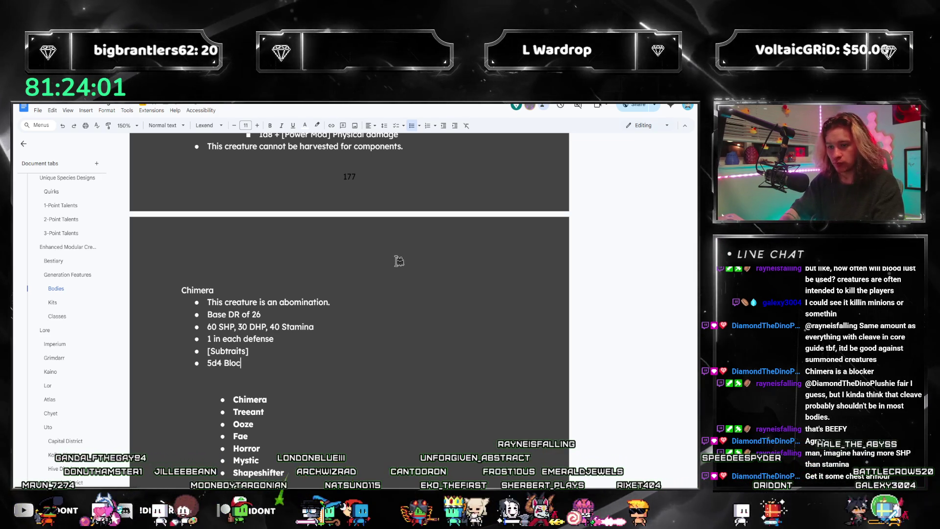
pyautogui.write('k, 1d12 Dodge')
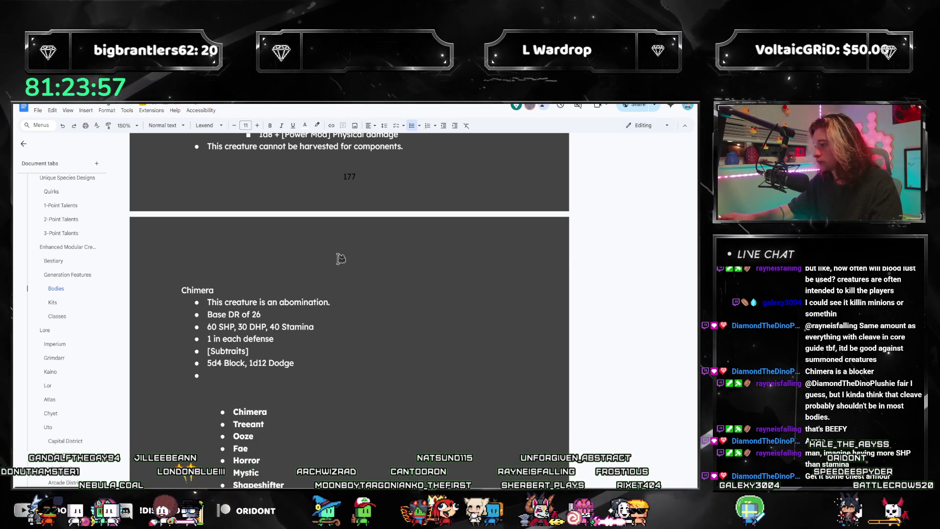
pyautogui.scroll(5, 340, 258)
pyautogui.scroll(2, 346, 258)
pyautogui.scroll(-5, 349, 259)
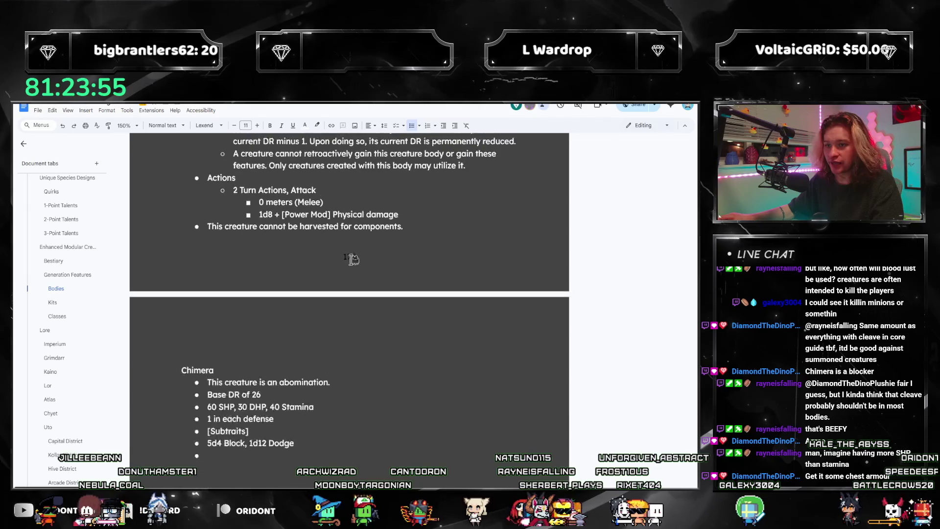
pyautogui.write('Features')
pyautogui.scroll(3, 408, 245)
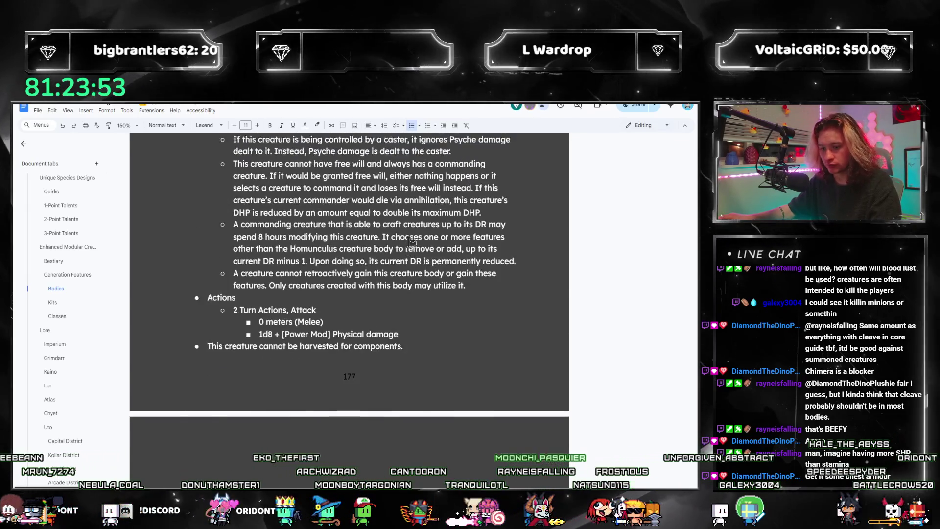
pyautogui.scroll(3, 412, 242)
pyautogui.scroll(-4, 426, 244)
pyautogui.scroll(-1, 446, 246)
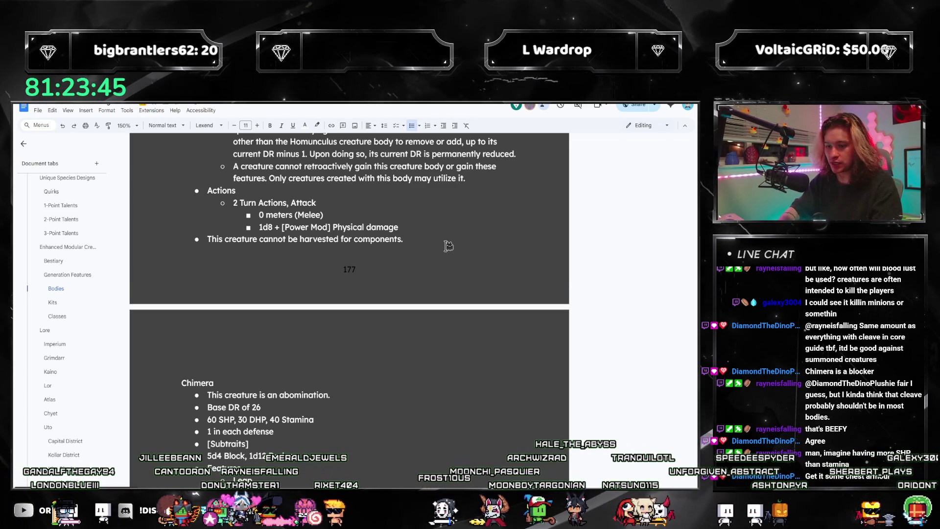
pyautogui.scroll(-1, 448, 245)
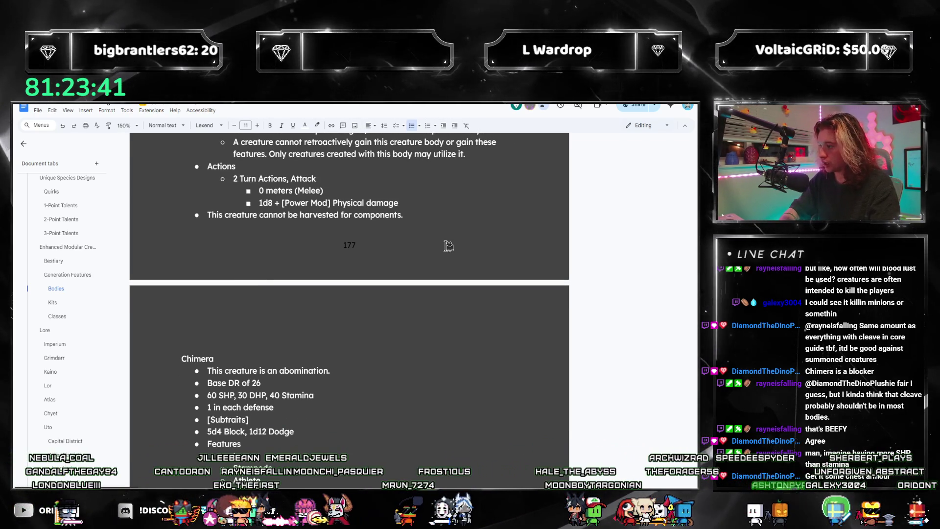
pyautogui.scroll(-1, 449, 246)
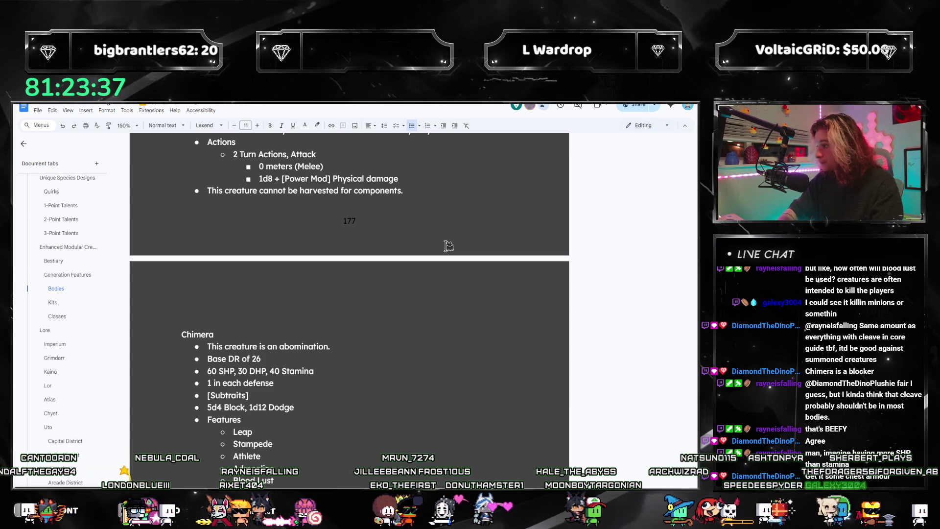
pyautogui.scroll(-1, 448, 246)
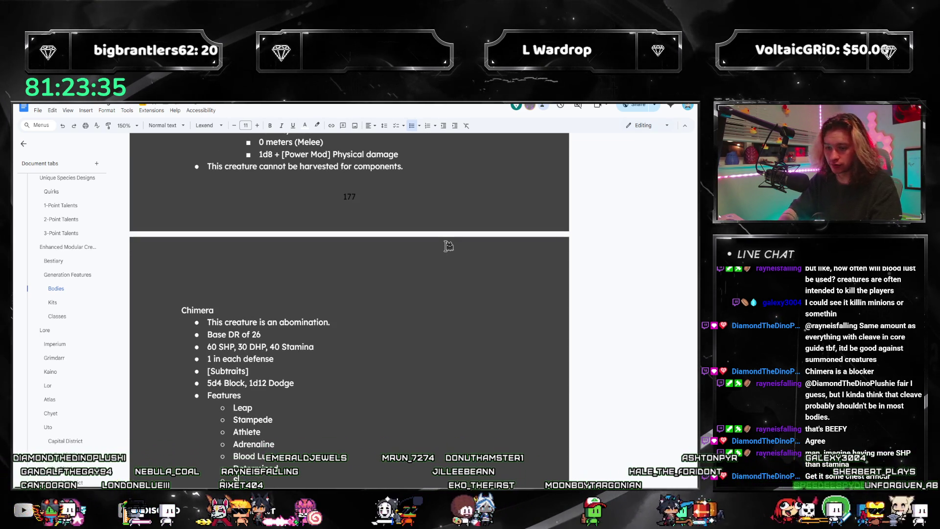
pyautogui.scroll(-6, 431, 263)
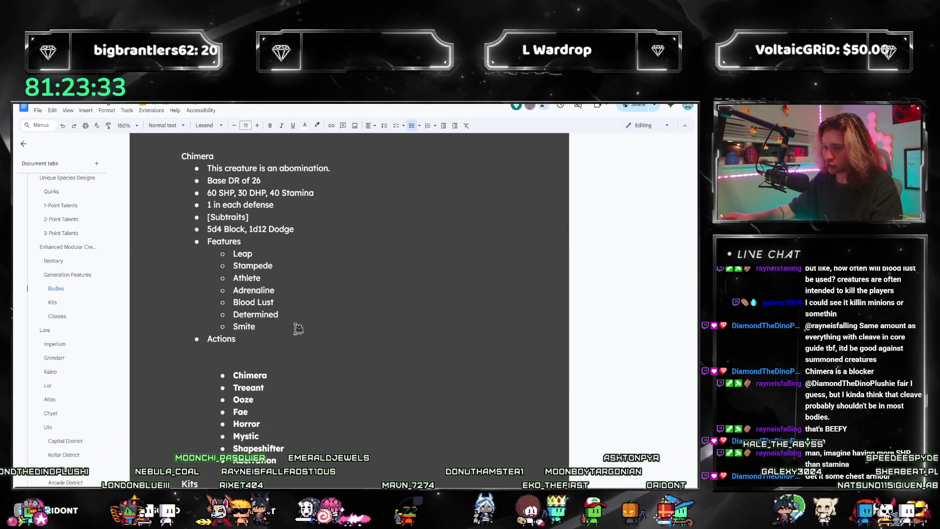
# - Add parenthesised source tags after Leap, Athlete and Adrenaline
pyautogui.click(280, 325)
pyautogui.click(280, 253)
pyautogui.write('(')
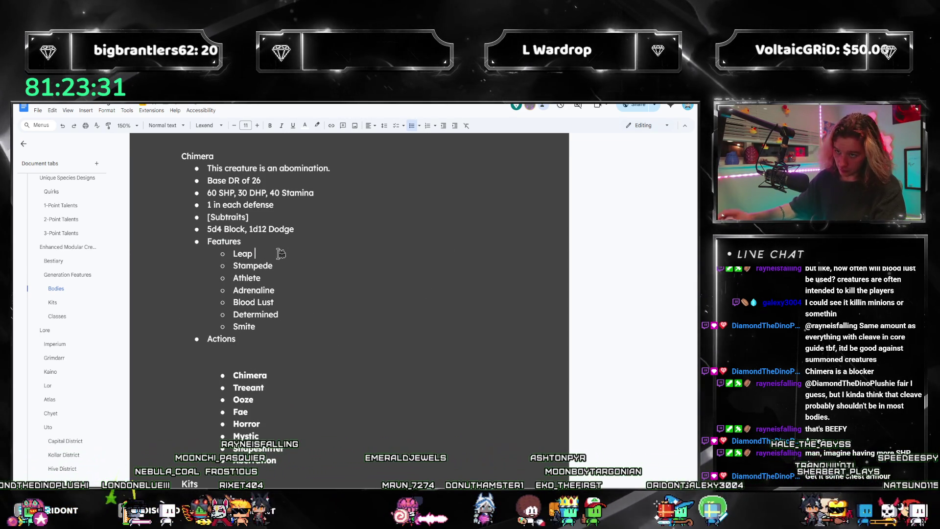
pyautogui.write('Species')
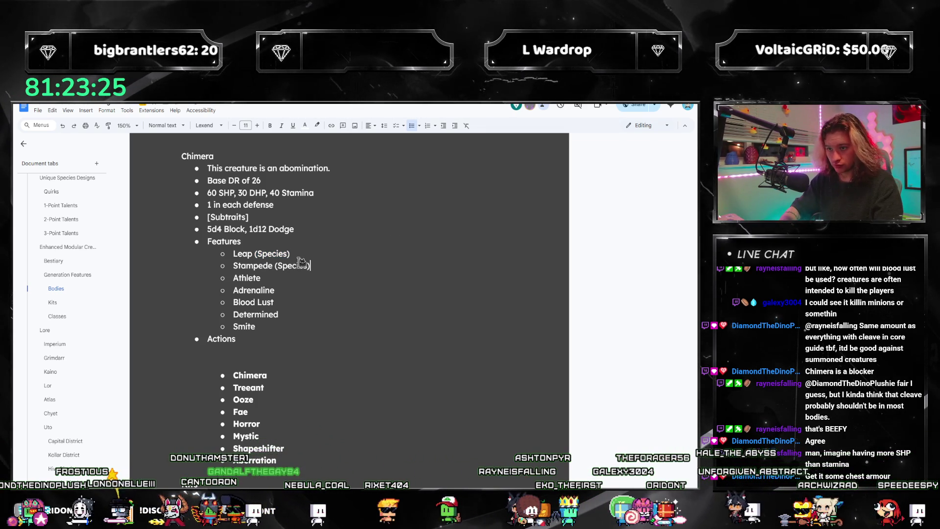
pyautogui.click(342, 278)
pyautogui.write('(Co')
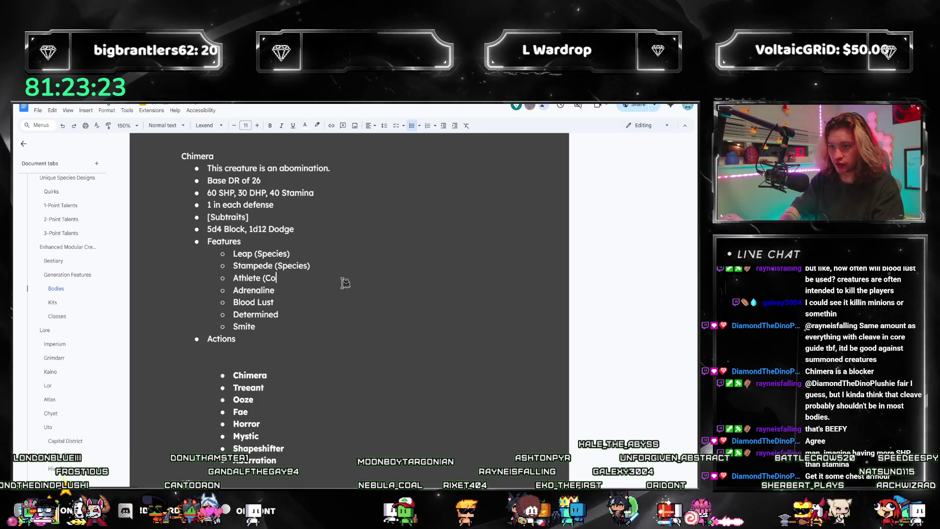
pyautogui.write('re)')
pyautogui.press('Down')
pyautogui.write('(')
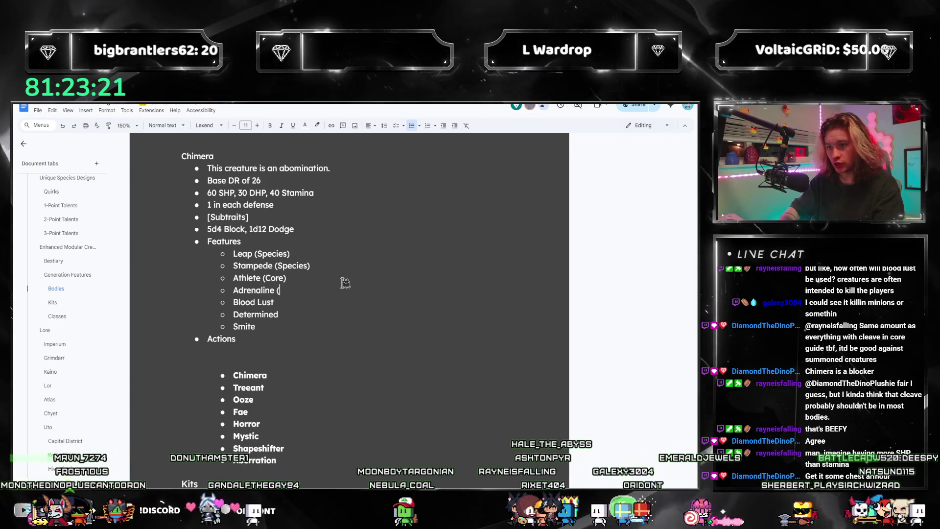
pyautogui.write('Gladiator')
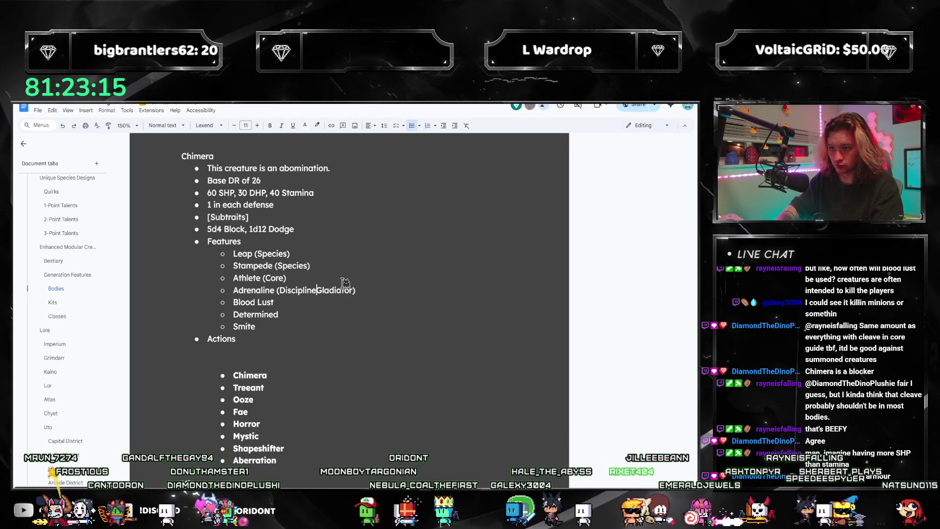
pyautogui.write(';')
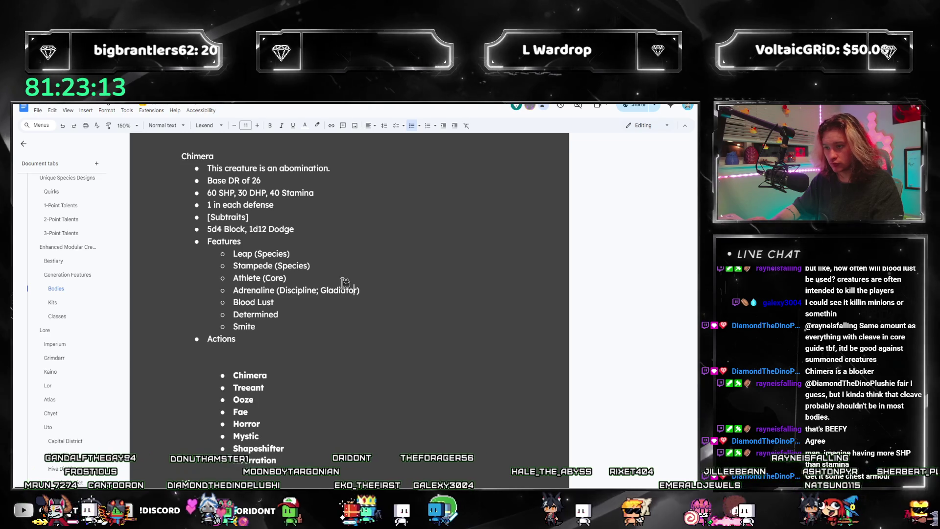
pyautogui.hotkey('ctrl', 'shift', 'Left')
pyautogui.hotkey('ctrl', 'shift', 'Left')
pyautogui.hotkey('ctrl', 'c')
# - Copy the Discipline; Gladiator tag to Blood Lust and the Strategy; Combat tag to Smite
pyautogui.press('Down')
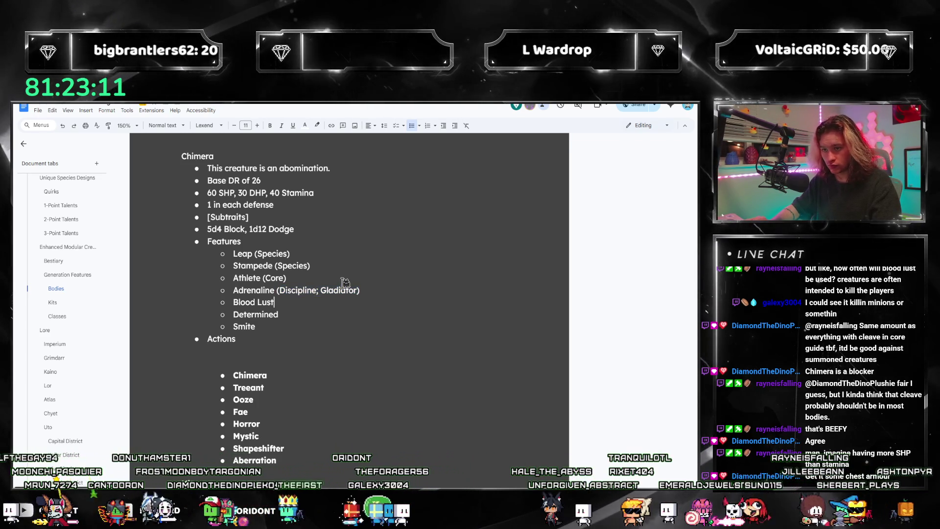
pyautogui.hotkey('ctrl', 'v')
pyautogui.press('Down')
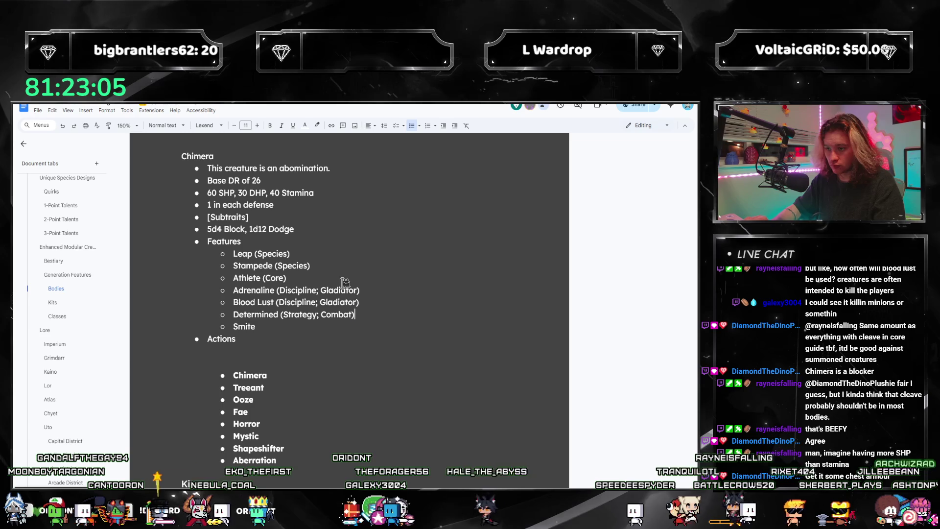
pyautogui.hotkey('ctrl', 'shift', 'Left')
pyautogui.hotkey('ctrl', 'shift', 'Left')
pyautogui.hotkey('ctrl', 'c')
pyautogui.press('Down')
pyautogui.hotkey('ctrl', 'v')
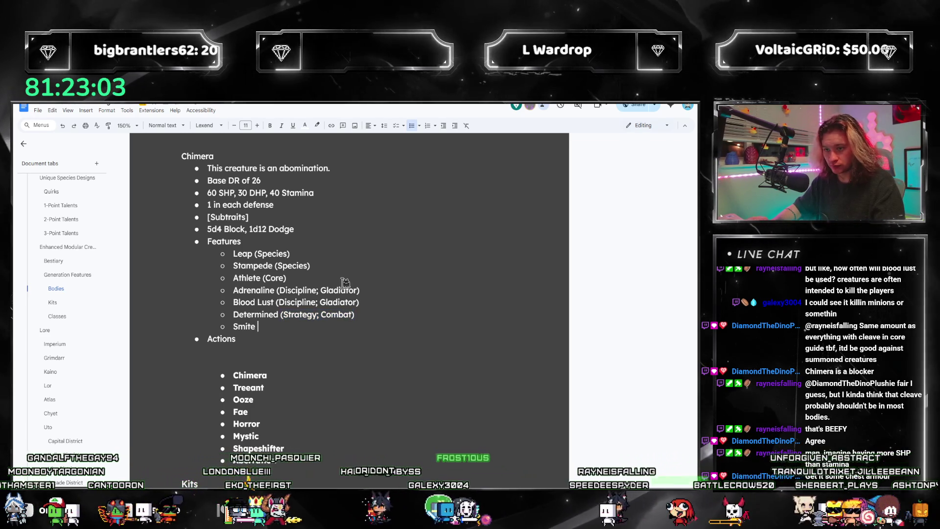
# - Italicise Smite's (Strategy; Combat) source tag
pyautogui.hotkey('ctrl', 'shift', 'Left')
pyautogui.hotkey('ctrl', 'shift', 'Left')
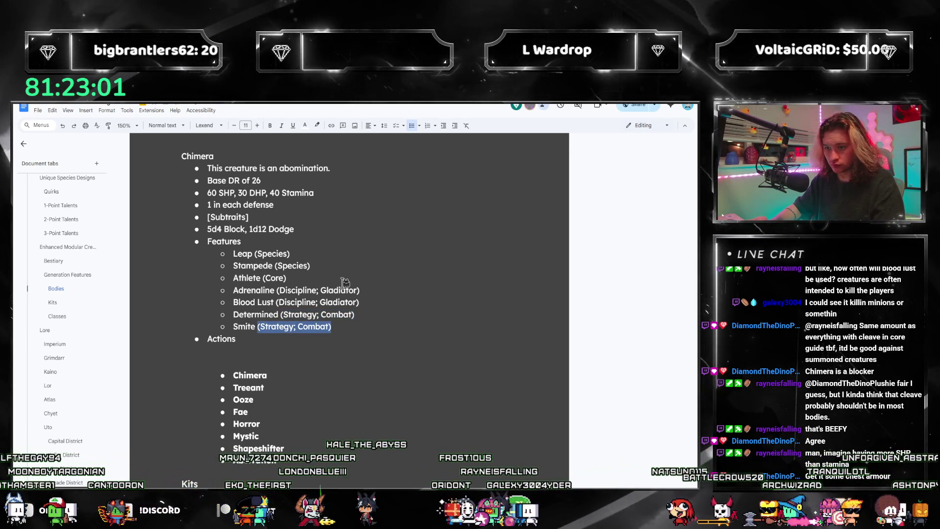
pyautogui.hotkey('ctrl', 'i')
pyautogui.press('Up')
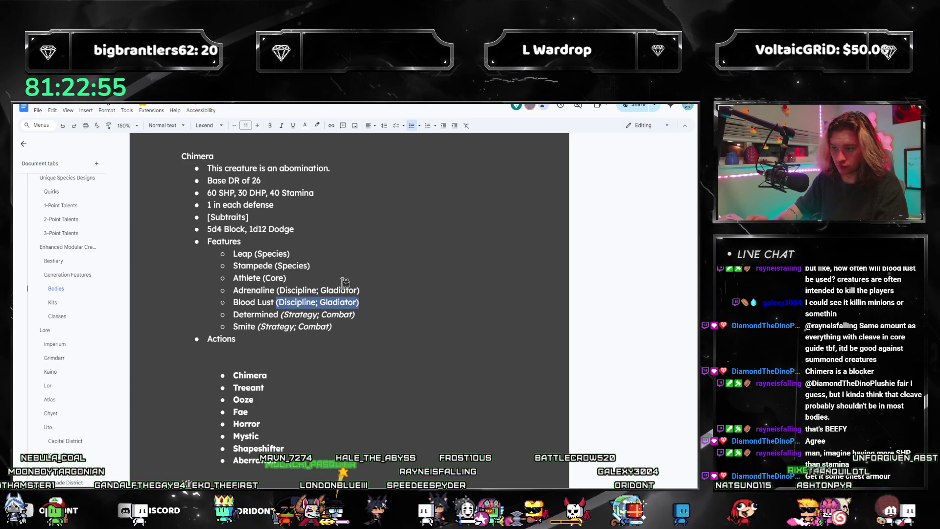
# - Italicise the Blood Lust, Adrenaline, Athlete and Leap source tags
pyautogui.hotkey('ctrl', 'i')
pyautogui.press('Up')
pyautogui.hotkey('ctrl', 'shift', 'Left')
pyautogui.hotkey('ctrl', 'shift', 'Left')
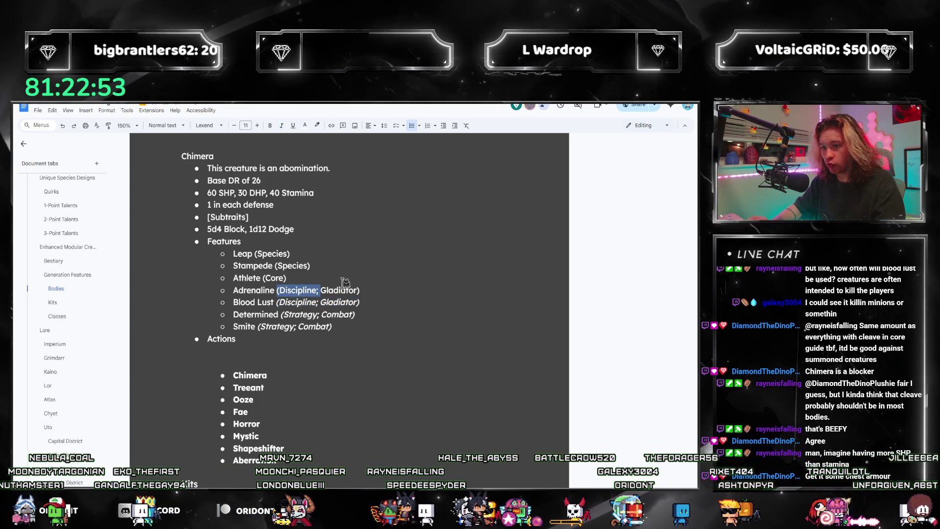
pyautogui.hotkey('ctrl', 'i')
pyautogui.press('Up')
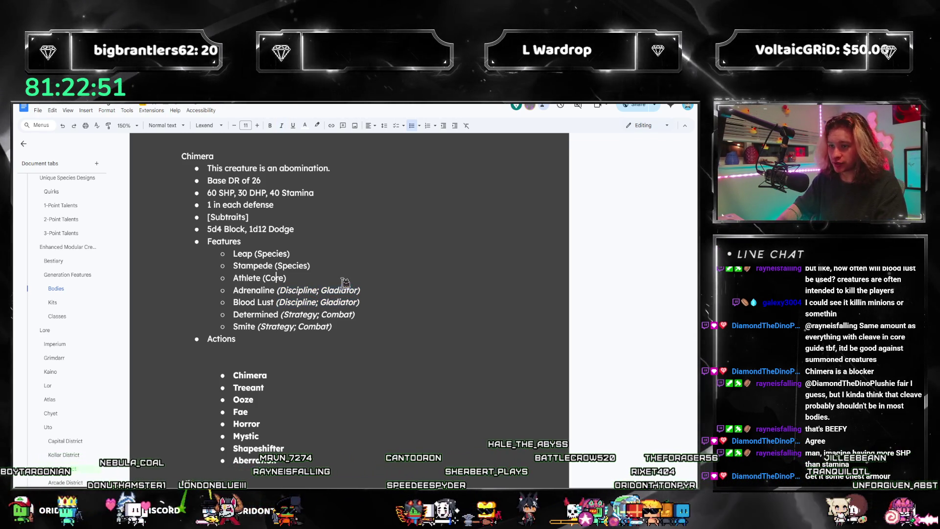
pyautogui.hotkey('shift', 'End')
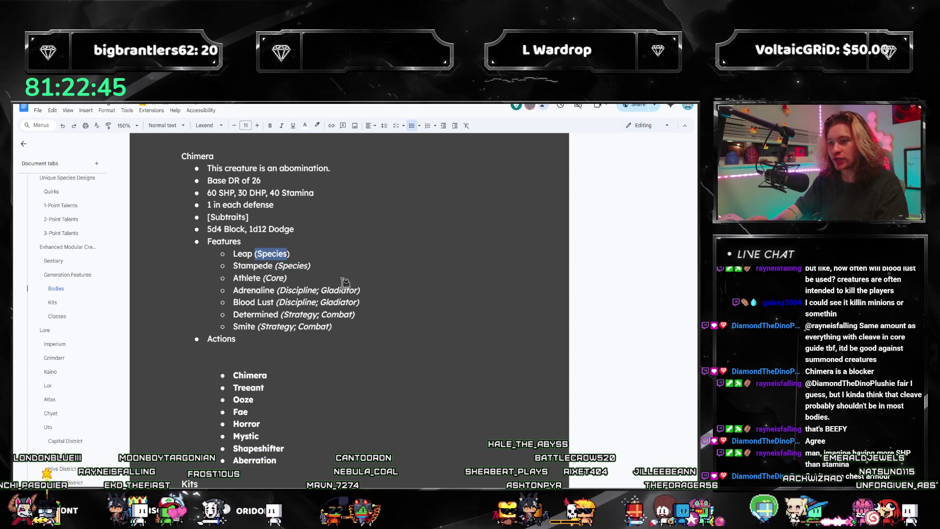
pyautogui.hotkey('ctrl', 'i')
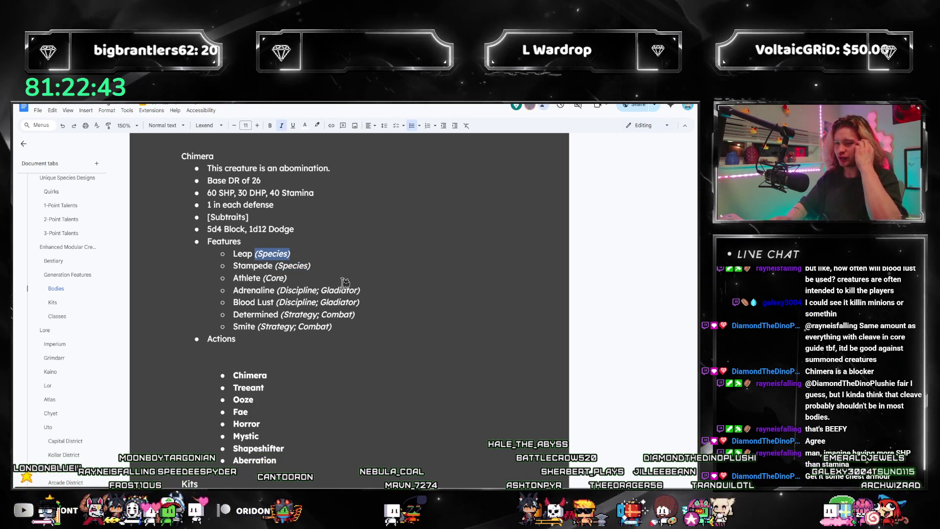
# - Start an empty indented sub-bullet under Actions and bring up the calculator
pyautogui.click(250, 342)
pyautogui.press('Return')
pyautogui.press('Tab')
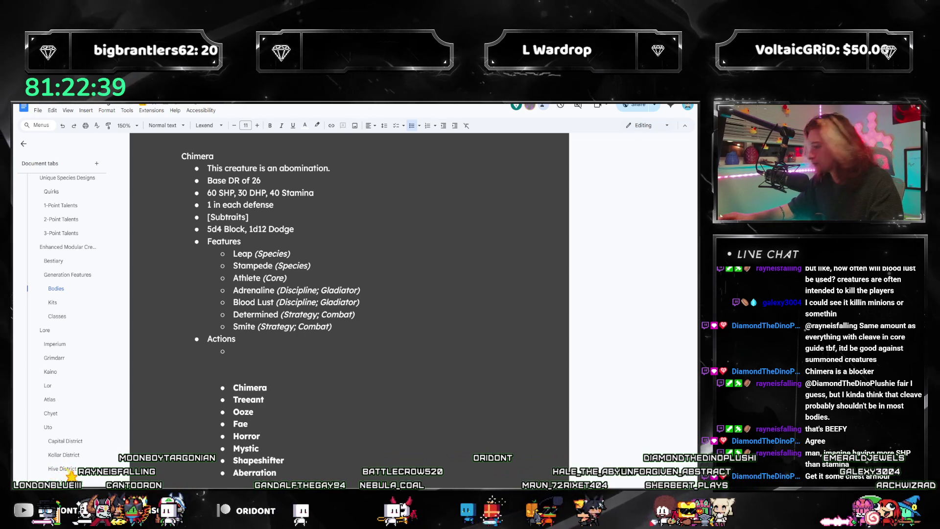
pyautogui.hotkey('alt', 'Tab')
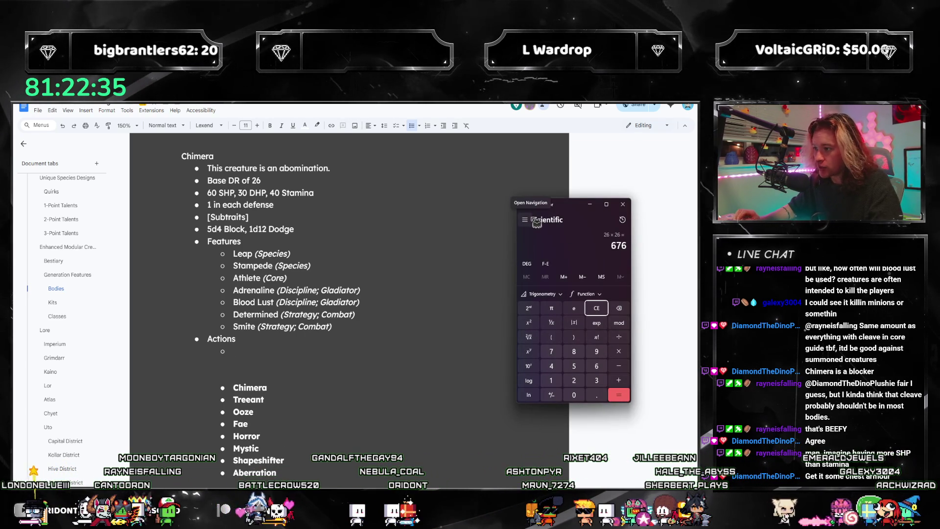
# - Divide 676 by 280 for about 2.414, close the calculator and switch to the PDF rulebook
pyautogui.moveTo(572, 208); pyautogui.dragTo(488, 208)
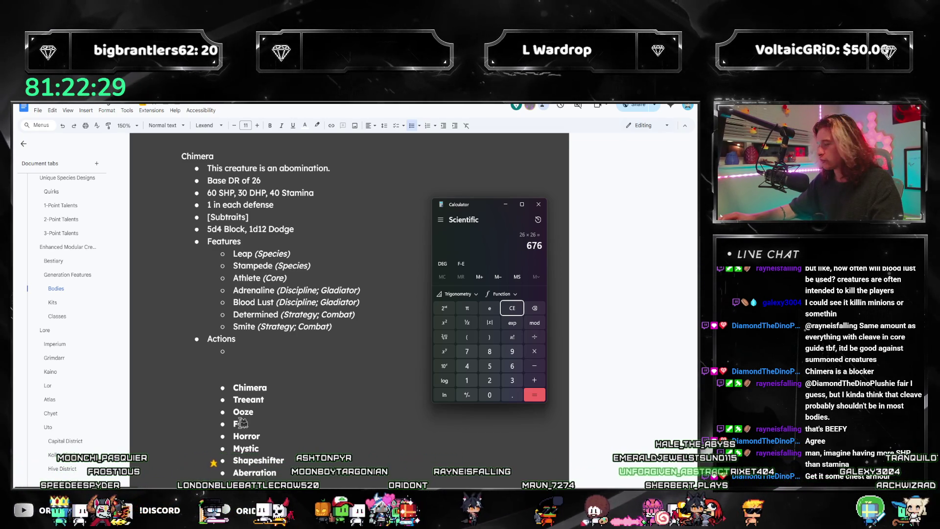
pyautogui.write('280')
pyautogui.press('Return')
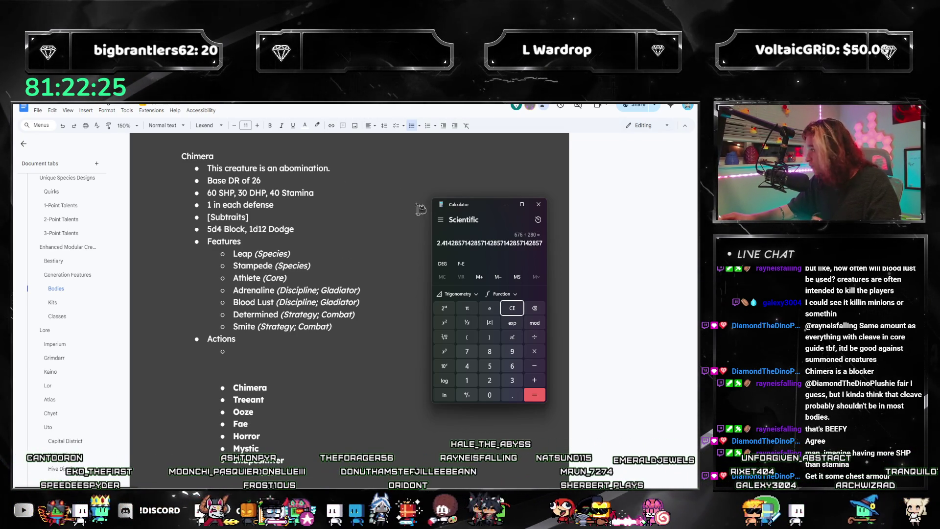
pyautogui.moveTo(485, 210); pyautogui.dragTo(525, 186)
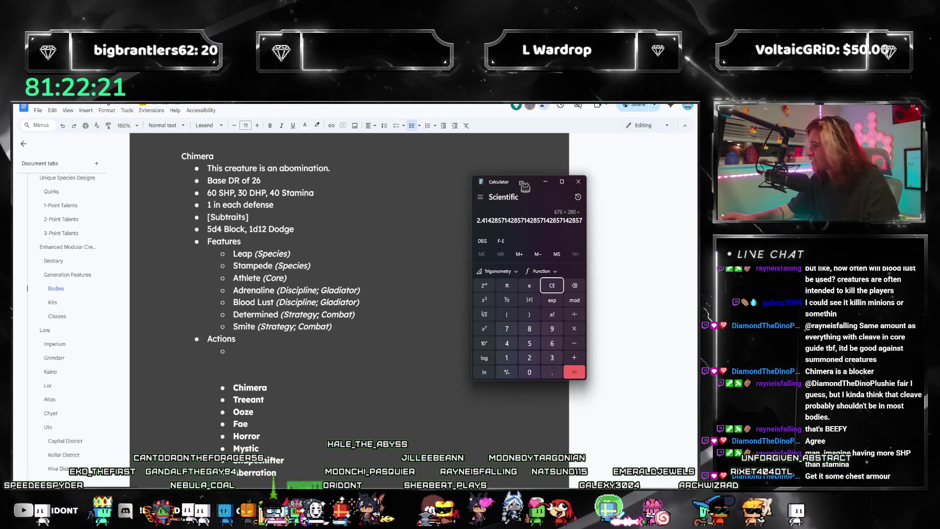
pyautogui.click(548, 195)
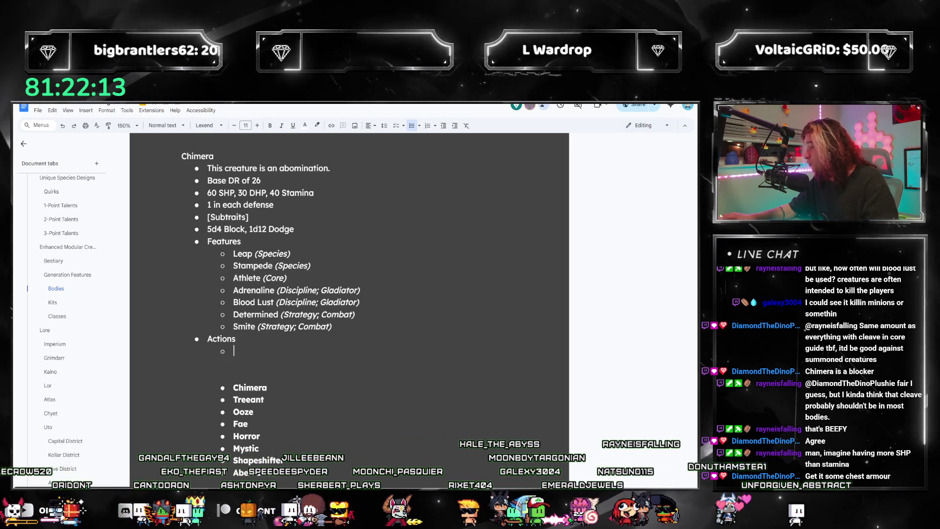
pyautogui.hotkey('alt', 'Tab')
pyautogui.scroll(-3, 133, 281)
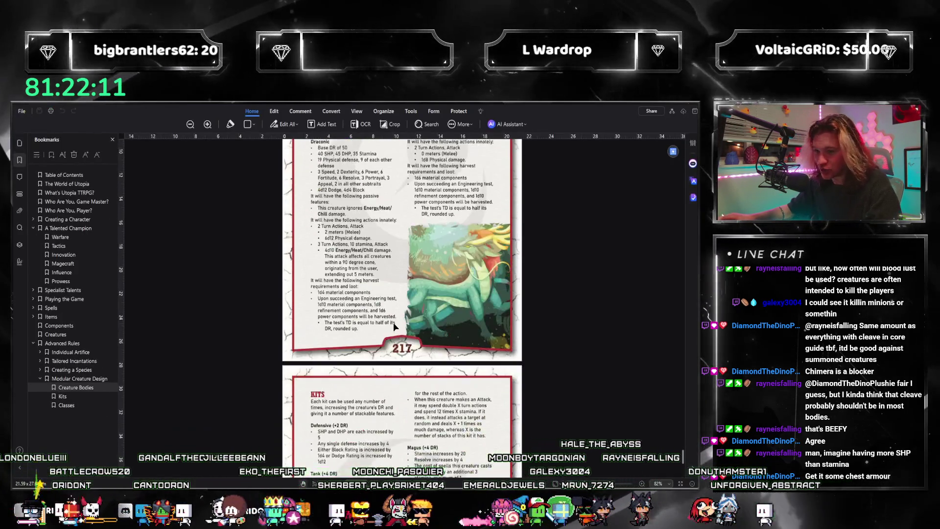
pyautogui.scroll(3, 132, 279)
# - Jump via the Individual Artifice bookmarks to the Chest Armor rules on page 170
pyautogui.click(39, 352)
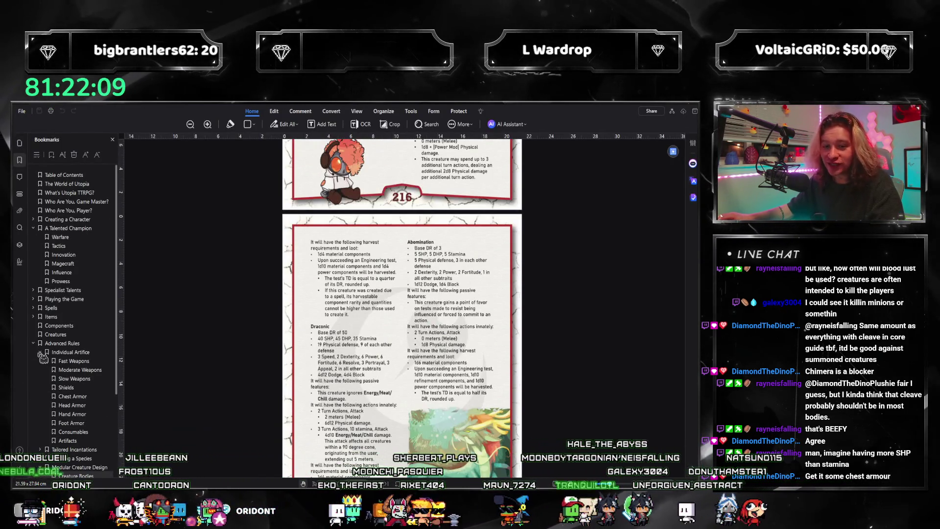
pyautogui.click(74, 378)
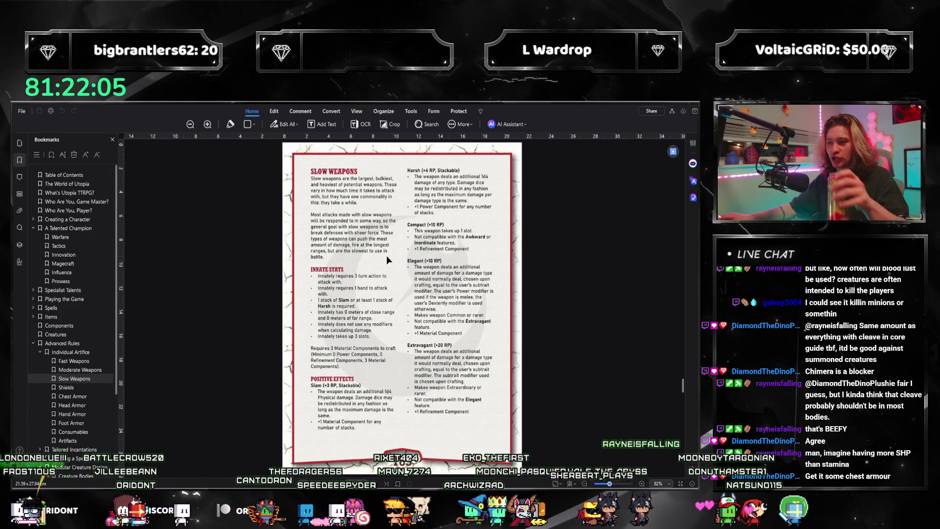
pyautogui.click(73, 396)
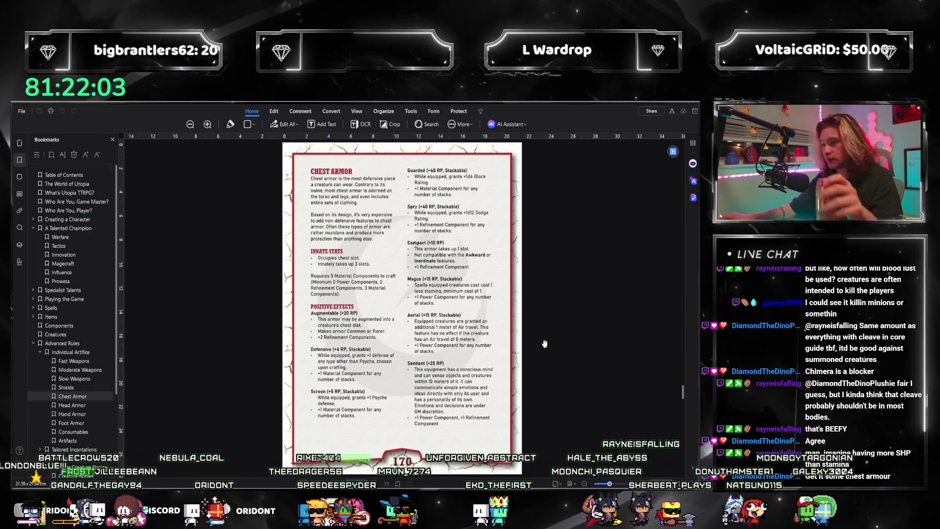
pyautogui.scroll(-3, 544, 344)
pyautogui.scroll(-3, 515, 360)
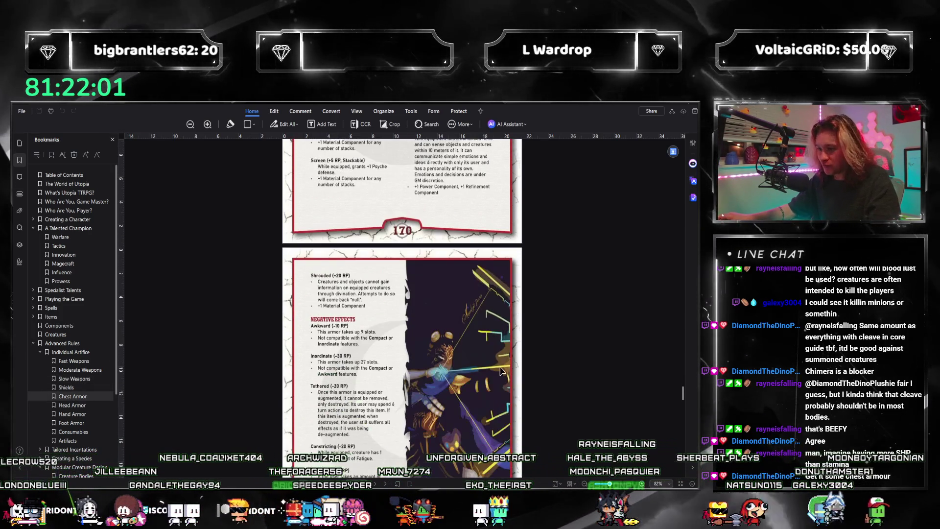
pyautogui.scroll(-1, 503, 369)
pyautogui.scroll(-1, 485, 374)
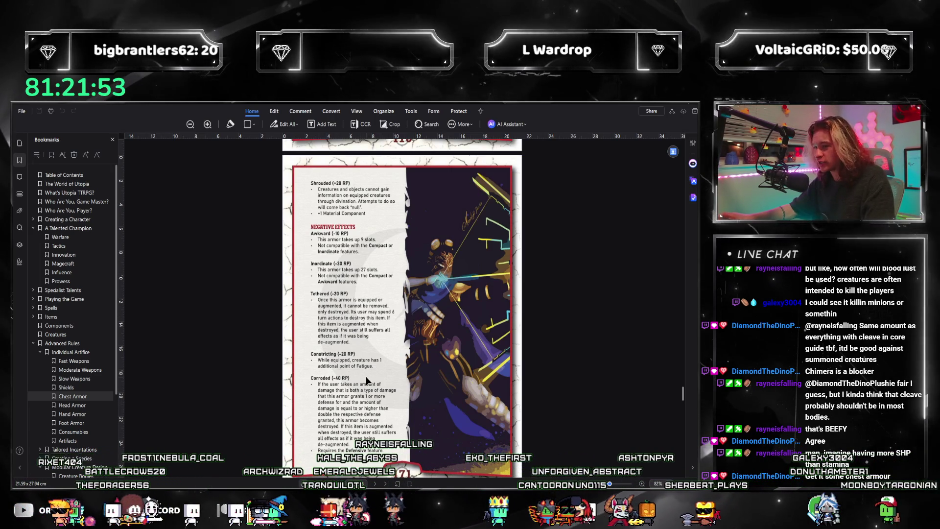
pyautogui.scroll(1, 382, 353)
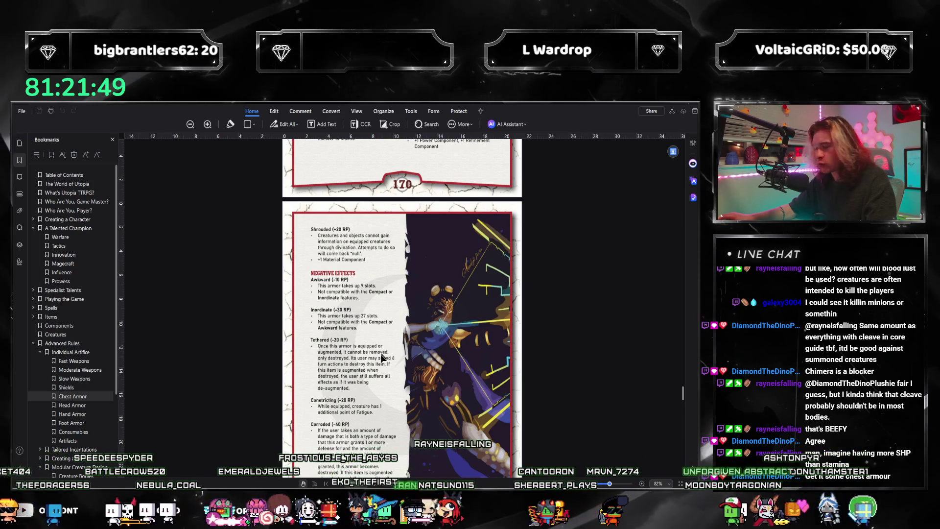
pyautogui.scroll(2, 379, 348)
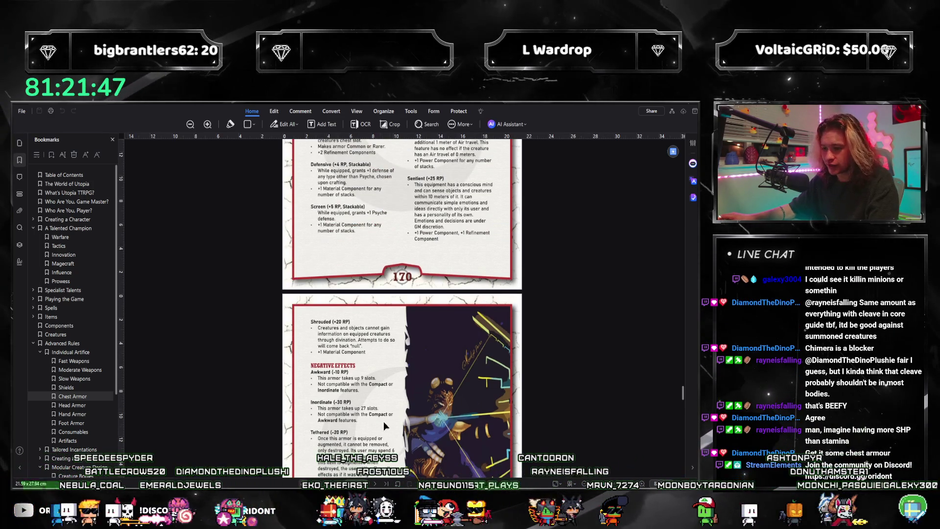
pyautogui.scroll(3, 377, 412)
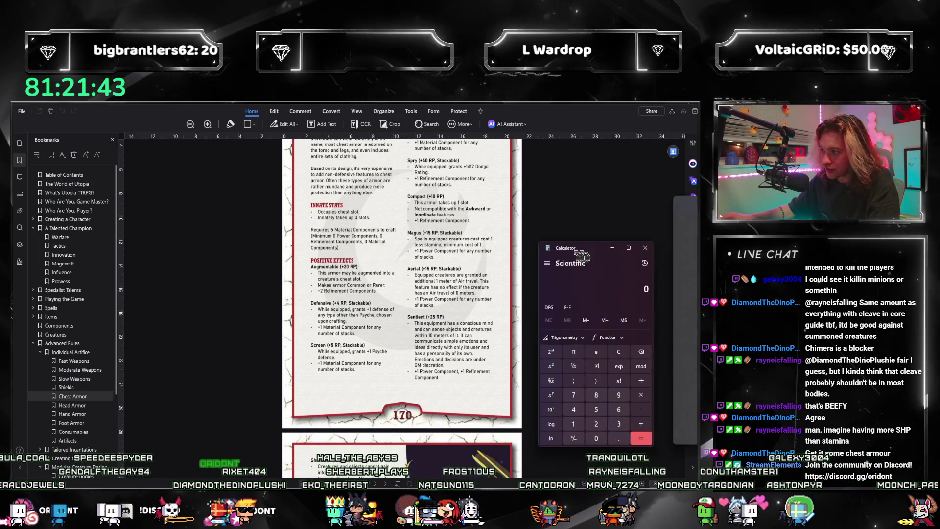
# - Work out 70 + 30 = 100 and then 100 ÷ 4 = 25 in Calculator beside the page
pyautogui.moveTo(593, 255); pyautogui.dragTo(551, 244)
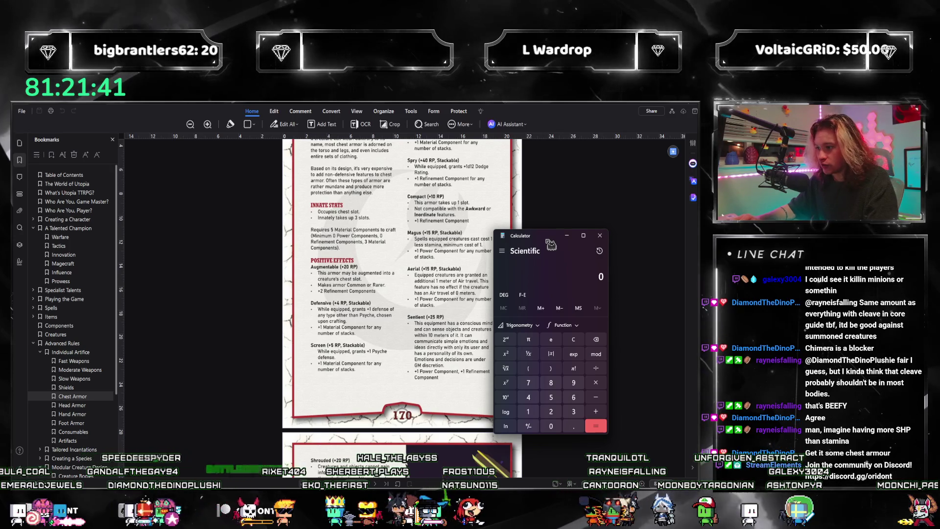
pyautogui.write('70 + 30')
pyautogui.press('Return')
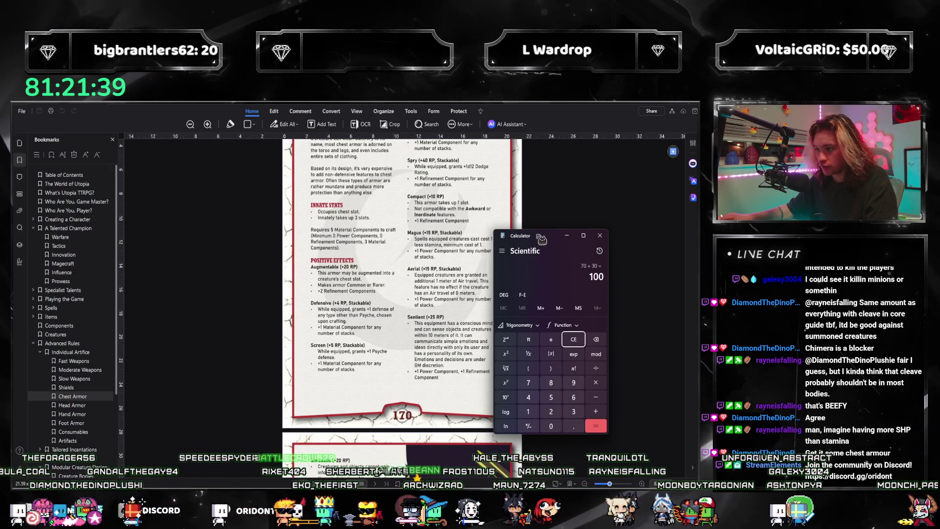
pyautogui.moveTo(550, 244); pyautogui.dragTo(605, 241)
pyautogui.scroll(1, 394, 324)
pyautogui.scroll(1, 394, 324)
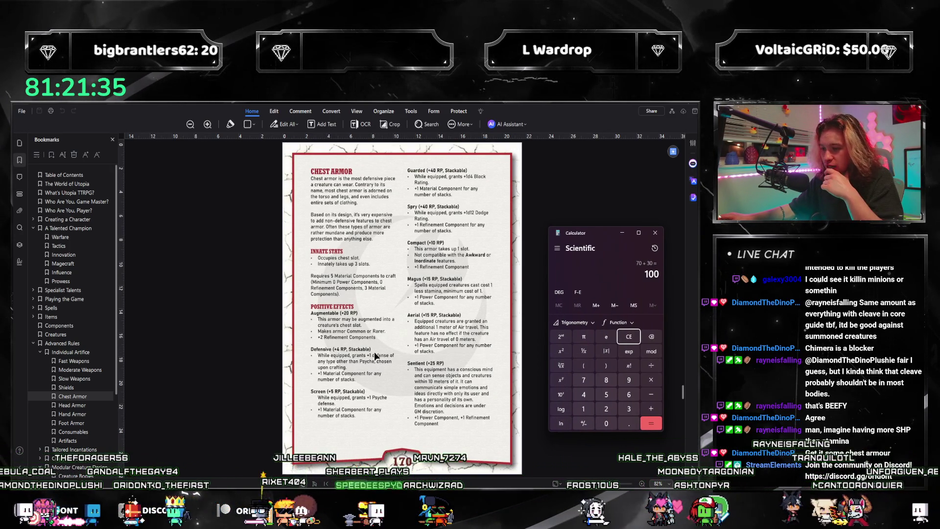
pyautogui.scroll(-5, 375, 363)
pyautogui.scroll(-1, 367, 363)
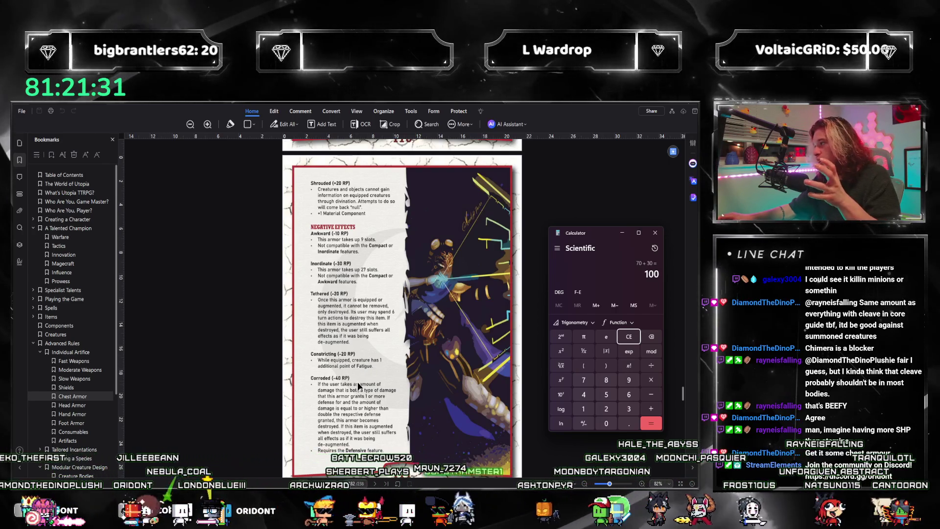
pyautogui.scroll(2, 368, 349)
pyautogui.scroll(3, 364, 366)
pyautogui.scroll(2, 363, 366)
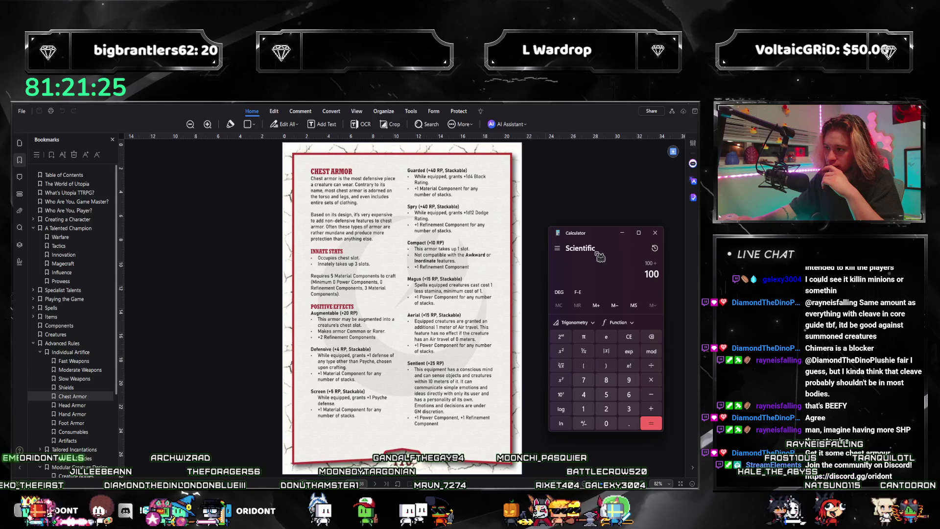
pyautogui.write('/4')
pyautogui.press('Return')
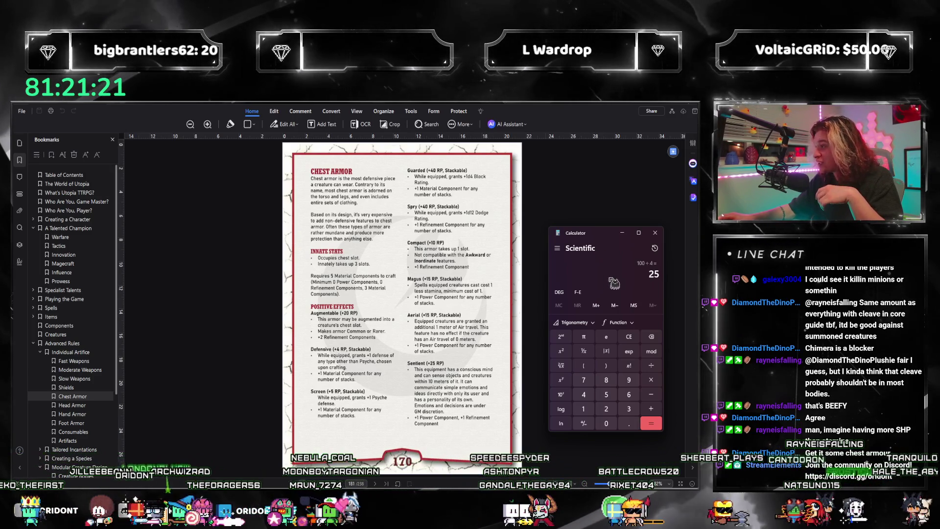
# - Close Calculator and bring the Chimera document back up
pyautogui.hotkey('alt', 'F4')
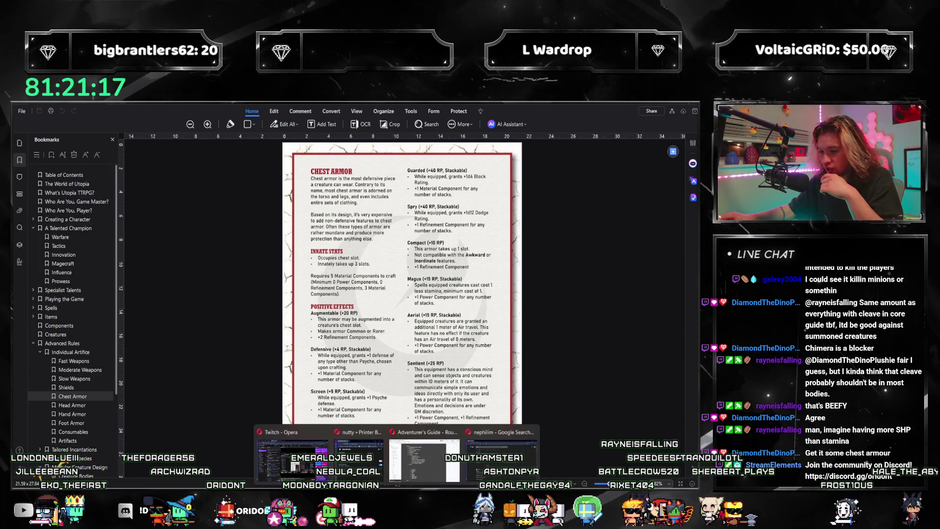
pyautogui.click(426, 461)
pyautogui.scroll(2, 401, 329)
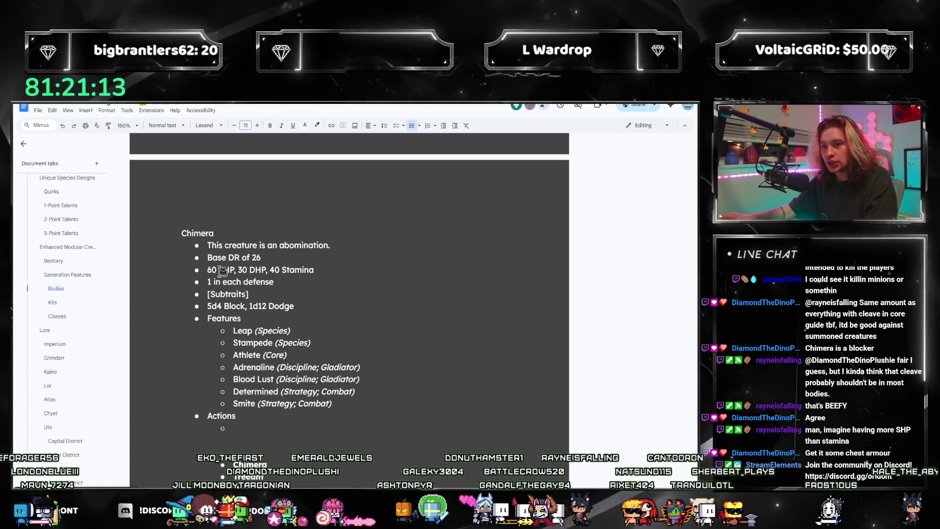
# - Rewrite the defense bullet as '10 Physical, 1 Psyche, 5 in each other defense', then return to the rulebook PDF
pyautogui.click(270, 416)
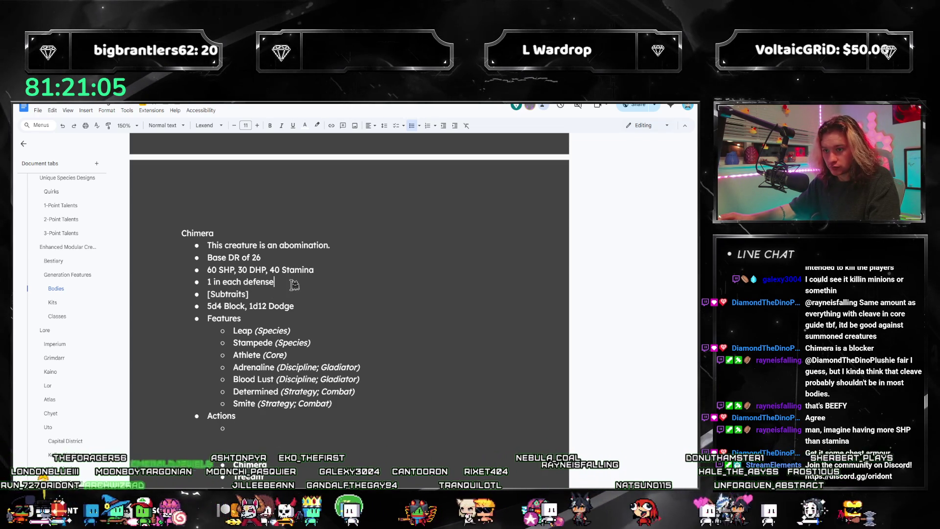
pyautogui.hotkey('shift', 'Left')
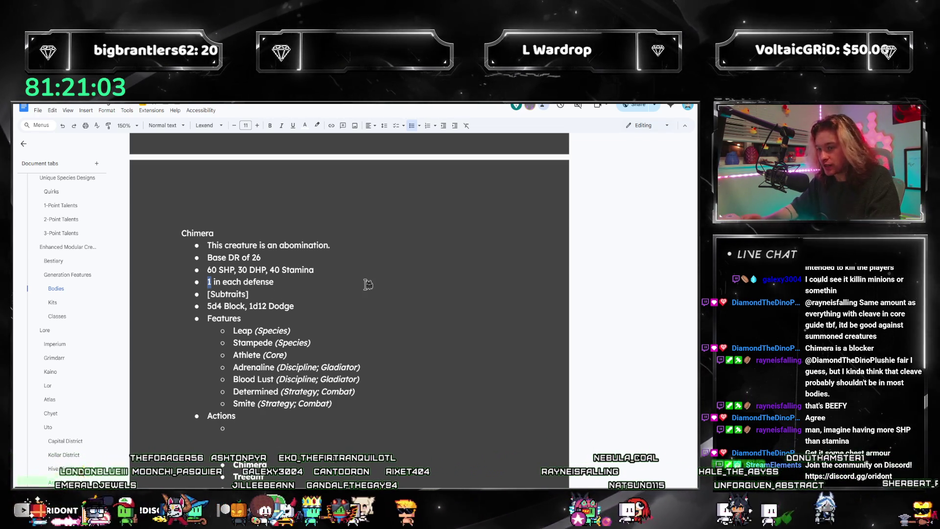
pyautogui.write('10 ')
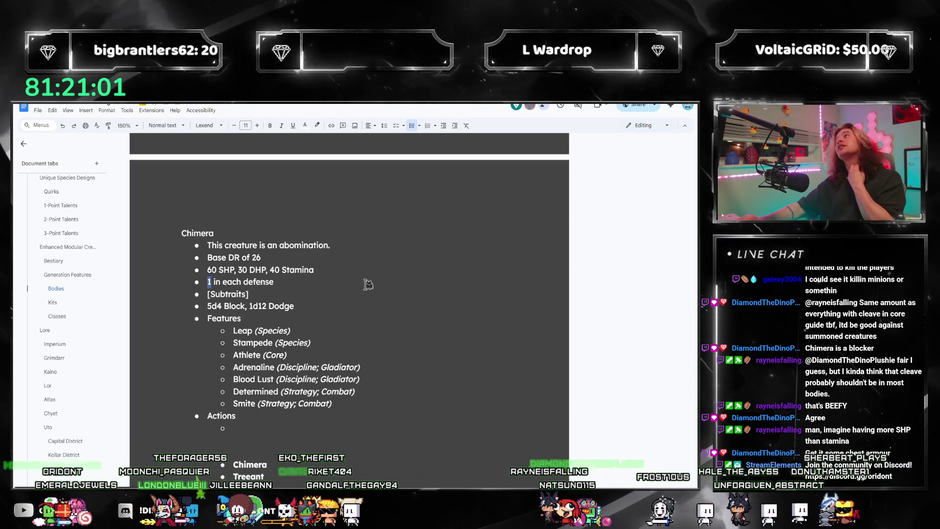
pyautogui.write('Physical, 1 Psych')
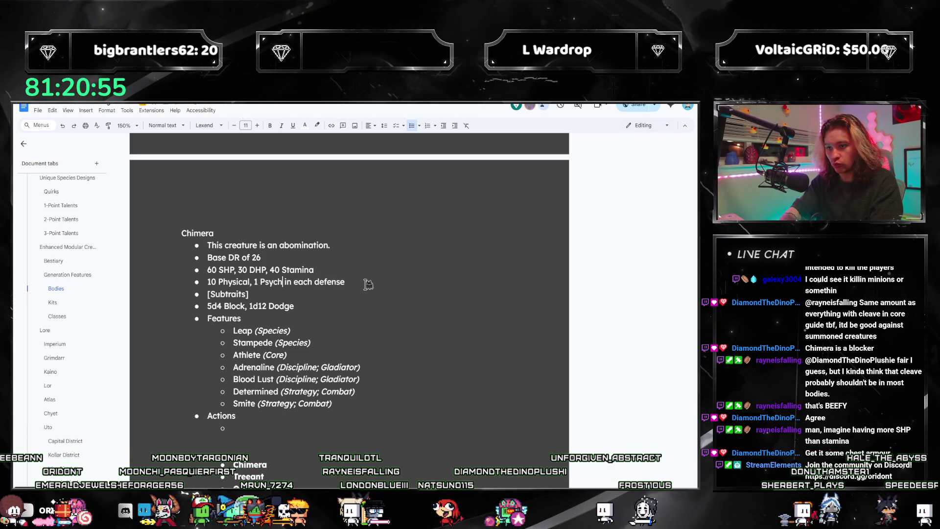
pyautogui.write('5')
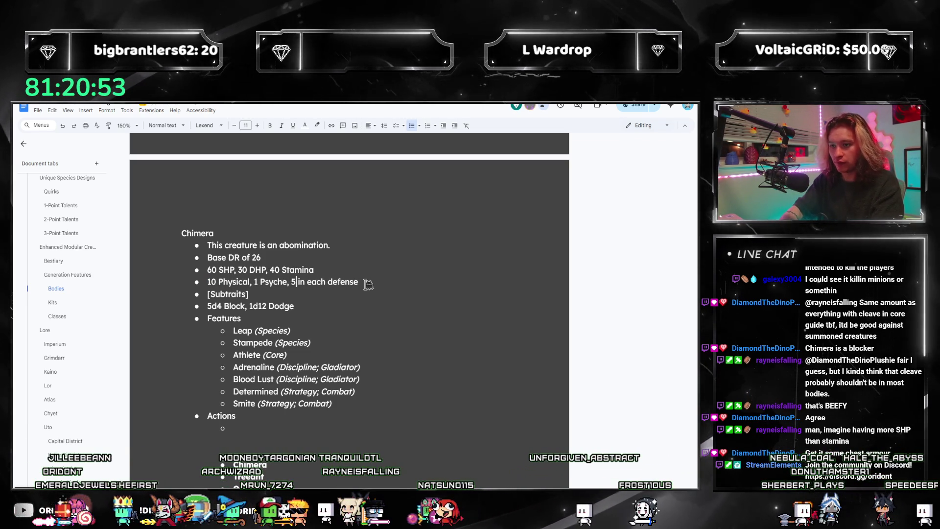
pyautogui.hotkey('ctrl', 'Right')
pyautogui.hotkey('ctrl', 'Right')
pyautogui.write('other')
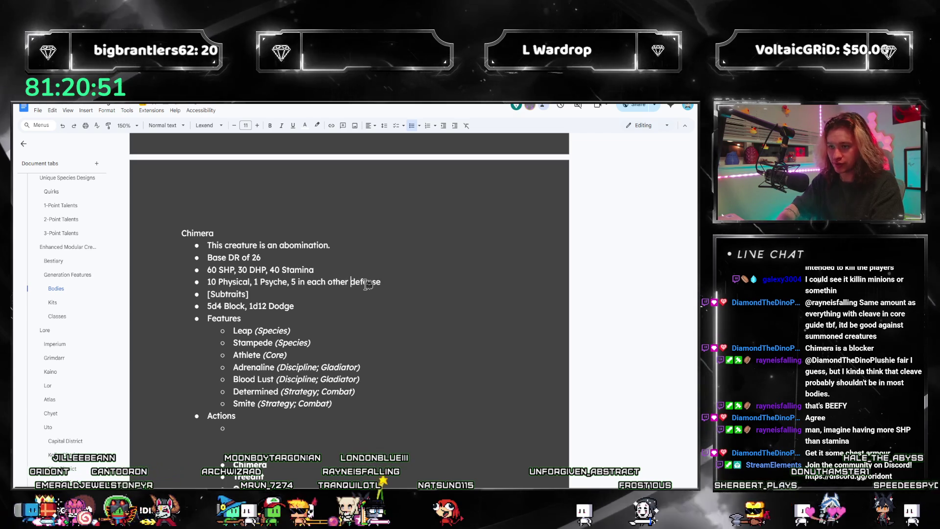
pyautogui.press('End')
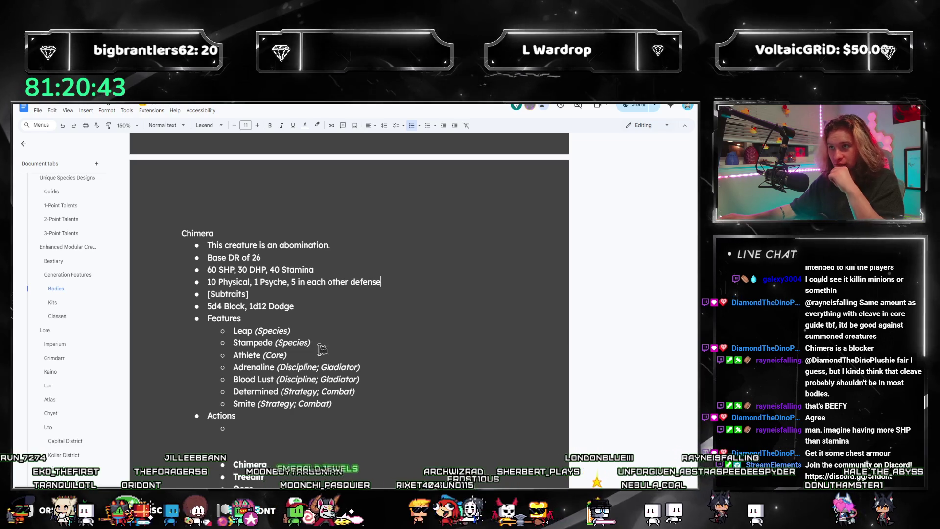
pyautogui.scroll(-2, 327, 367)
pyautogui.scroll(1, 325, 372)
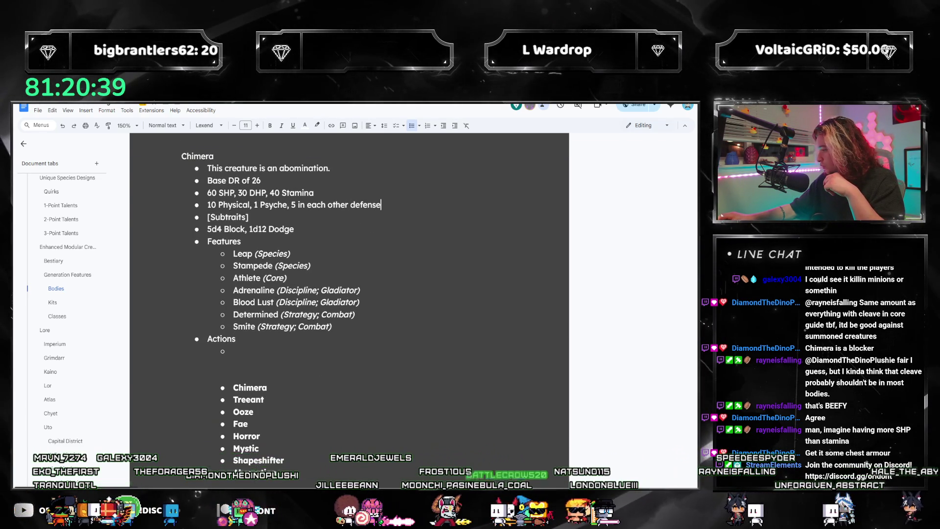
pyautogui.hotkey('alt', 'Tab')
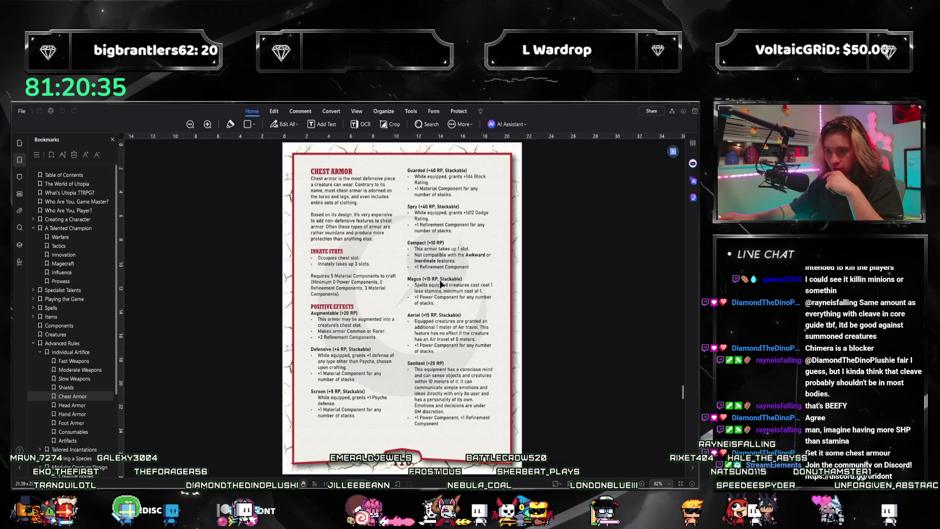
pyautogui.scroll(-1, 442, 285)
pyautogui.scroll(-1, 439, 279)
pyautogui.scroll(-1, 439, 276)
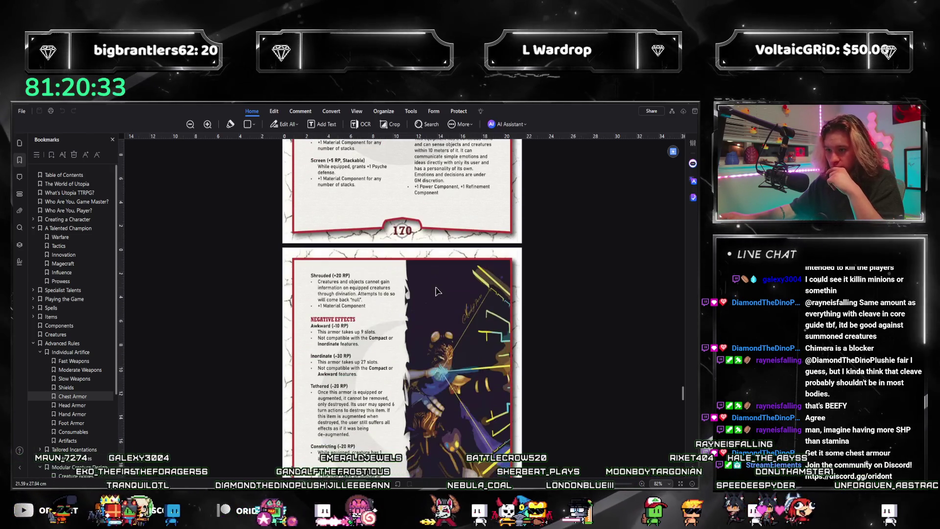
pyautogui.scroll(1, 436, 289)
pyautogui.scroll(-1, 436, 288)
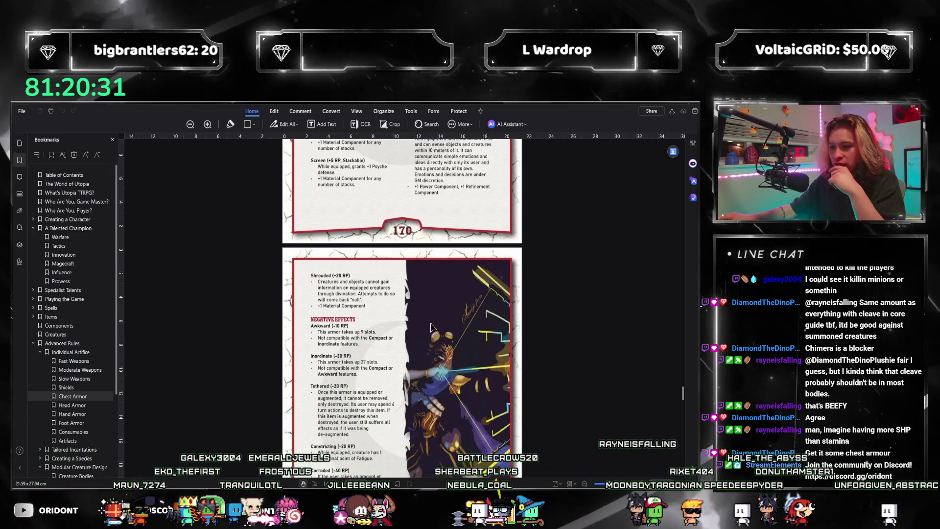
pyautogui.scroll(-1, 432, 325)
pyautogui.scroll(-1, 433, 324)
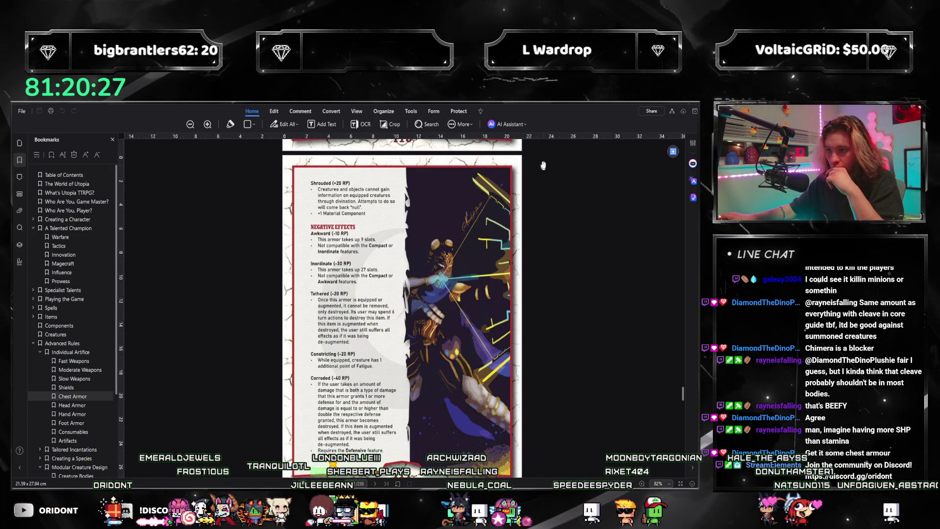
# - Switch from the chest armor rules back to the Chimera document
pyautogui.hotkey('alt', 'Tab')
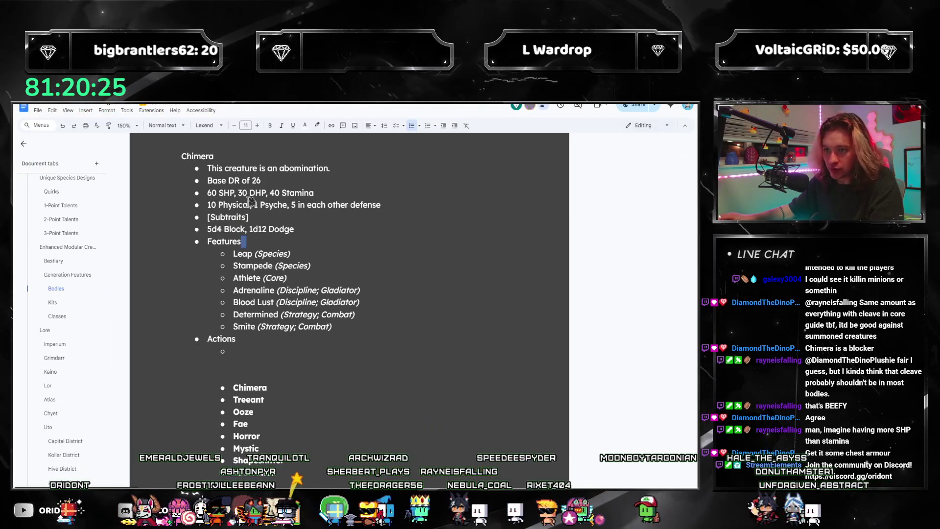
# - Change the Chimera's Psyche defense from 1 to 3, then return to the PDF rulebook
pyautogui.press('BackSpace')
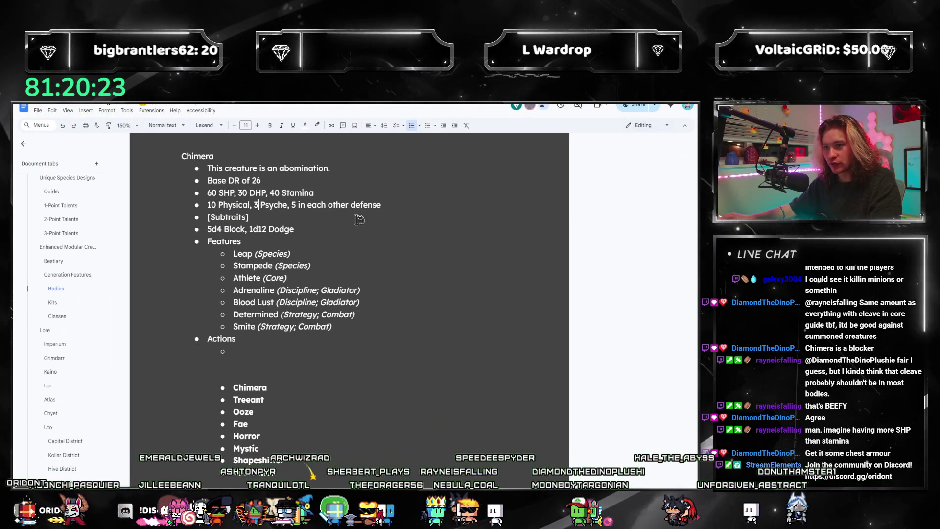
pyautogui.write('3')
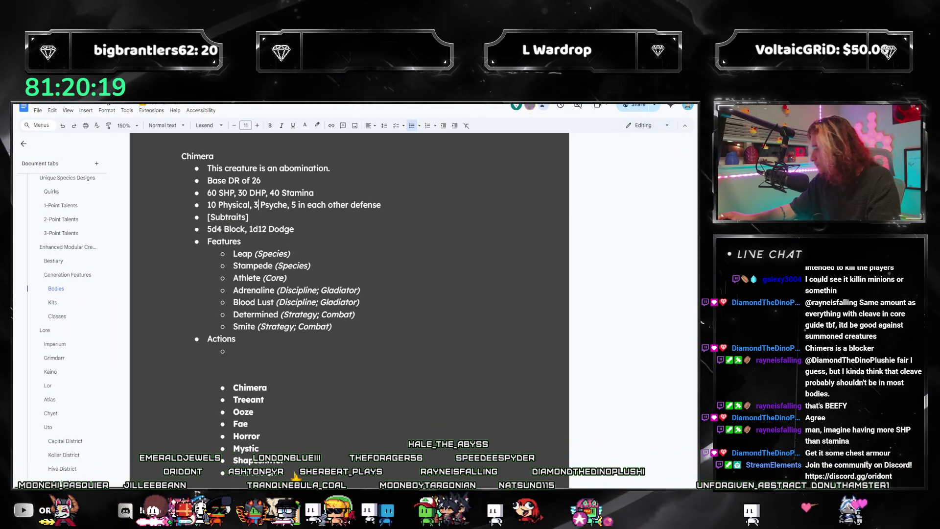
pyautogui.hotkey('alt', 'Tab')
pyautogui.scroll(5, 403, 308)
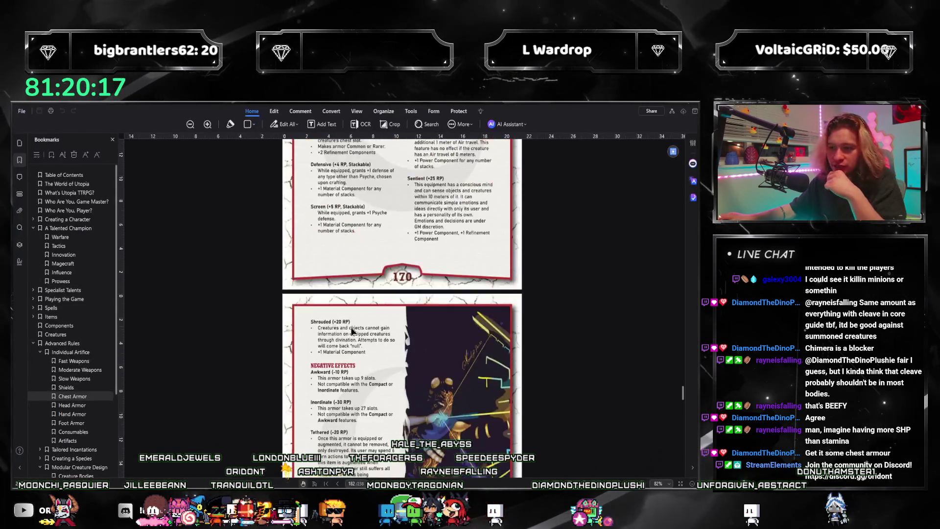
pyautogui.scroll(5, 403, 308)
pyautogui.scroll(1, 271, 262)
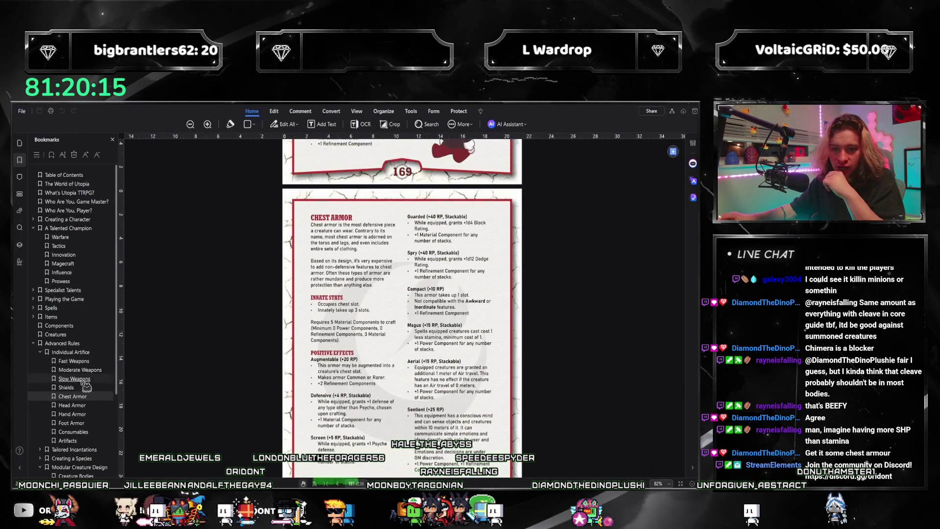
# - Jump to the Head Armor section (pages 172–173) and launch Calculator beside it
pyautogui.click(83, 406)
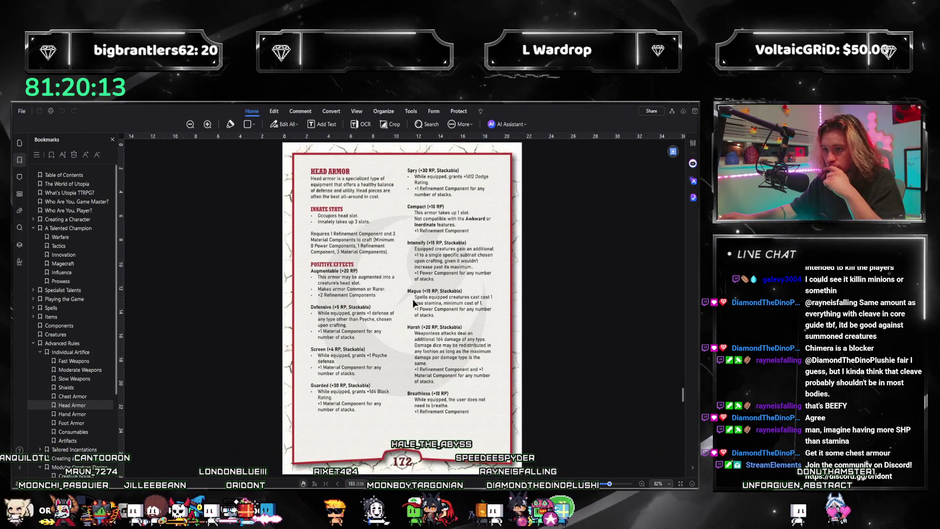
pyautogui.scroll(-3, 415, 314)
pyautogui.scroll(-3, 414, 314)
pyautogui.scroll(-3, 414, 314)
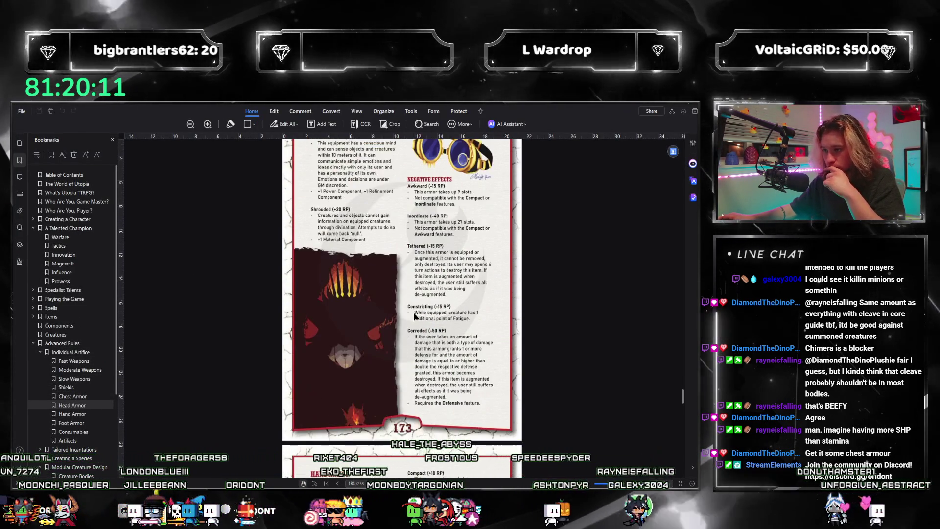
pyautogui.scroll(2, 414, 316)
pyautogui.scroll(1, 415, 316)
pyautogui.scroll(1, 415, 318)
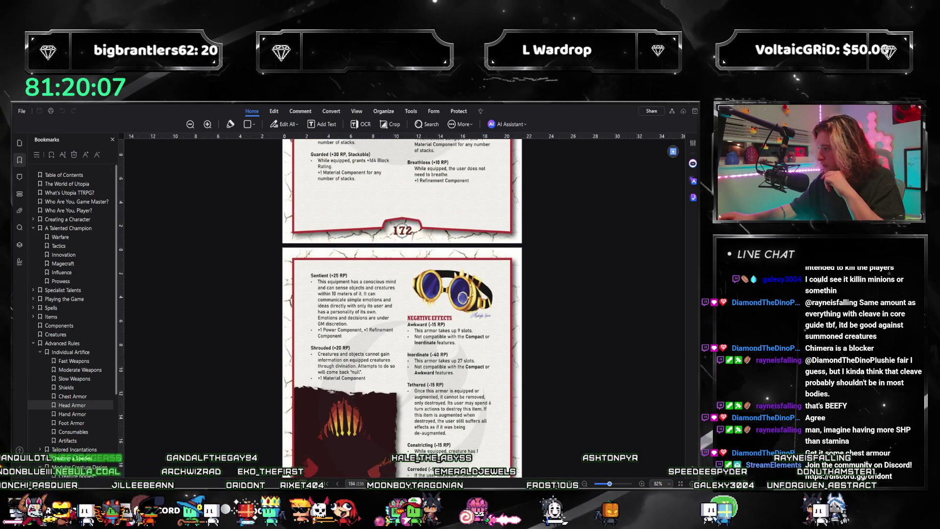
pyautogui.press('XF86Calculator')
pyautogui.scroll(-2, 407, 254)
pyautogui.scroll(1, 408, 255)
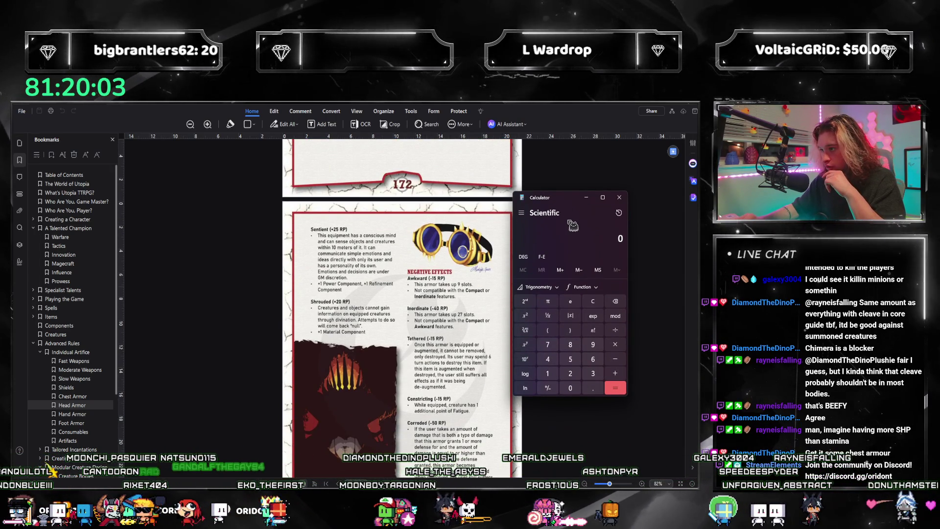
pyautogui.write('40/+40')
# - Work out 40 + 40 = 80, minus 12 = 68, divided by 5 = 13.6
pyautogui.press('Return')
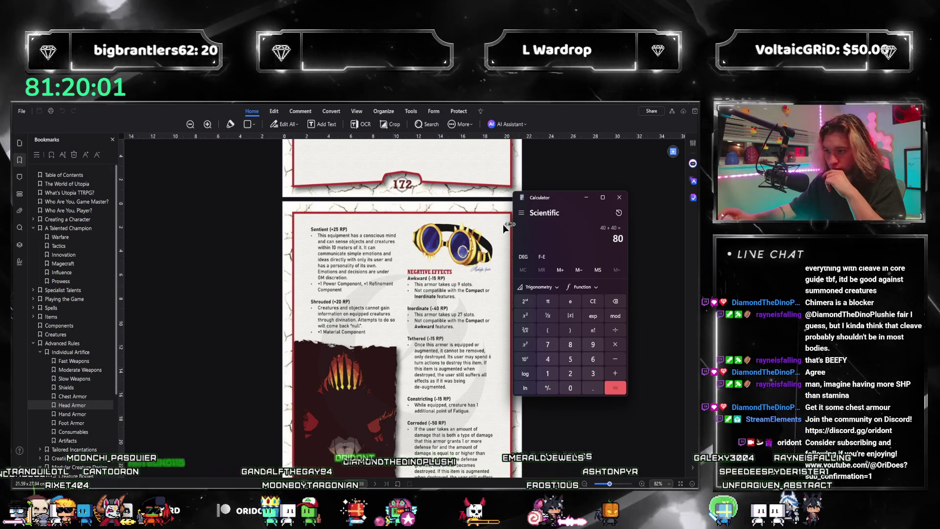
pyautogui.scroll(1, 503, 224)
pyautogui.scroll(2, 443, 356)
pyautogui.scroll(1, 443, 356)
pyautogui.scroll(2, 442, 351)
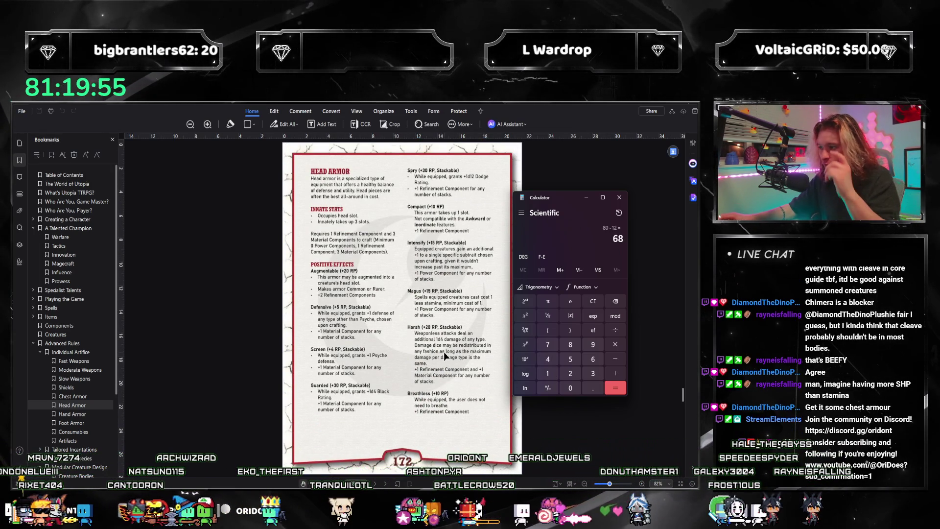
pyautogui.write('-12')
pyautogui.press('Return')
pyautogui.write('/5')
pyautogui.press('Return')
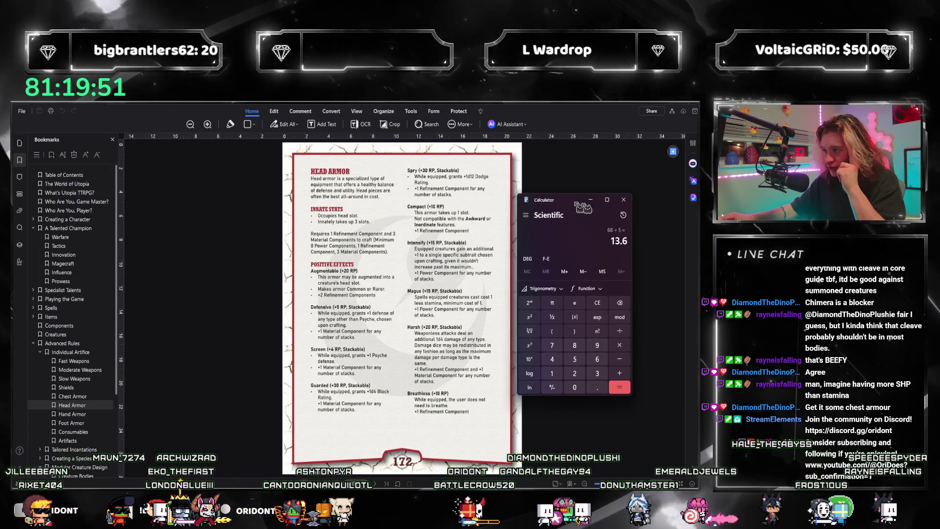
# - Close Calculator and minimize the PDF to reveal the Chimera document
pyautogui.click(619, 196)
pyautogui.click(680, 124)
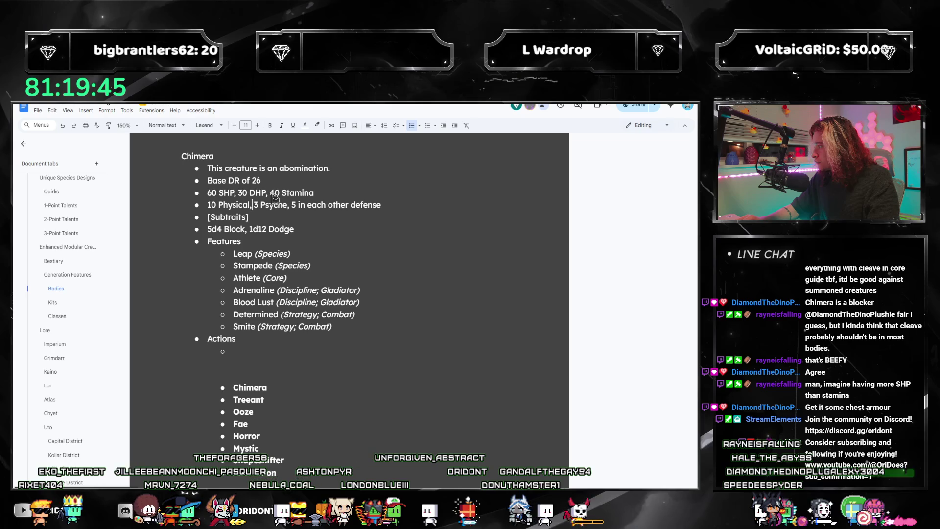
pyautogui.write('7 E')
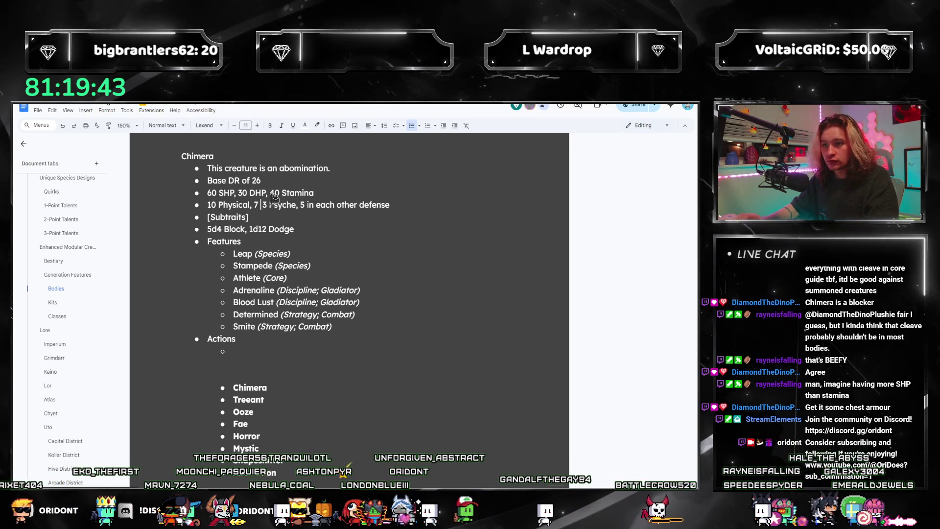
pyautogui.write('nergy, 5')
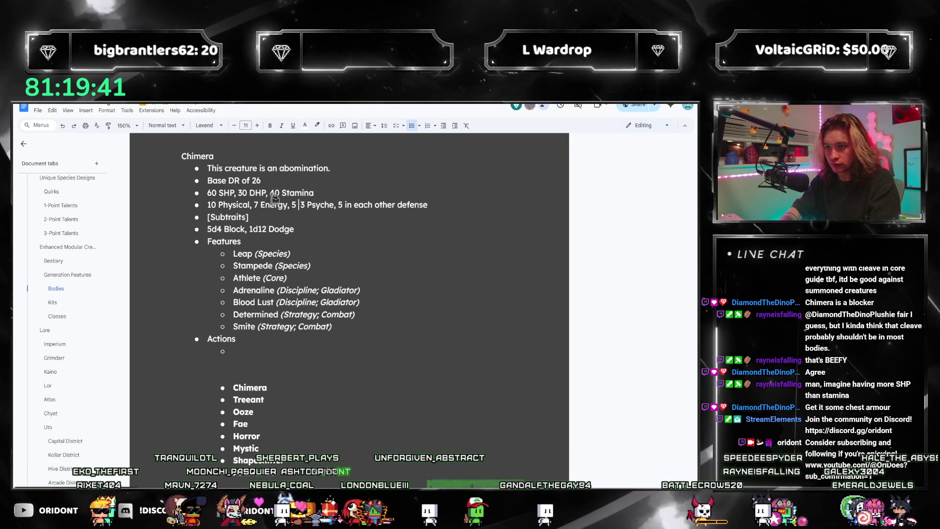
pyautogui.write(' Heat,')
# - Set the Physical defense to 14 and the Energy defense to 10 in the defense bullet
pyautogui.press('BackSpace')
pyautogui.press('BackSpace')
pyautogui.write('and Chill,')
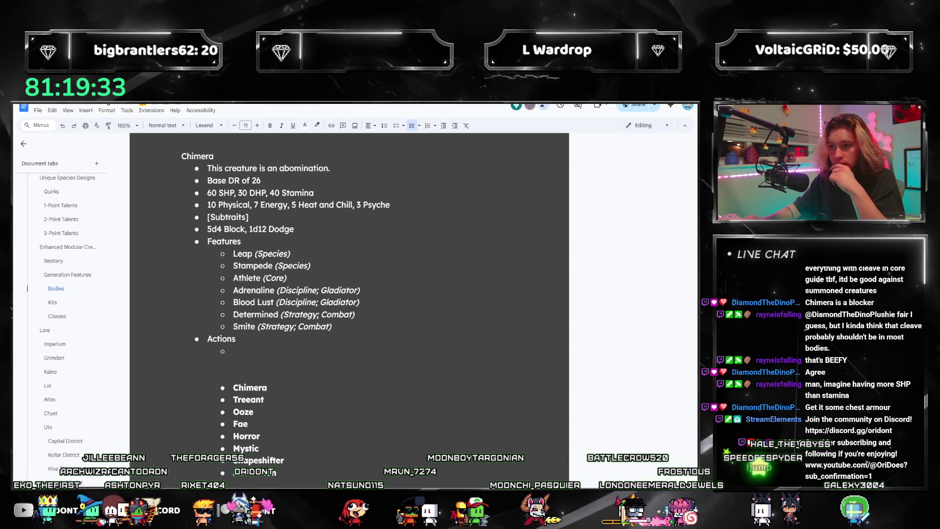
pyautogui.click(410, 205)
pyautogui.write('14')
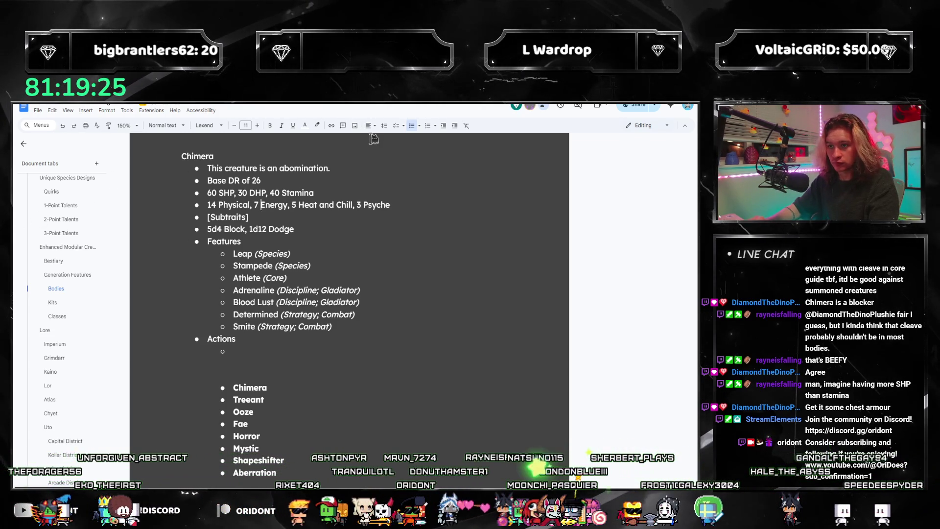
pyautogui.hotkey('ctrl', 'Left')
pyautogui.hotkey('ctrl', 'Left')
pyautogui.hotkey('shift', 'Right')
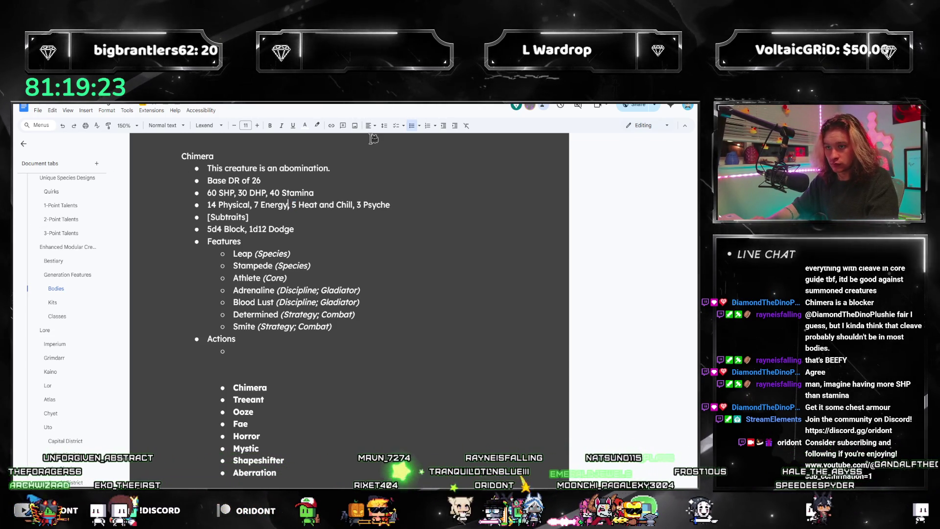
pyautogui.write('9')
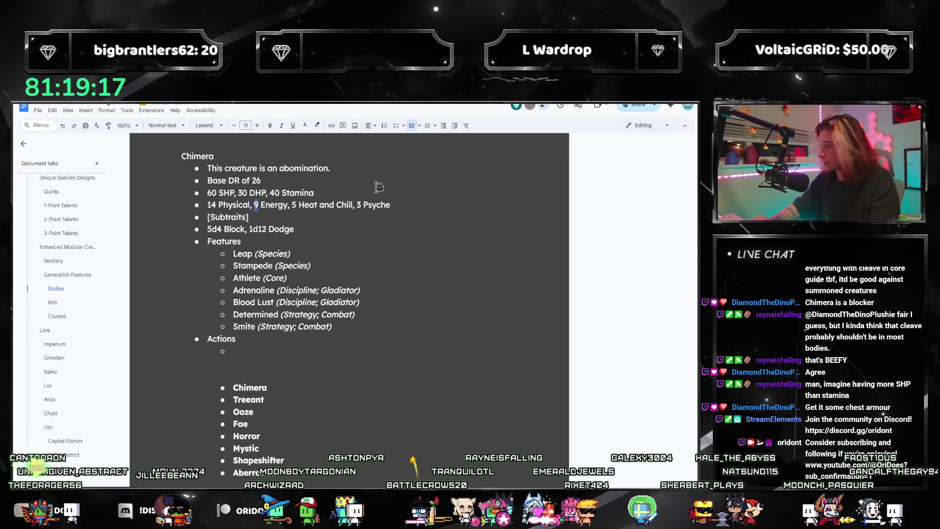
pyautogui.press('Return')
pyautogui.press('BackSpace')
pyautogui.write('10')
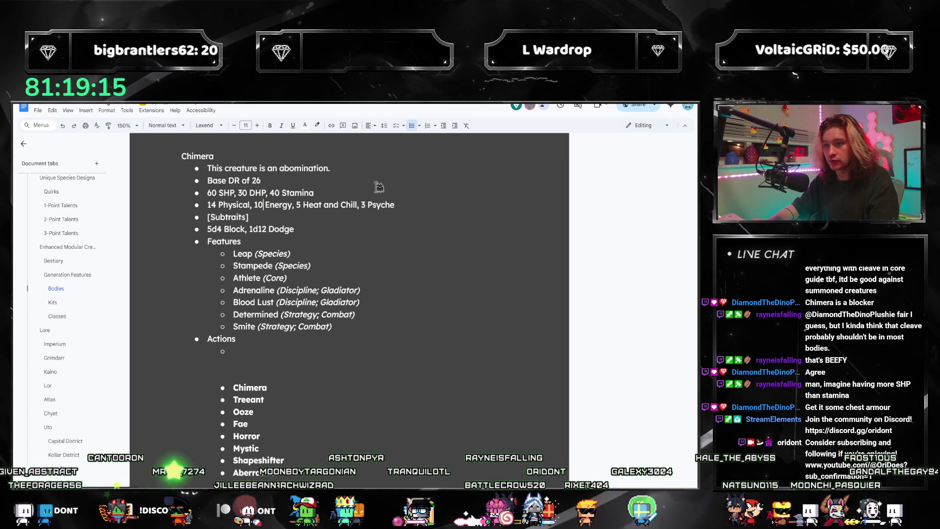
# - Set Heat and Chill to 7 with 3 Psyche, then return to the PDF rulebook
pyautogui.press('Right')
pyautogui.press('Right')
pyautogui.press('Right')
pyautogui.press('BackSpace')
pyautogui.write('7')
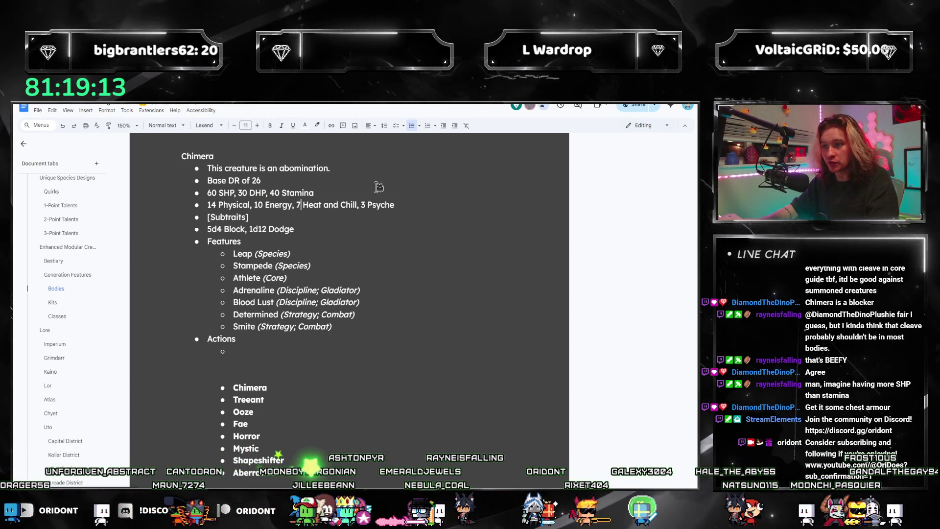
pyautogui.press('Right')
pyautogui.press('Right')
pyautogui.press('Right')
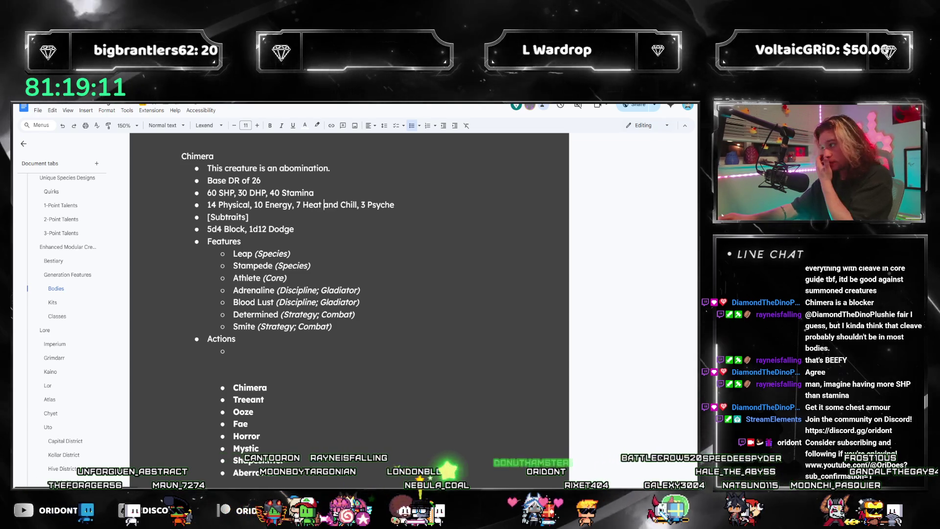
pyautogui.click(284, 215)
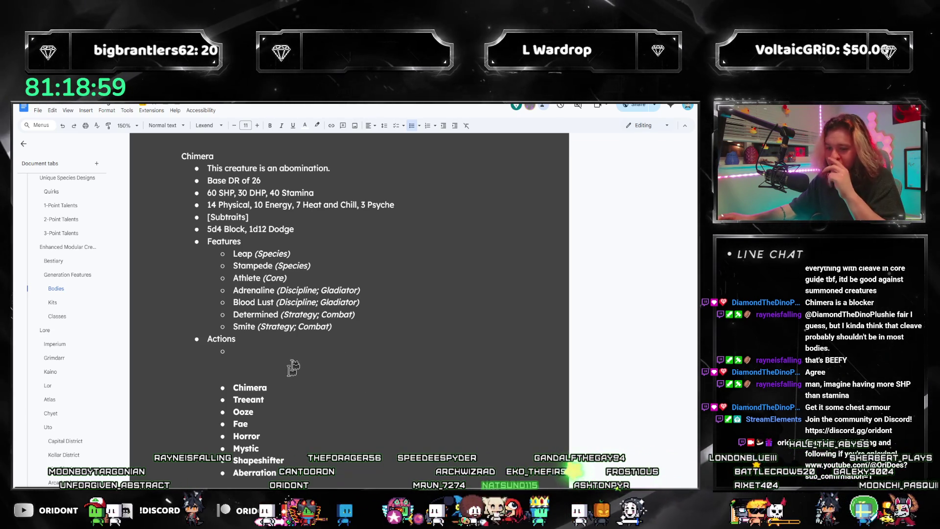
pyautogui.scroll(-2, 321, 361)
pyautogui.hotkey('alt', 'Tab')
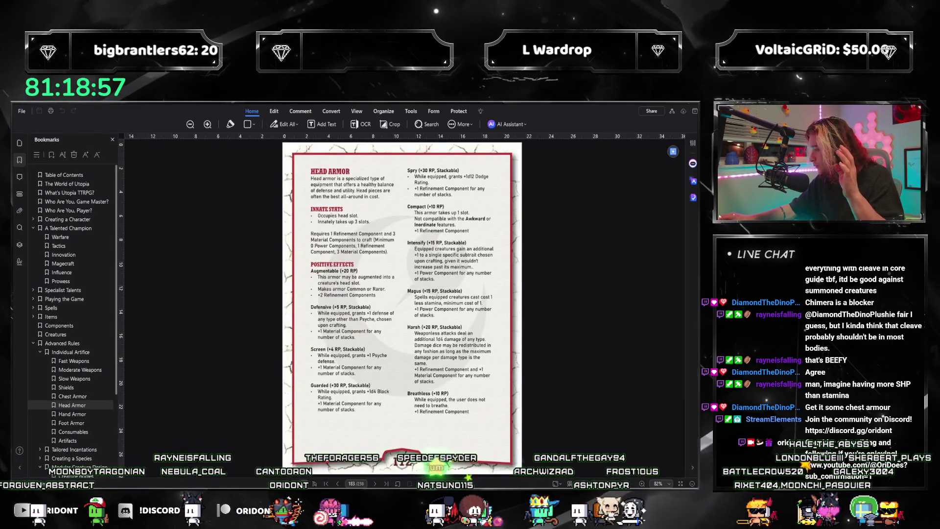
pyautogui.scroll(-1, 434, 323)
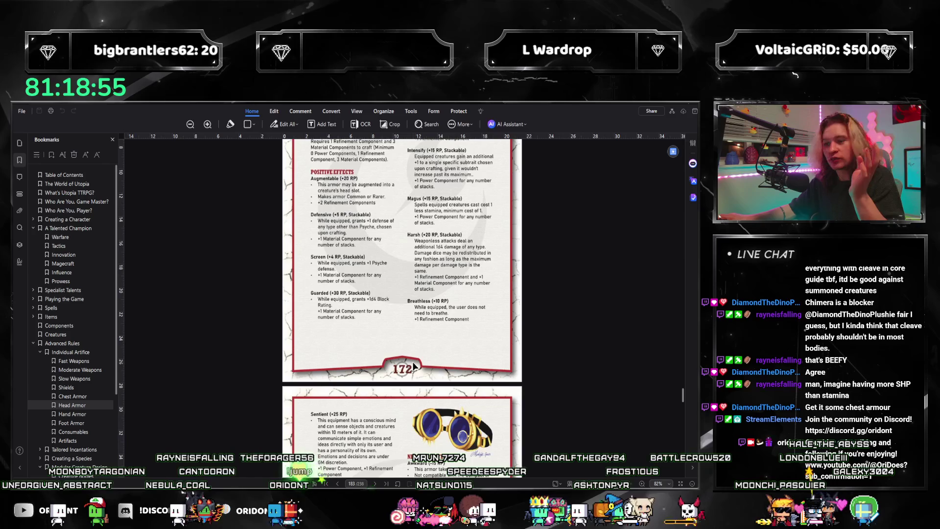
pyautogui.scroll(-4, 435, 324)
# - Jump to the Shields rules on page 169 via the Bookmarks panel
pyautogui.click(68, 388)
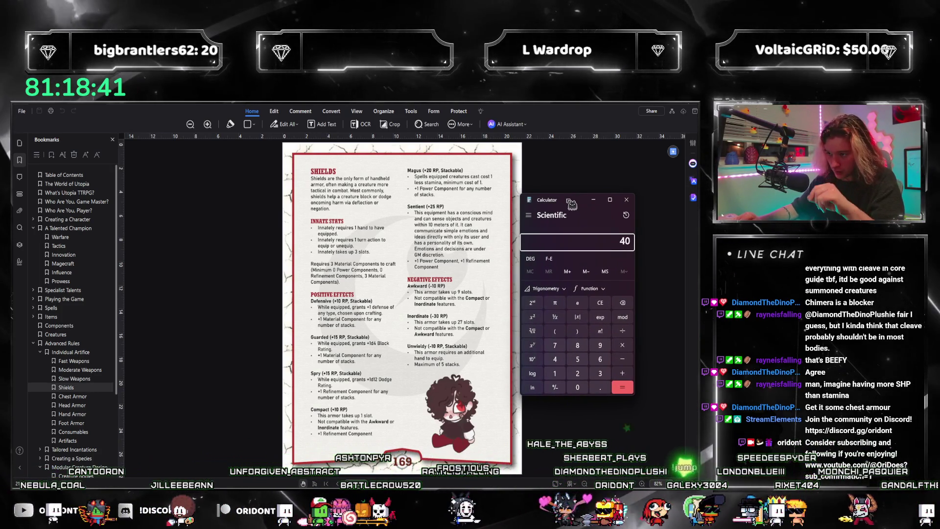
pyautogui.write('/30')
# - Total 40 + 30 = 70, run follow-up sums to about 5.33, then close Calculator
pyautogui.press('Return')
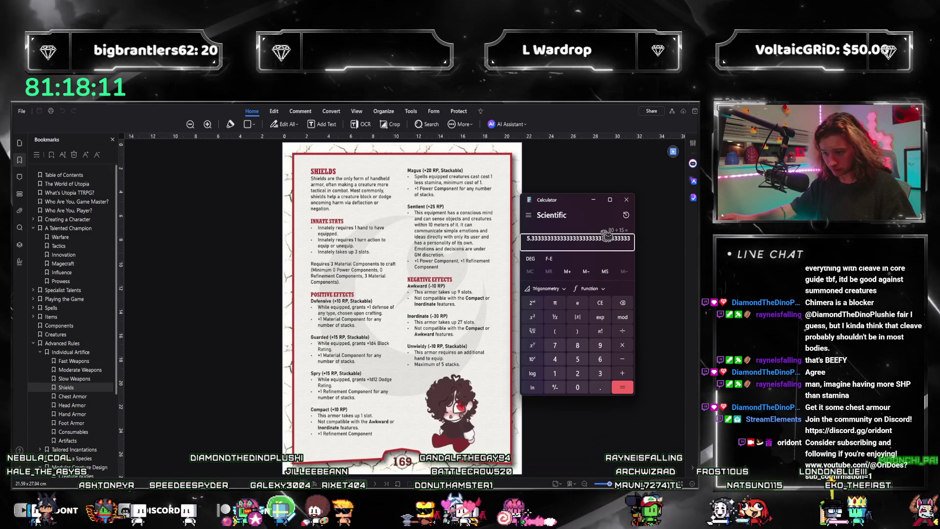
pyautogui.click(627, 200)
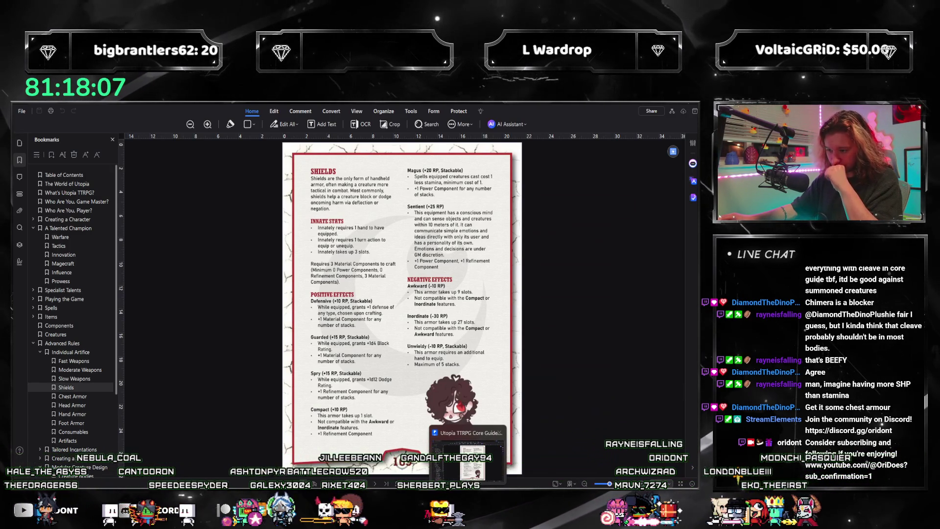